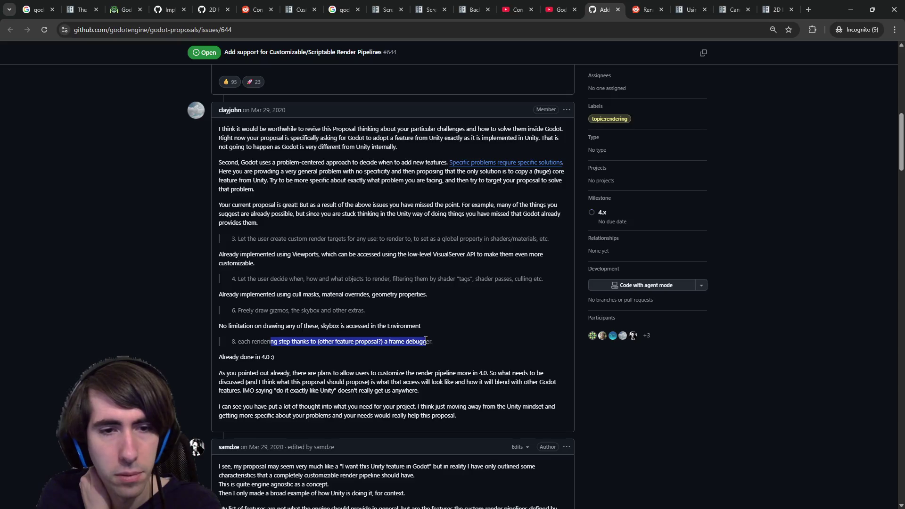
- Read the remaining comments on issue #644, then switch to the Reddit million-sprites thread
{"action": "scroll", "coordinate": [341, 355], "scroll_direction": "down", "scroll_amount": 2}
{"action": "scroll", "coordinate": [341, 355], "scroll_direction": "down", "scroll_amount": 1}
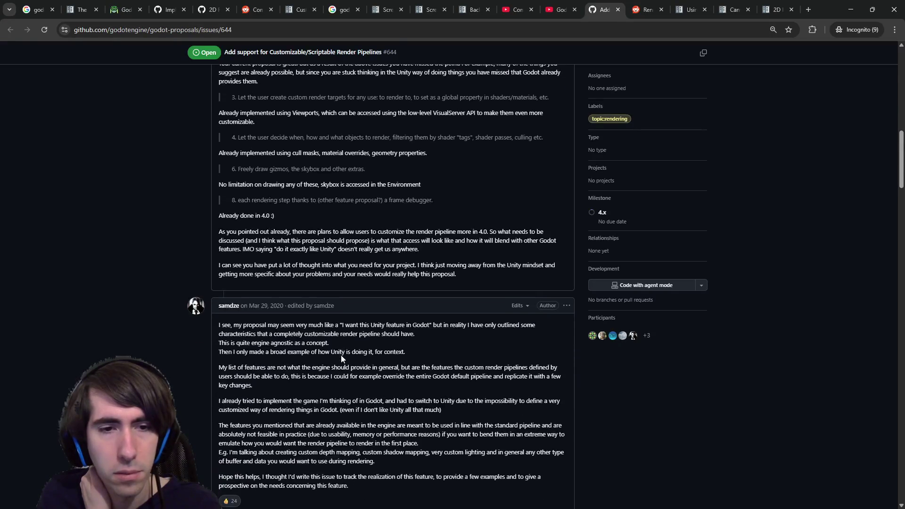
{"action": "mouse_move", "coordinate": [385, 200]}
{"action": "left_mouse_down"}
{"action": "mouse_move", "coordinate": [472, 236]}
{"action": "mouse_move", "coordinate": [375, 240]}
{"action": "left_mouse_up"}
{"action": "scroll", "coordinate": [373, 210], "scroll_direction": "down", "scroll_amount": 2}
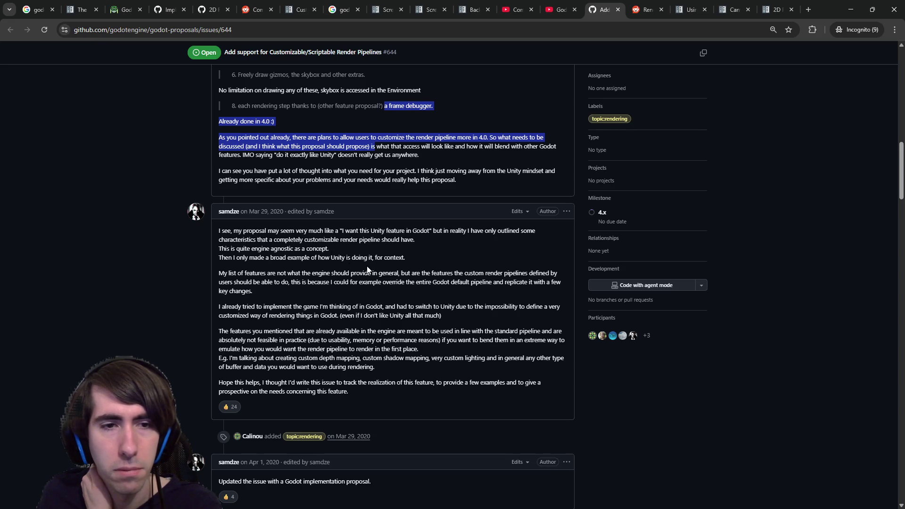
{"action": "scroll", "coordinate": [365, 266], "scroll_direction": "down", "scroll_amount": 1}
{"action": "scroll", "coordinate": [363, 266], "scroll_direction": "down", "scroll_amount": 4}
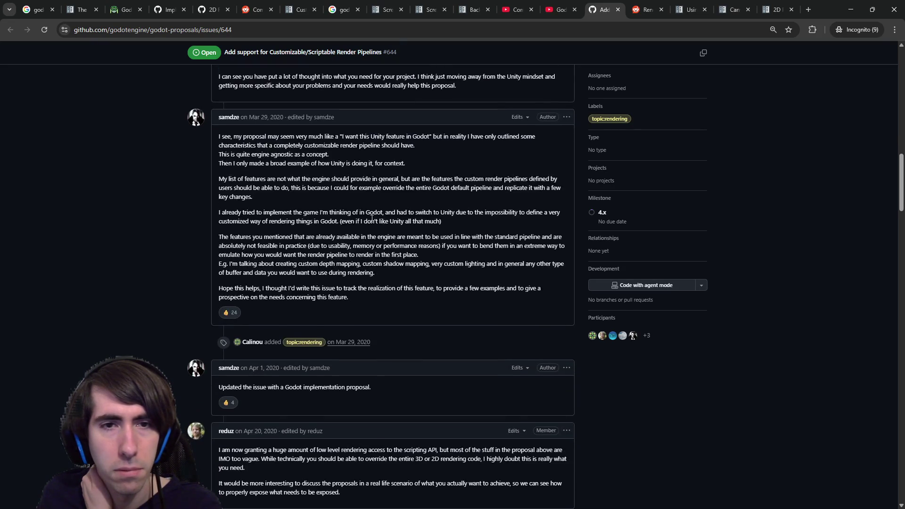
{"action": "scroll", "coordinate": [312, 254], "scroll_direction": "down", "scroll_amount": 2}
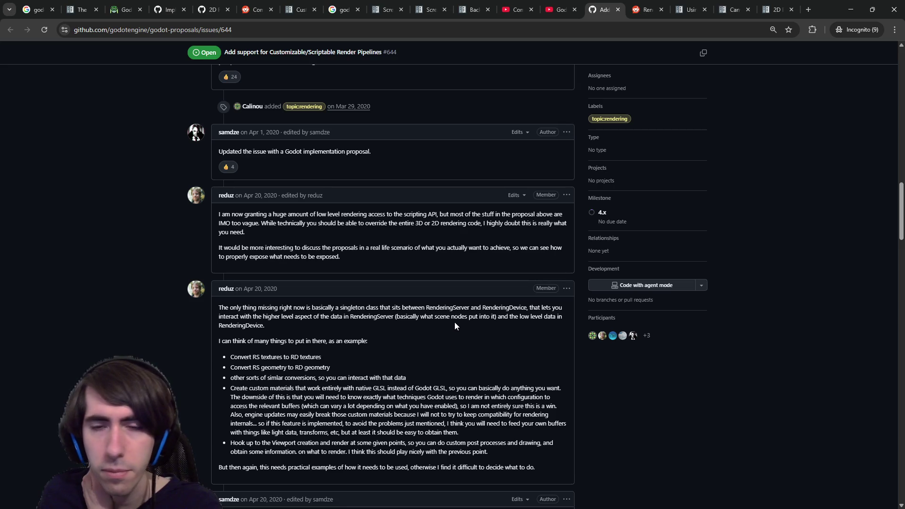
{"action": "left_click", "coordinate": [690, 9]}
{"action": "left_click", "coordinate": [634, 8]}
- Read the OP's comments about porting a Unity WIP game to Godot's RenderingDevice
{"action": "scroll", "coordinate": [283, 330], "scroll_direction": "down", "scroll_amount": 1}
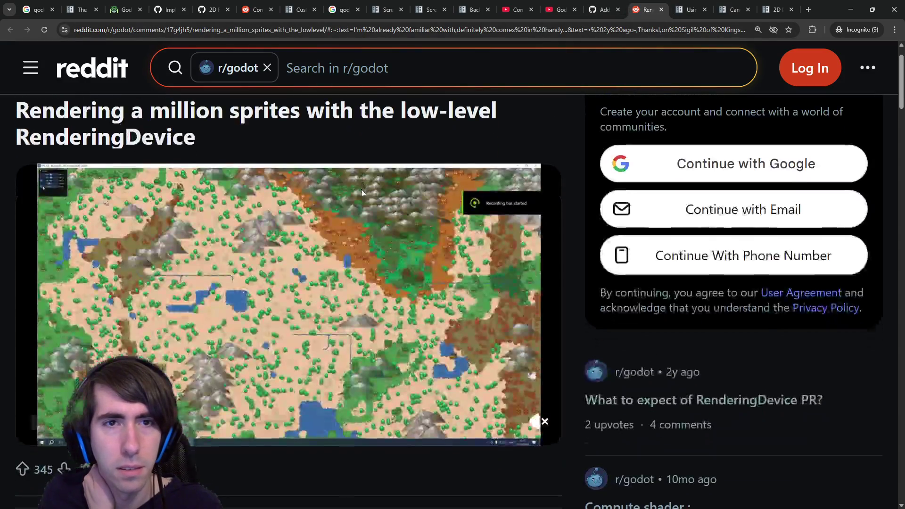
{"action": "scroll", "coordinate": [578, 146], "scroll_direction": "down", "scroll_amount": 3}
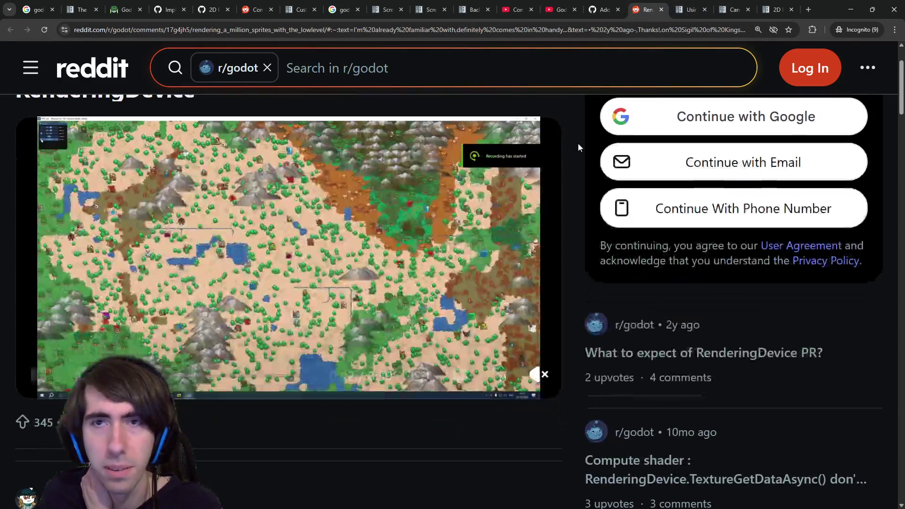
{"action": "scroll", "coordinate": [323, 338], "scroll_direction": "down", "scroll_amount": 3}
{"action": "left_click_drag", "start_coordinate": [264, 285], "coordinate": [314, 283]}
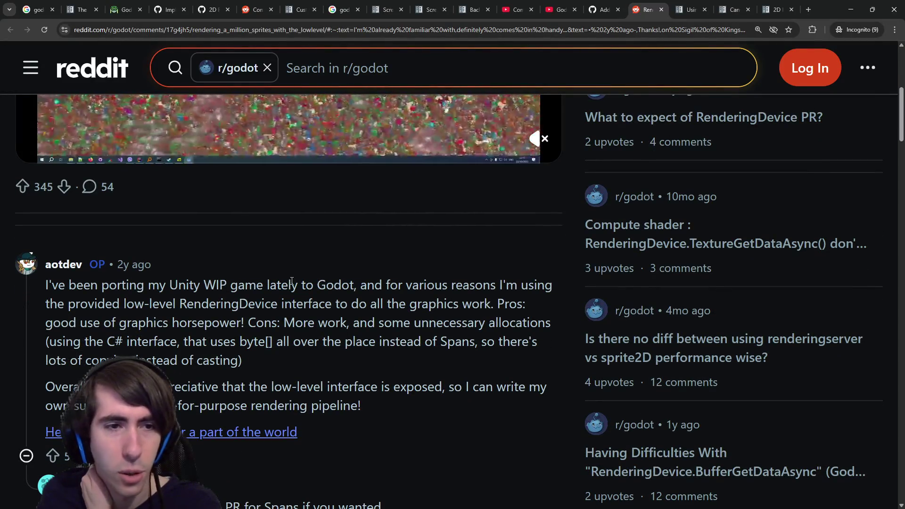
{"action": "left_click", "coordinate": [314, 283]}
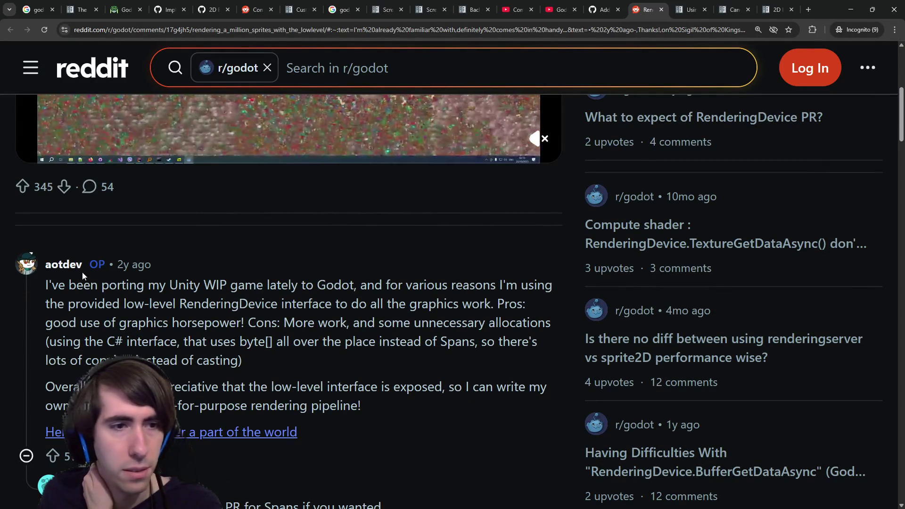
{"action": "left_click_drag", "start_coordinate": [90, 285], "coordinate": [139, 295]}
{"action": "left_click", "coordinate": [139, 295]}
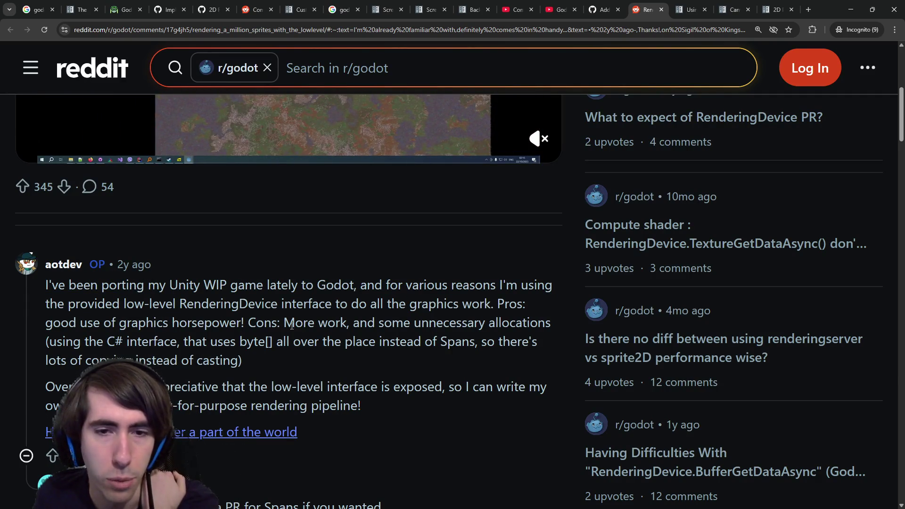
{"action": "left_click_drag", "start_coordinate": [303, 323], "coordinate": [412, 323]}
{"action": "left_click", "coordinate": [411, 324]}
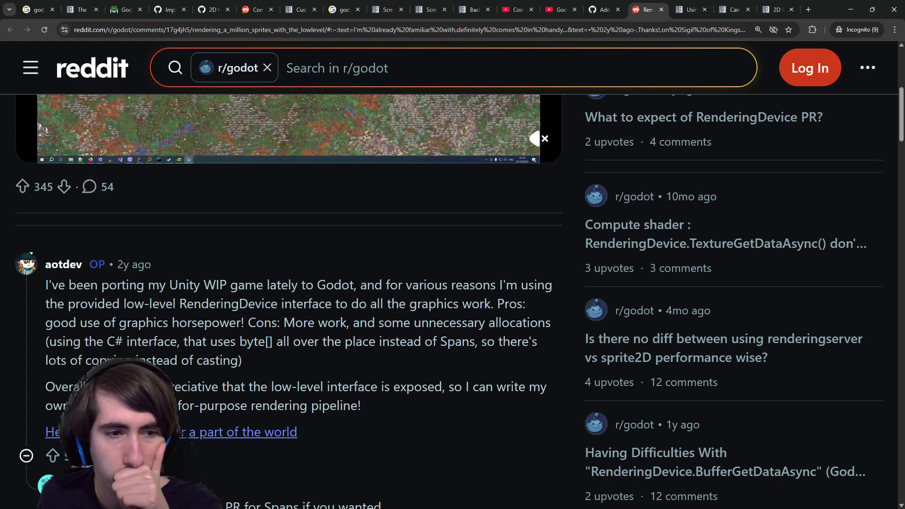
{"action": "left_click_drag", "start_coordinate": [114, 386], "coordinate": [338, 387]}
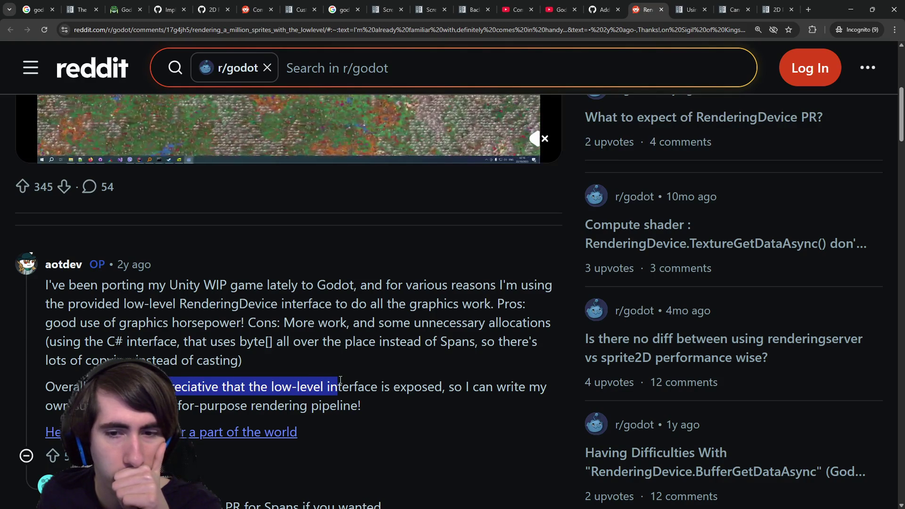
{"action": "scroll", "coordinate": [339, 380], "scroll_direction": "down", "scroll_amount": 1}
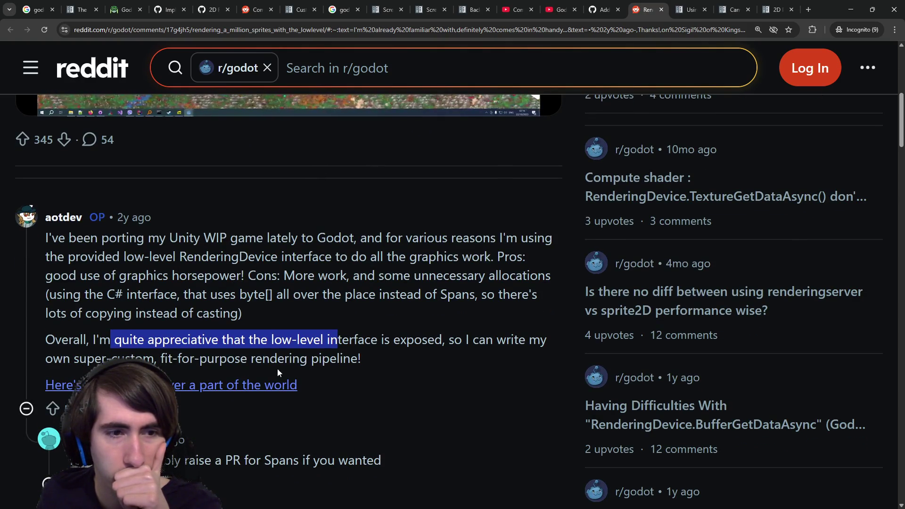
- Briefly open and close the flythrough video, then open the 'One is here' GitHub issue in a new tab
{"action": "middle_click", "coordinate": [191, 381]}
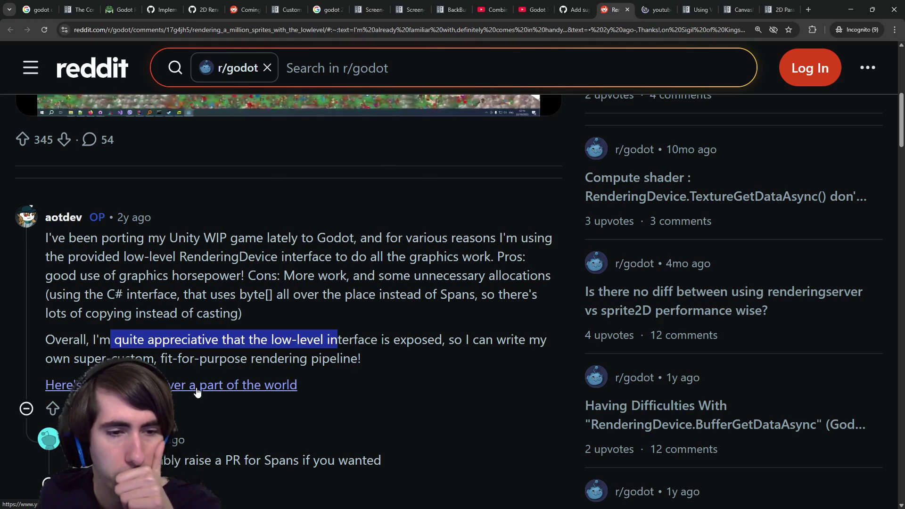
{"action": "scroll", "coordinate": [191, 381], "scroll_direction": "down", "scroll_amount": 1}
{"action": "middle_click", "coordinate": [660, 9]}
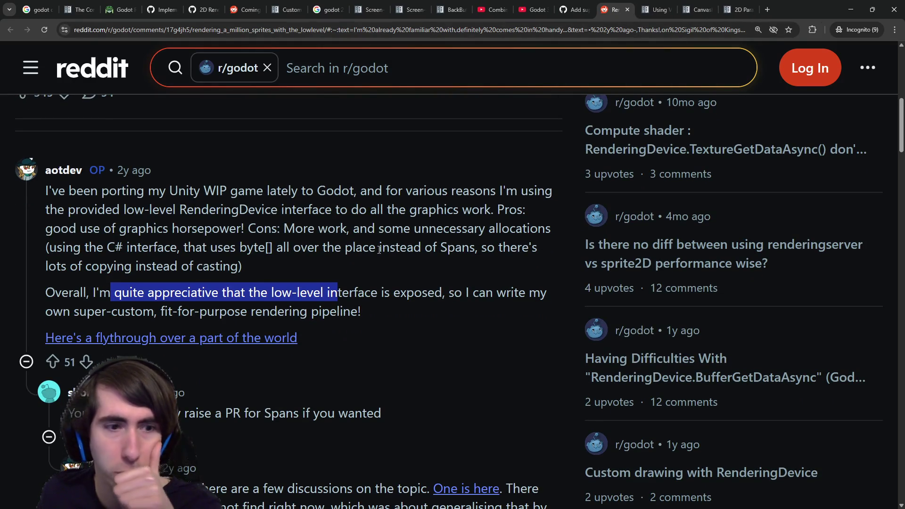
{"action": "scroll", "coordinate": [336, 298], "scroll_direction": "down", "scroll_amount": 2}
{"action": "scroll", "coordinate": [337, 295], "scroll_direction": "down", "scroll_amount": 3}
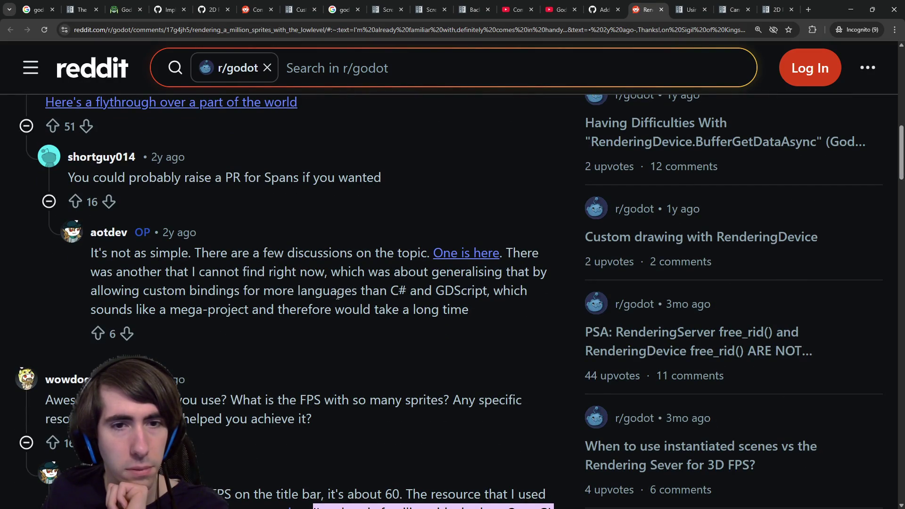
{"action": "scroll", "coordinate": [337, 295], "scroll_direction": "up", "scroll_amount": 2}
{"action": "scroll", "coordinate": [336, 295], "scroll_direction": "down", "scroll_amount": 1}
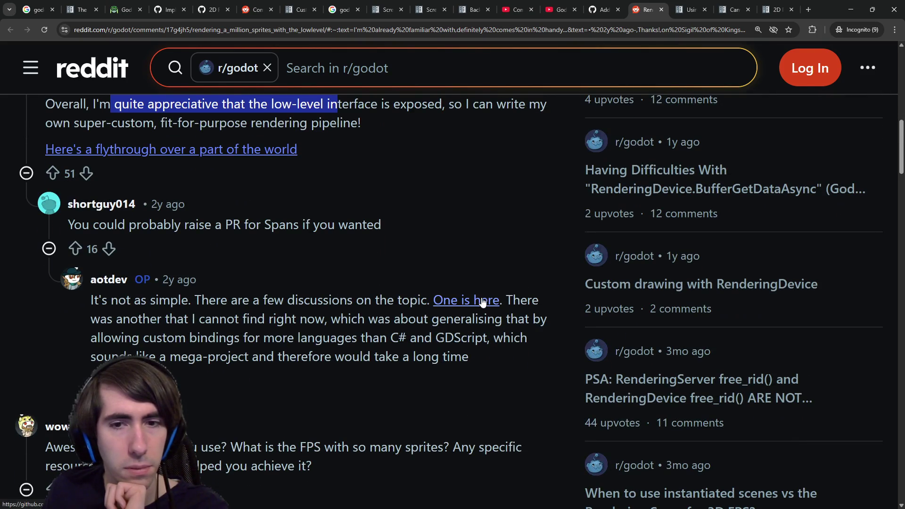
{"action": "middle_click", "coordinate": [479, 300]}
- View GitHub proposal #5394 on the StorageBuffer API, then go to the stable 'Using Viewports' docs
{"action": "left_click", "coordinate": [657, 5]}
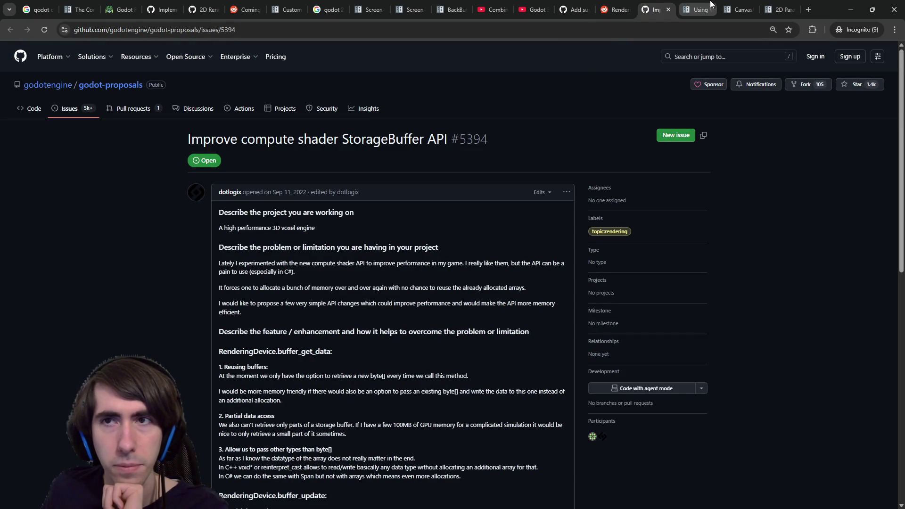
{"action": "left_click", "coordinate": [696, 10]}
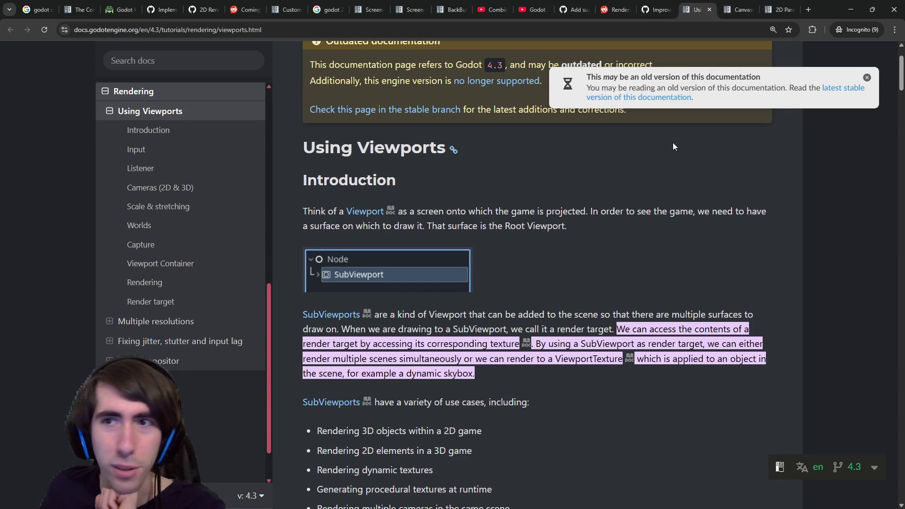
{"action": "left_click", "coordinate": [834, 91]}
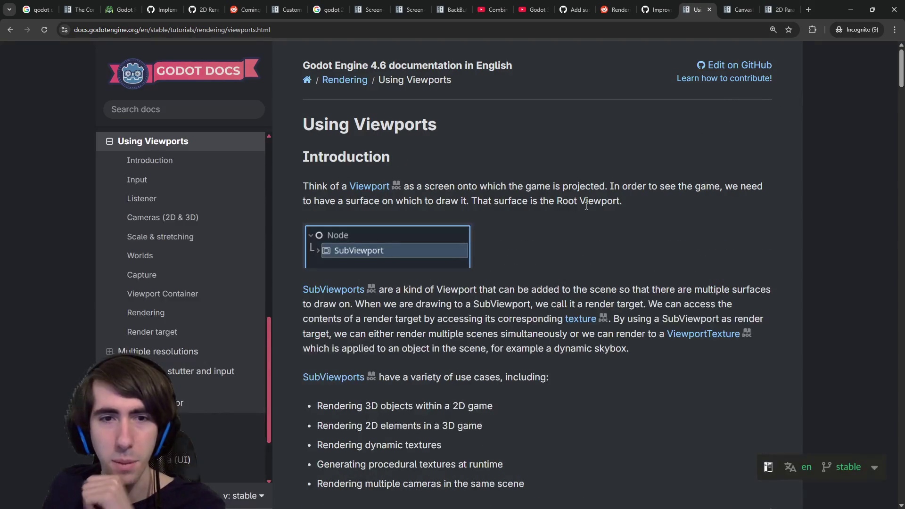
- Scroll down the Using Viewports page past the introduction and its use-cases sentence
{"action": "scroll", "coordinate": [519, 248], "scroll_direction": "down", "scroll_amount": 1}
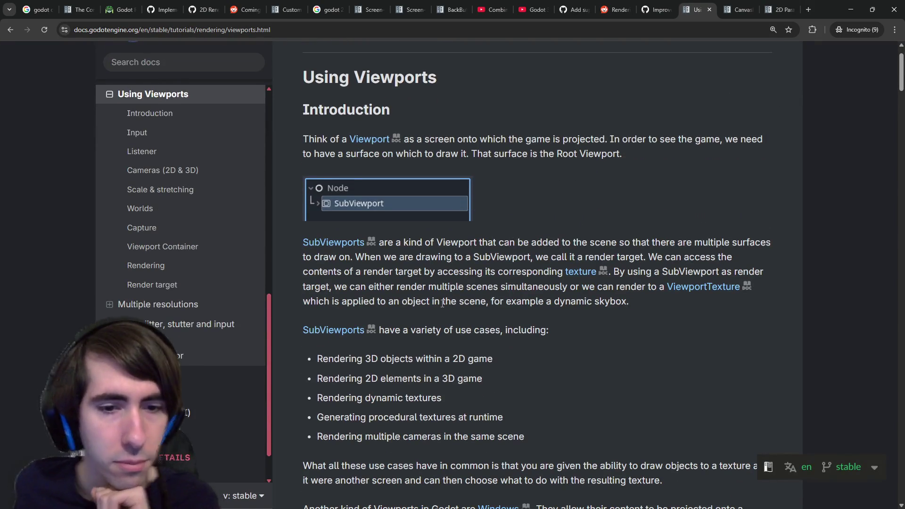
{"action": "scroll", "coordinate": [414, 321], "scroll_direction": "down", "scroll_amount": 1}
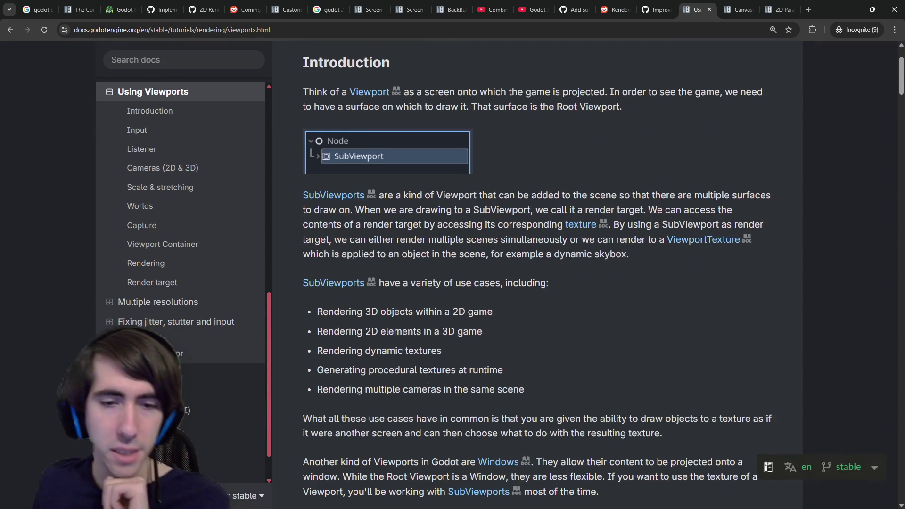
{"action": "scroll", "coordinate": [420, 358], "scroll_direction": "down", "scroll_amount": 2}
{"action": "scroll", "coordinate": [415, 351], "scroll_direction": "down", "scroll_amount": 3}
{"action": "left_click_drag", "start_coordinate": [342, 184], "coordinate": [493, 184]}
{"action": "left_click", "coordinate": [464, 189]}
- Read the Viewport Container section on the SubViewport child and Stretch covering the container area
{"action": "scroll", "coordinate": [374, 235], "scroll_direction": "down", "scroll_amount": 7}
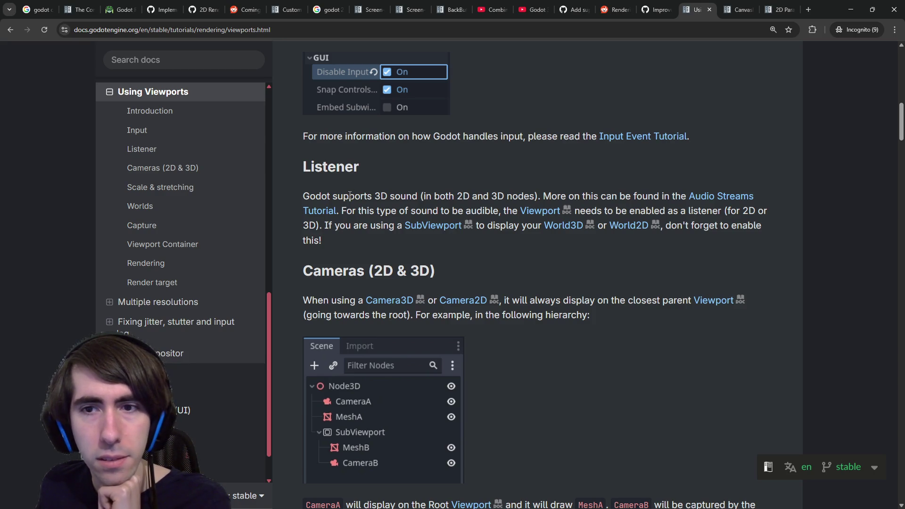
{"action": "scroll", "coordinate": [376, 302], "scroll_direction": "down", "scroll_amount": 5}
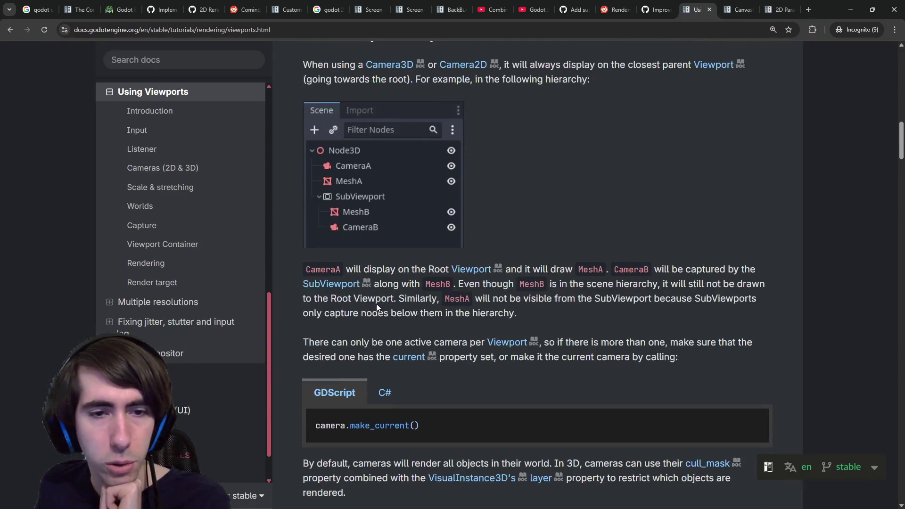
{"action": "scroll", "coordinate": [376, 299], "scroll_direction": "down", "scroll_amount": 7}
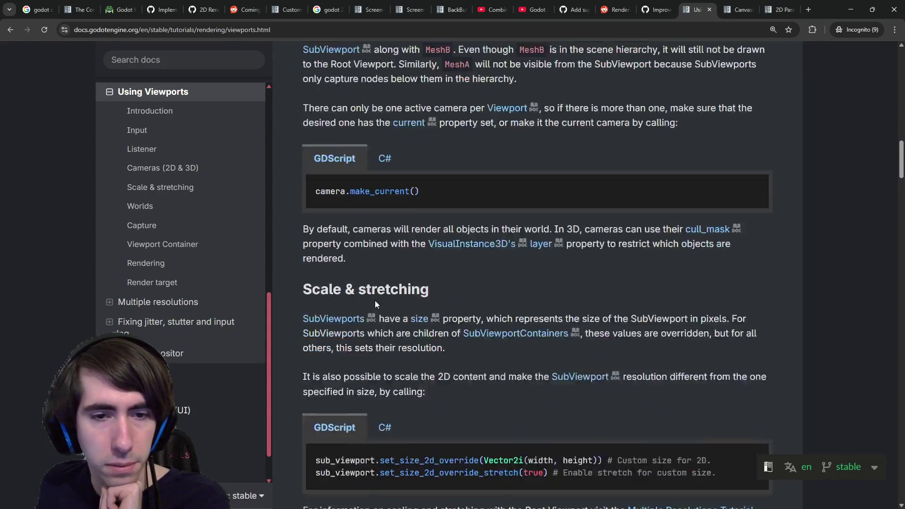
{"action": "scroll", "coordinate": [376, 301], "scroll_direction": "down", "scroll_amount": 3}
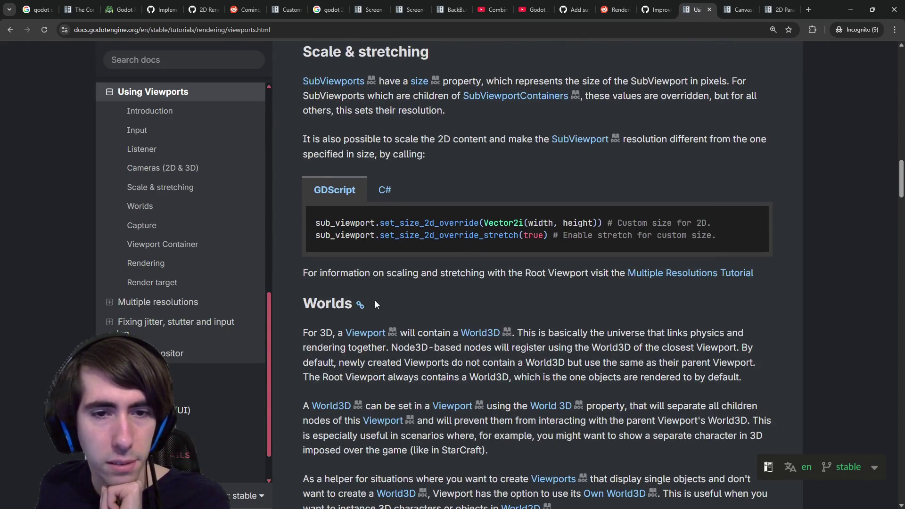
{"action": "scroll", "coordinate": [375, 301], "scroll_direction": "down", "scroll_amount": 8}
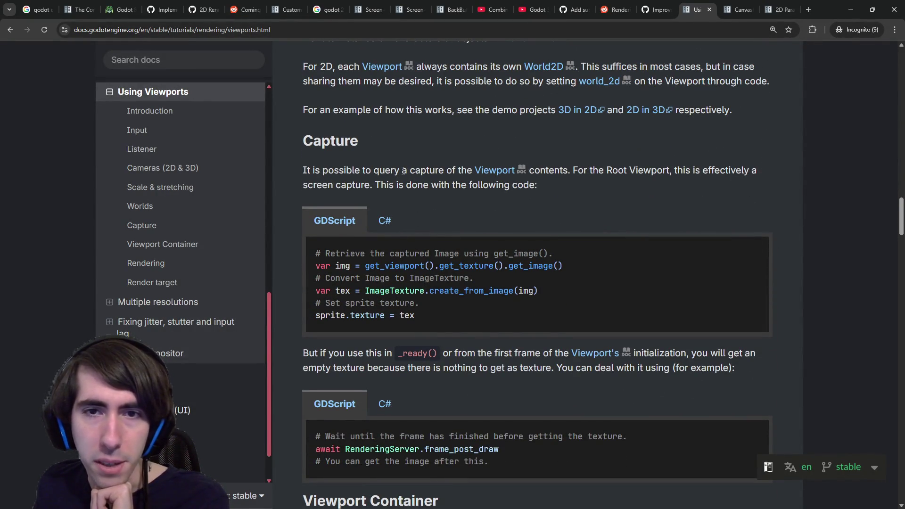
{"action": "scroll", "coordinate": [398, 179], "scroll_direction": "down", "scroll_amount": 7}
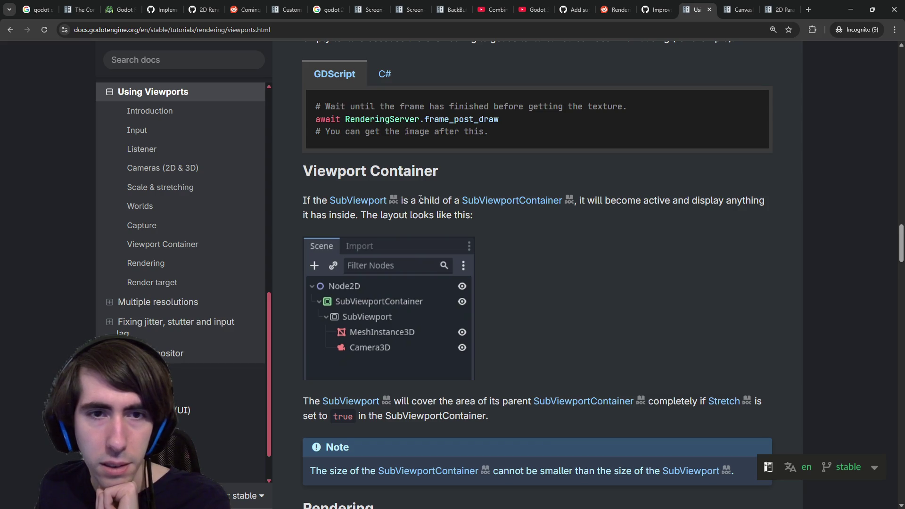
{"action": "left_click_drag", "start_coordinate": [409, 204], "coordinate": [465, 206]}
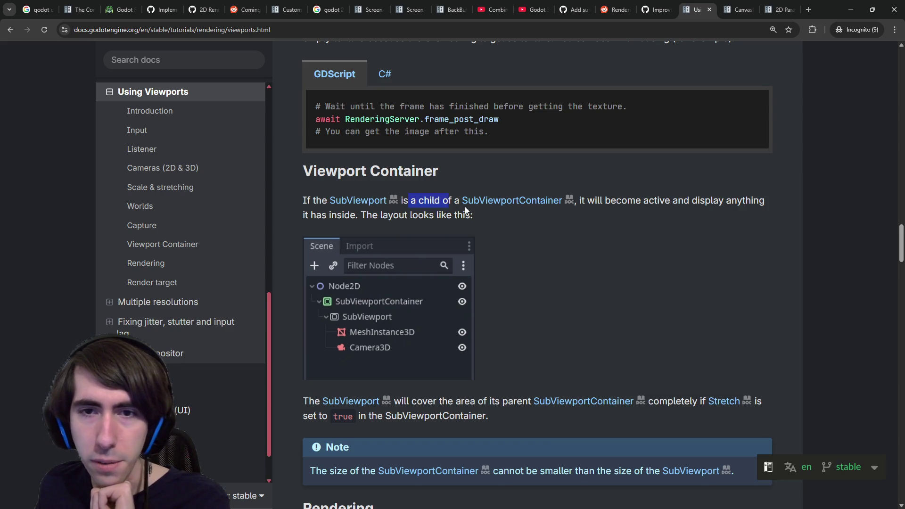
{"action": "left_click_drag", "start_coordinate": [583, 202], "coordinate": [599, 201]}
{"action": "left_click", "coordinate": [623, 206]}
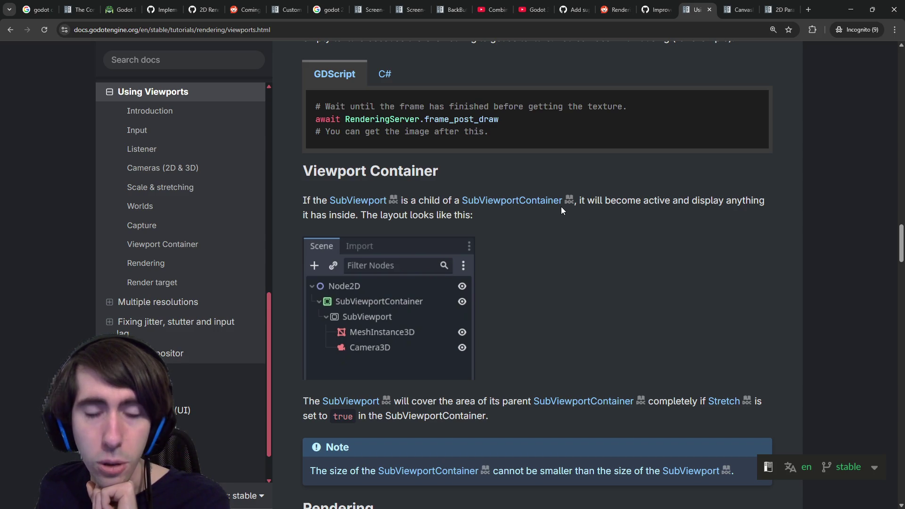
{"action": "scroll", "coordinate": [499, 228], "scroll_direction": "down", "scroll_amount": 4}
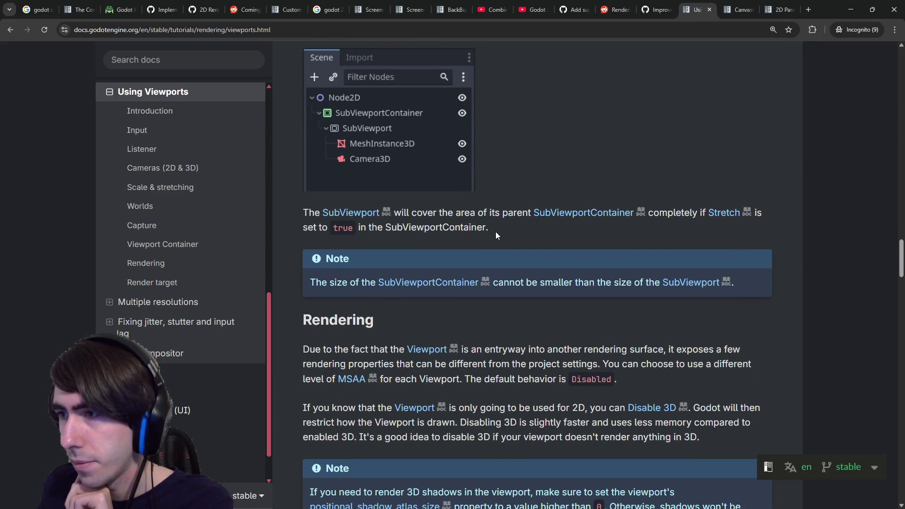
{"action": "left_click_drag", "start_coordinate": [418, 215], "coordinate": [461, 211]}
{"action": "left_click", "coordinate": [462, 211]}
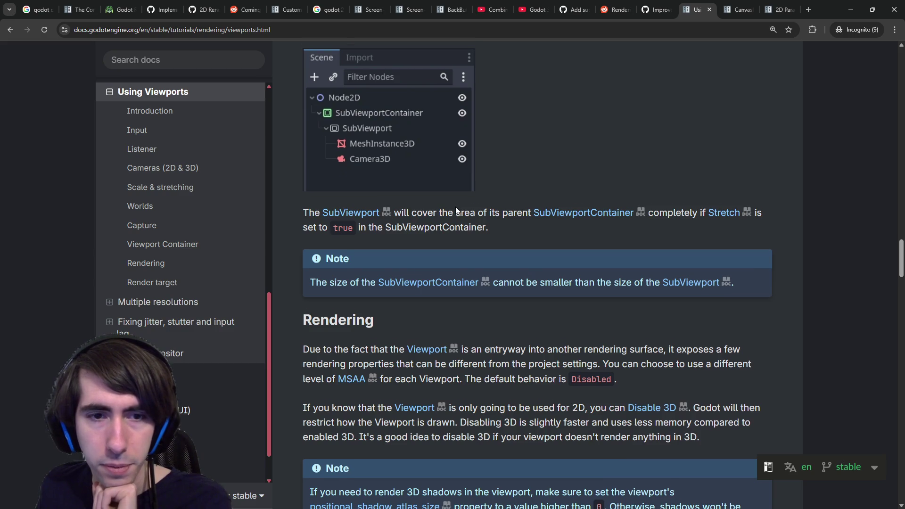
- Read the Rendering section on per-viewport rendering properties and disabling 3D
{"action": "scroll", "coordinate": [456, 206], "scroll_direction": "down", "scroll_amount": 3}
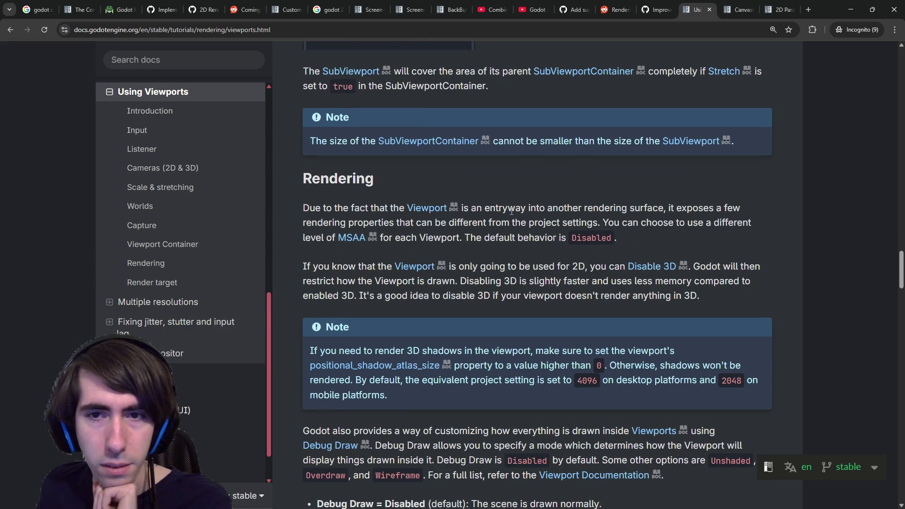
{"action": "left_click_drag", "start_coordinate": [508, 209], "coordinate": [670, 206]}
{"action": "left_click", "coordinate": [670, 206]}
{"action": "scroll", "coordinate": [668, 176], "scroll_direction": "down", "scroll_amount": 1}
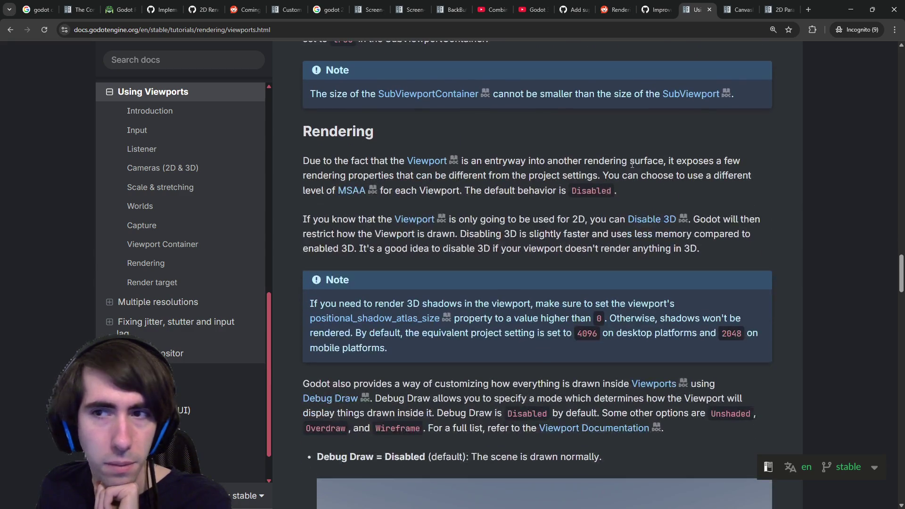
{"action": "left_click_drag", "start_coordinate": [356, 173], "coordinate": [484, 172]}
{"action": "left_click", "coordinate": [484, 173]}
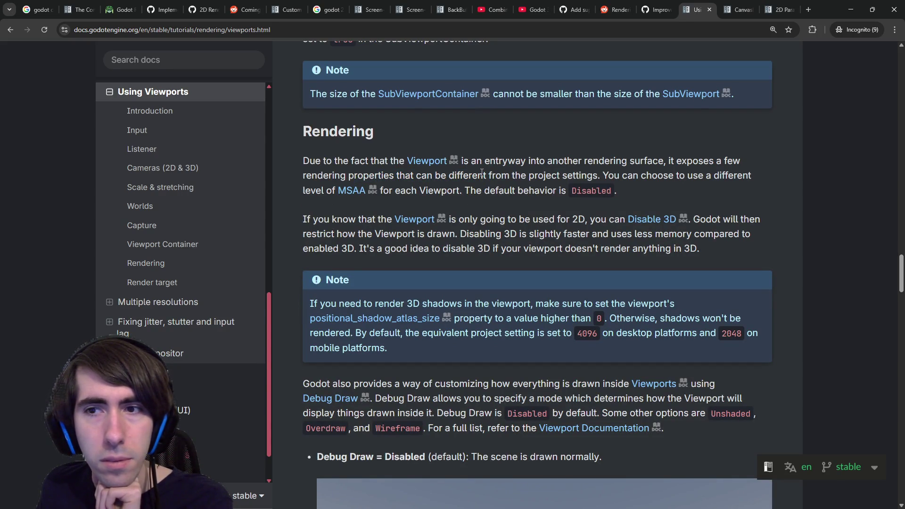
{"action": "scroll", "coordinate": [482, 172], "scroll_direction": "down", "scroll_amount": 2}
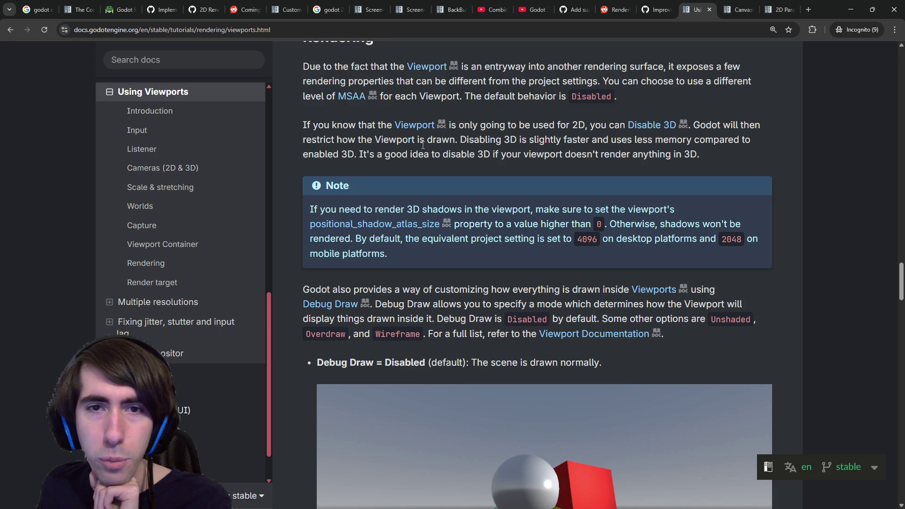
{"action": "left_click_drag", "start_coordinate": [482, 144], "coordinate": [609, 140]}
{"action": "left_click", "coordinate": [610, 140]}
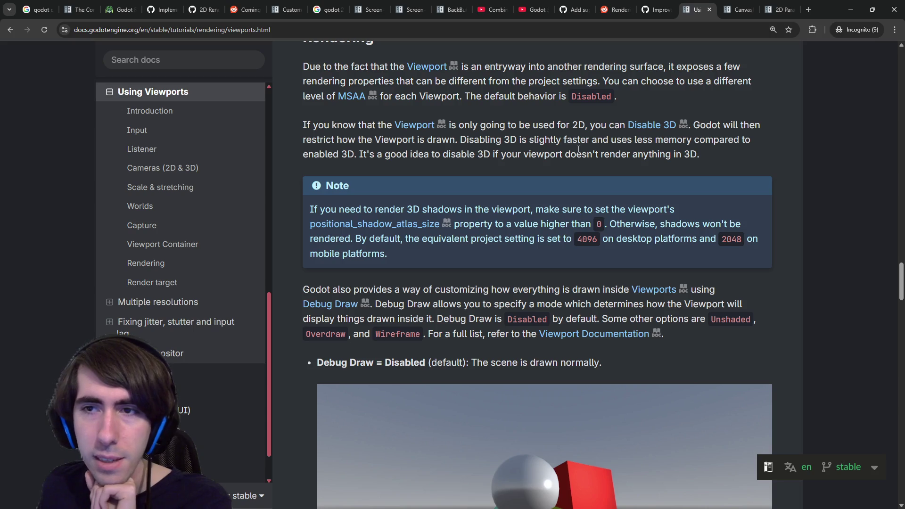
- Scroll to Render target and study the ViewportTexture code example
{"action": "scroll", "coordinate": [516, 154], "scroll_direction": "down", "scroll_amount": 3}
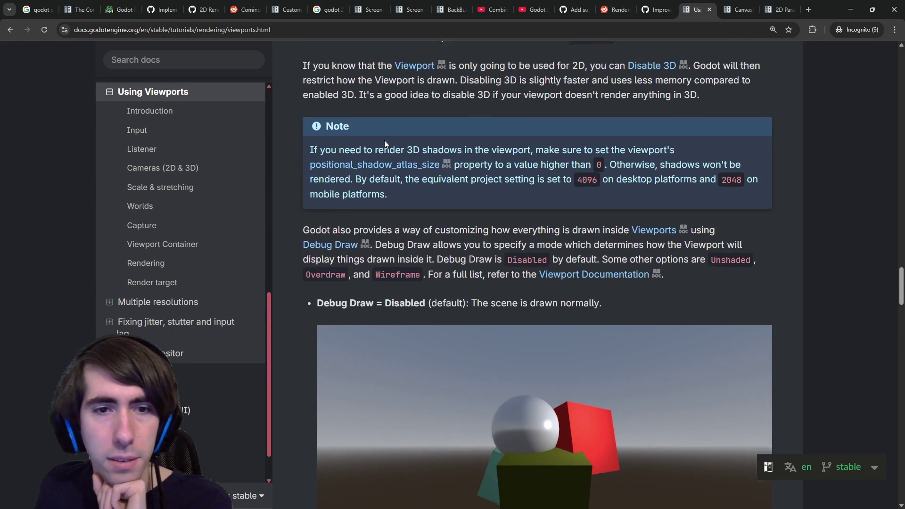
{"action": "scroll", "coordinate": [385, 155], "scroll_direction": "down", "scroll_amount": 8}
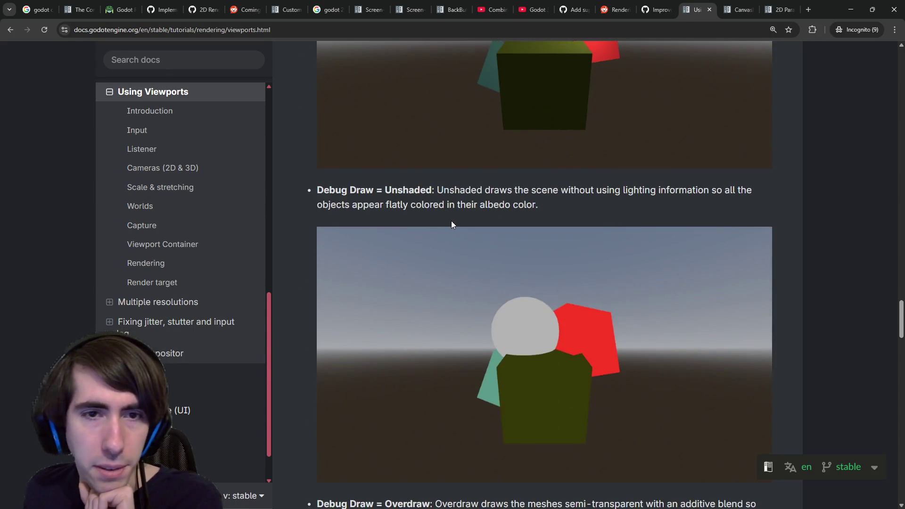
{"action": "scroll", "coordinate": [451, 220], "scroll_direction": "down", "scroll_amount": 20}
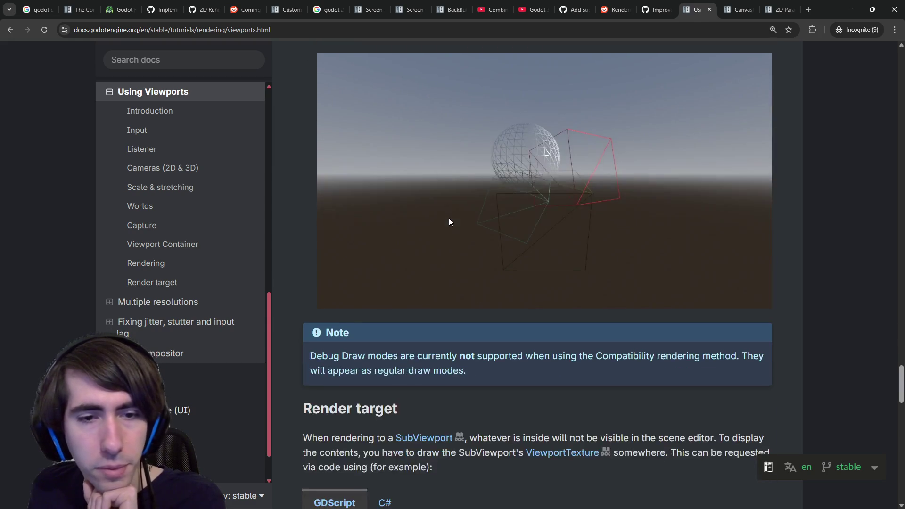
{"action": "scroll", "coordinate": [449, 221], "scroll_direction": "down", "scroll_amount": 1}
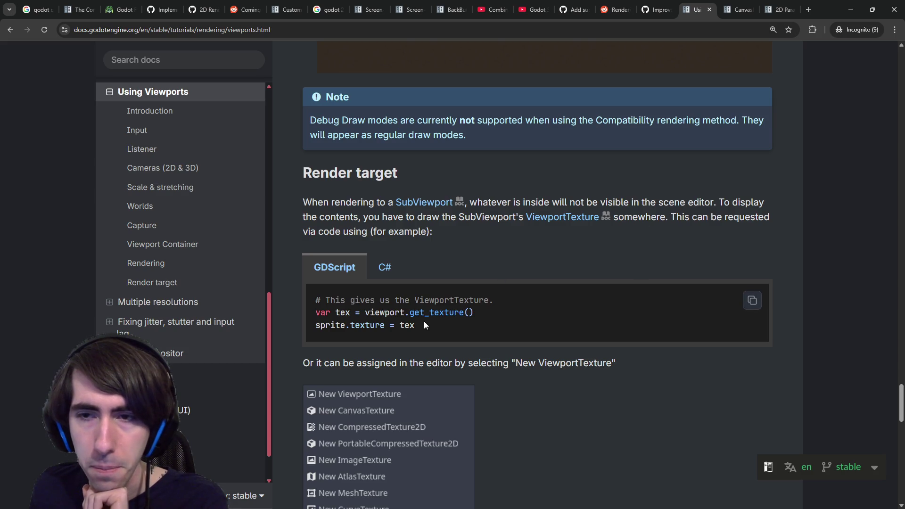
{"action": "mouse_move", "coordinate": [493, 321]}
{"action": "left_mouse_down"}
{"action": "mouse_move", "coordinate": [311, 311]}
{"action": "mouse_move", "coordinate": [310, 293]}
{"action": "left_mouse_up"}
{"action": "left_click", "coordinate": [309, 292]}
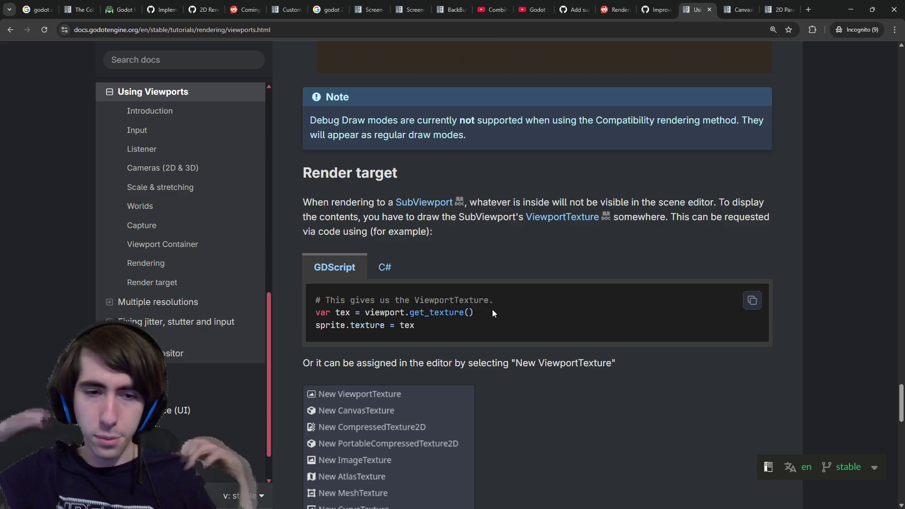
- Read the Clear Mode paragraph about clearing the texture and Transparent BG
{"action": "scroll", "coordinate": [492, 309], "scroll_direction": "down", "scroll_amount": 6}
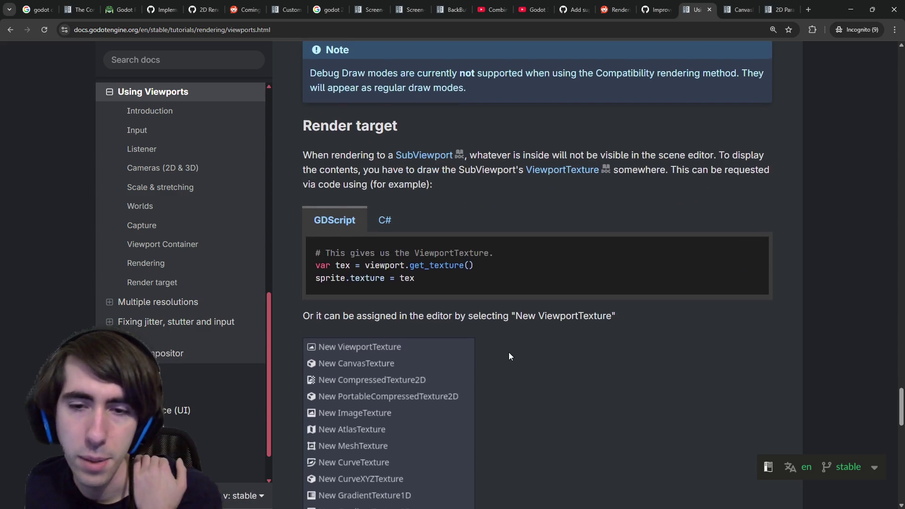
{"action": "scroll", "coordinate": [493, 348], "scroll_direction": "down", "scroll_amount": 3}
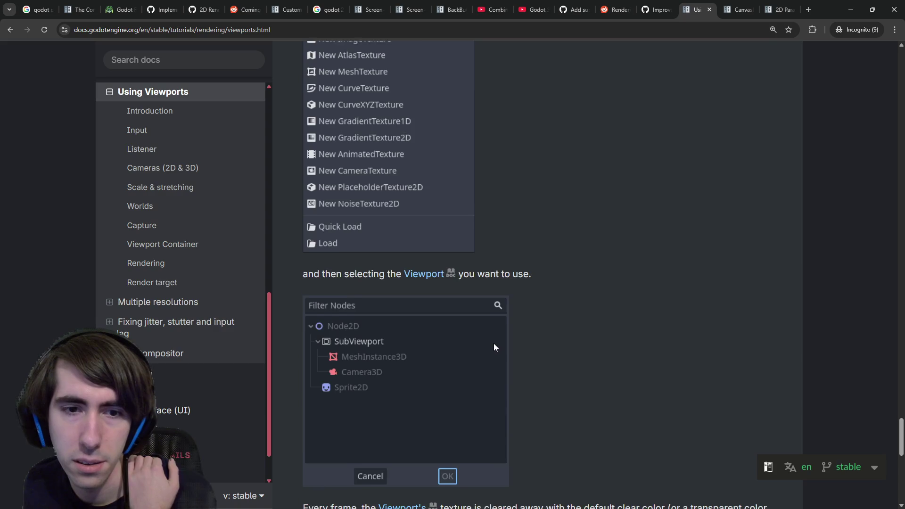
{"action": "scroll", "coordinate": [493, 348], "scroll_direction": "up", "scroll_amount": 5}
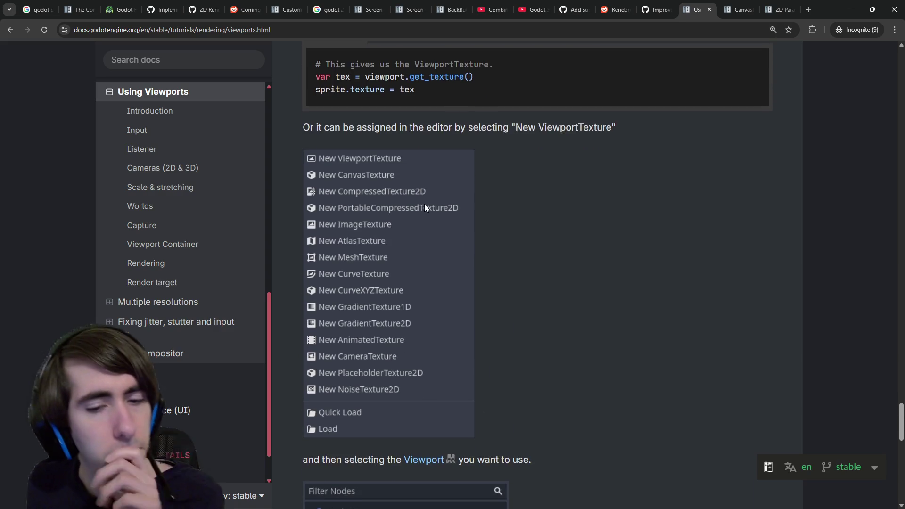
{"action": "scroll", "coordinate": [424, 208], "scroll_direction": "down", "scroll_amount": 4}
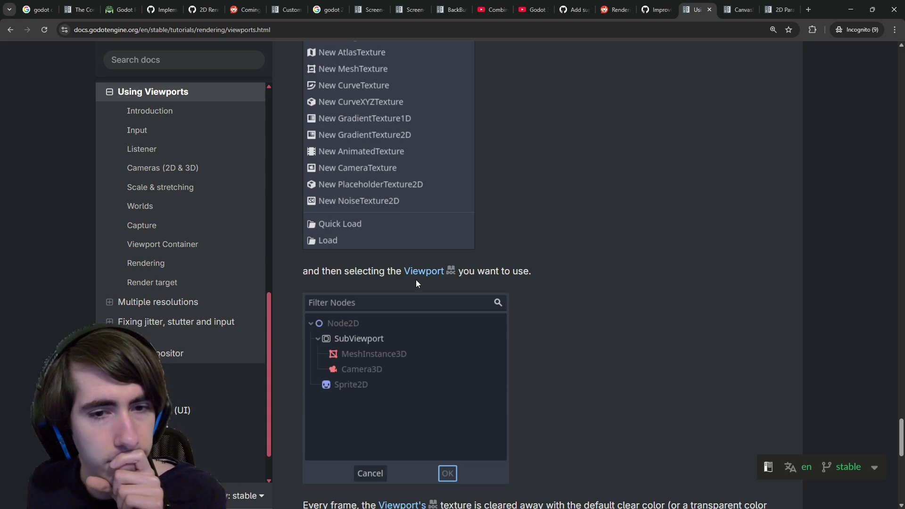
{"action": "scroll", "coordinate": [361, 276], "scroll_direction": "down", "scroll_amount": 2}
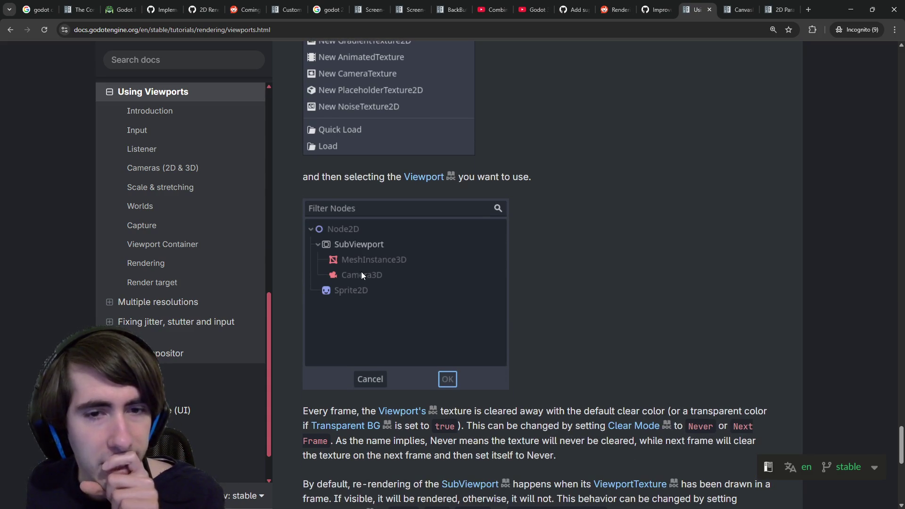
{"action": "scroll", "coordinate": [375, 269], "scroll_direction": "up", "scroll_amount": 4}
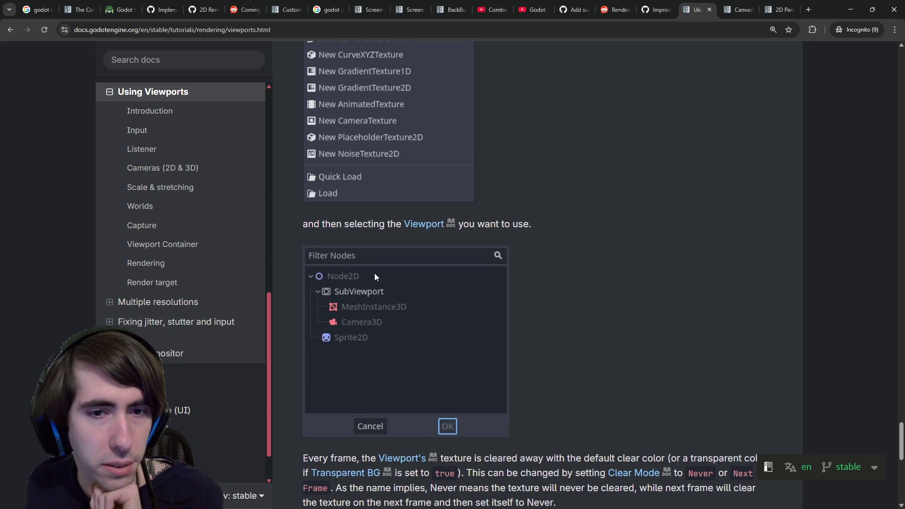
{"action": "scroll", "coordinate": [367, 266], "scroll_direction": "down", "scroll_amount": 9}
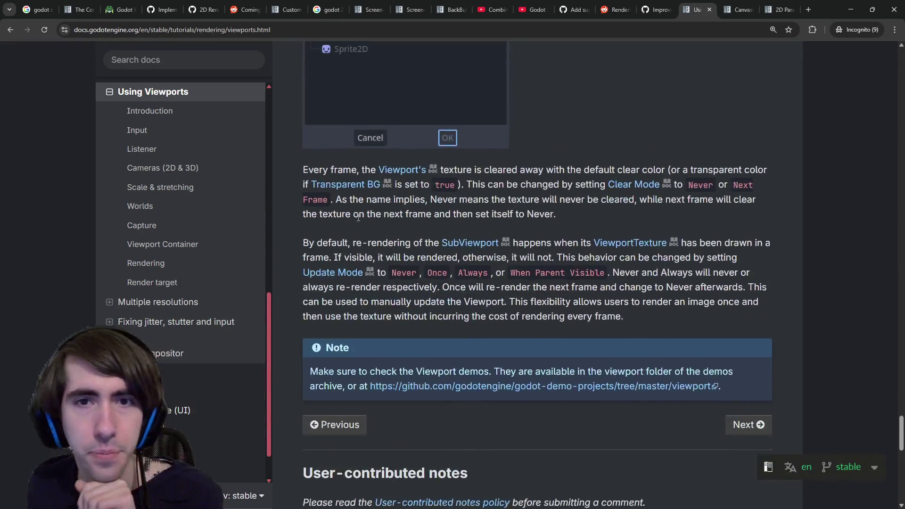
{"action": "scroll", "coordinate": [401, 193], "scroll_direction": "up", "scroll_amount": 1}
{"action": "left_click_drag", "start_coordinate": [492, 175], "coordinate": [615, 173]}
{"action": "left_click", "coordinate": [615, 172]}
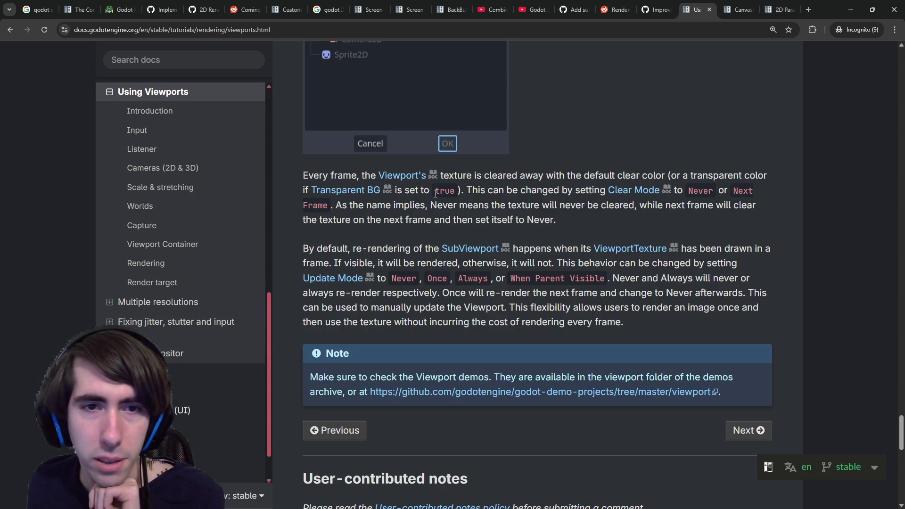
{"action": "mouse_move", "coordinate": [435, 191]}
{"action": "left_mouse_down"}
{"action": "mouse_move", "coordinate": [516, 190]}
{"action": "mouse_move", "coordinate": [495, 205]}
{"action": "left_mouse_up"}
{"action": "left_click", "coordinate": [514, 185]}
- Read the Never and Next Frame options and Update Mode re-rendering, then return to Godot
{"action": "left_click", "coordinate": [548, 184]}
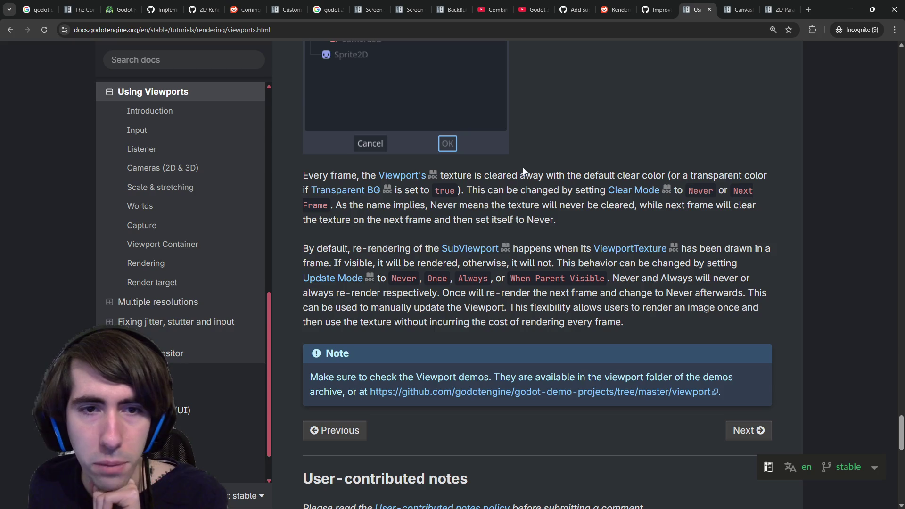
{"action": "left_click_drag", "start_coordinate": [433, 209], "coordinate": [581, 223]}
{"action": "left_click", "coordinate": [581, 223]}
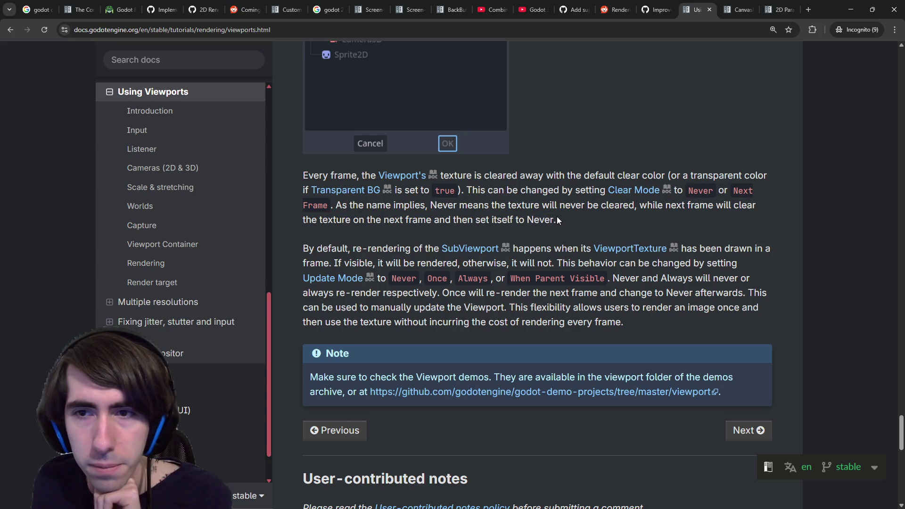
{"action": "left_click_drag", "start_coordinate": [318, 247], "coordinate": [474, 241]}
{"action": "left_click", "coordinate": [544, 234]}
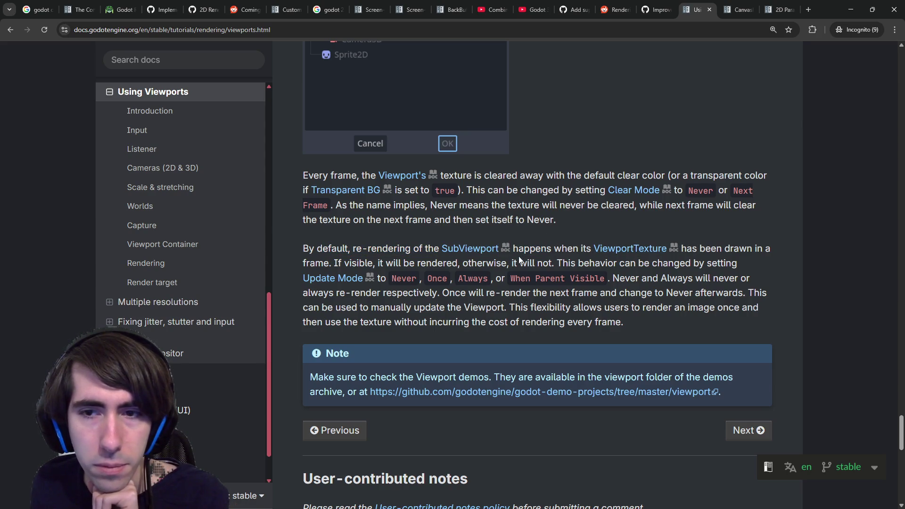
{"action": "left_click_drag", "start_coordinate": [381, 262], "coordinate": [512, 250]}
{"action": "left_click", "coordinate": [461, 255]}
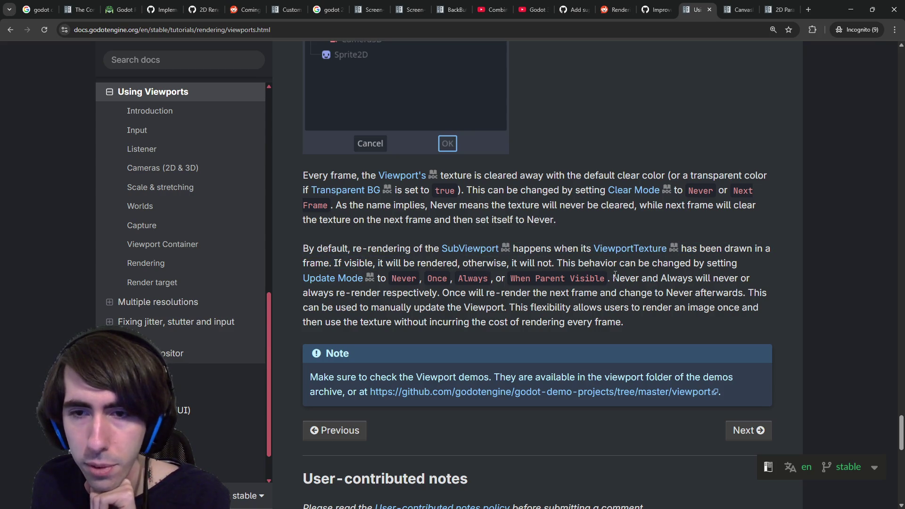
{"action": "key", "text": "alt+Tab"}
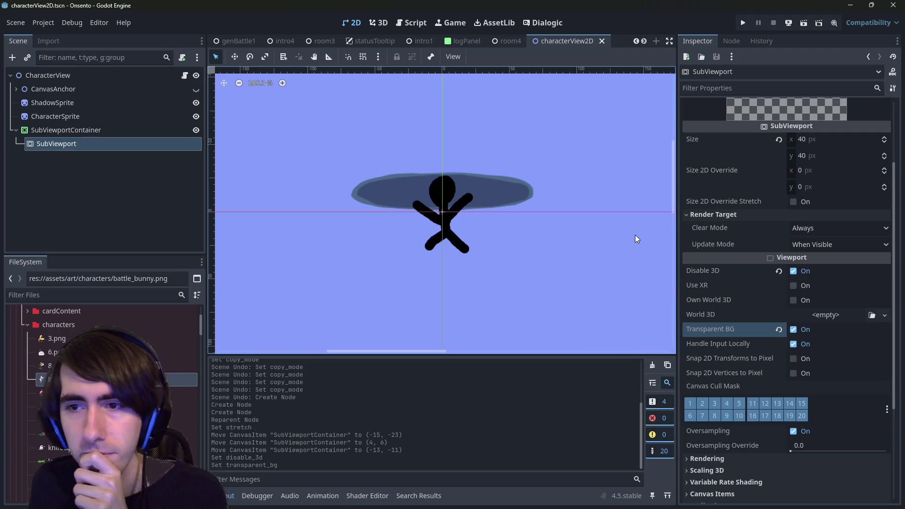
{"action": "left_click", "coordinate": [822, 227]}
{"action": "left_click", "coordinate": [816, 230]}
{"action": "left_click", "coordinate": [818, 244]}
{"action": "left_click", "coordinate": [721, 231]}
{"action": "mouse_move", "coordinate": [714, 228]}
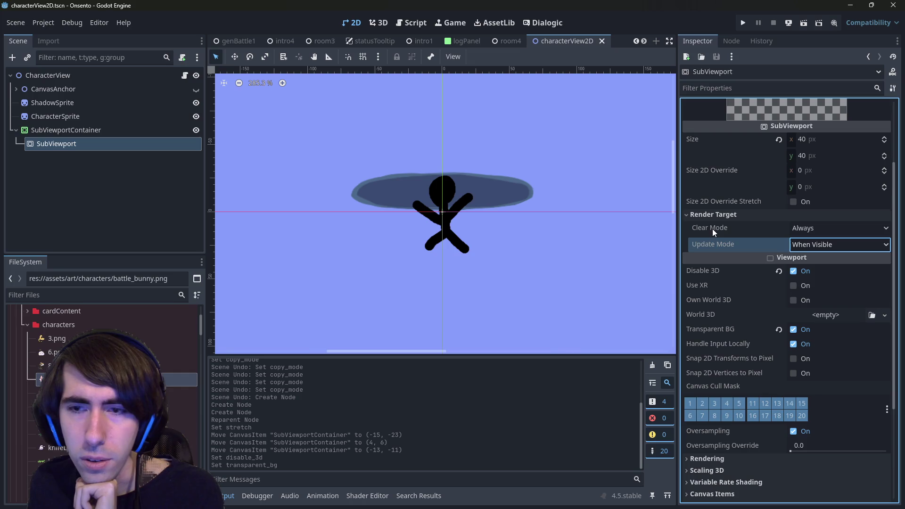
{"action": "left_click", "coordinate": [809, 228]}
{"action": "left_click", "coordinate": [809, 227]}
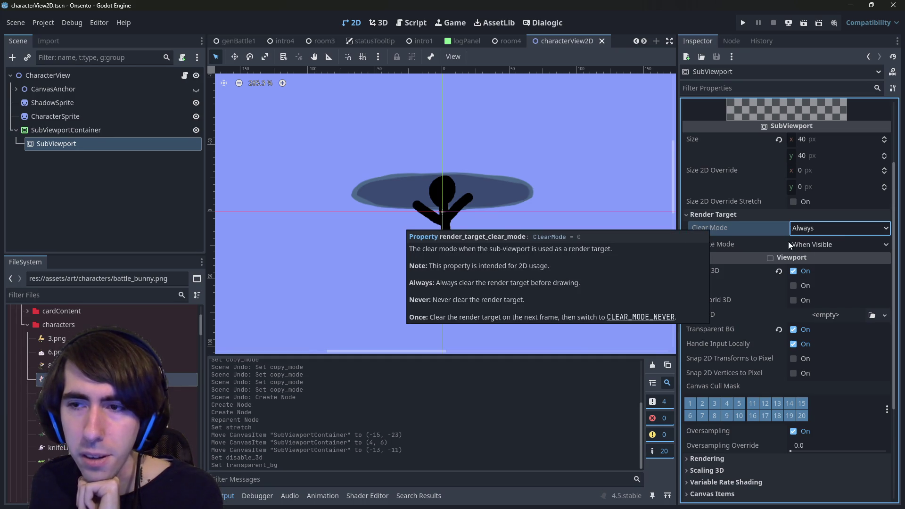
{"action": "left_click", "coordinate": [838, 230]}
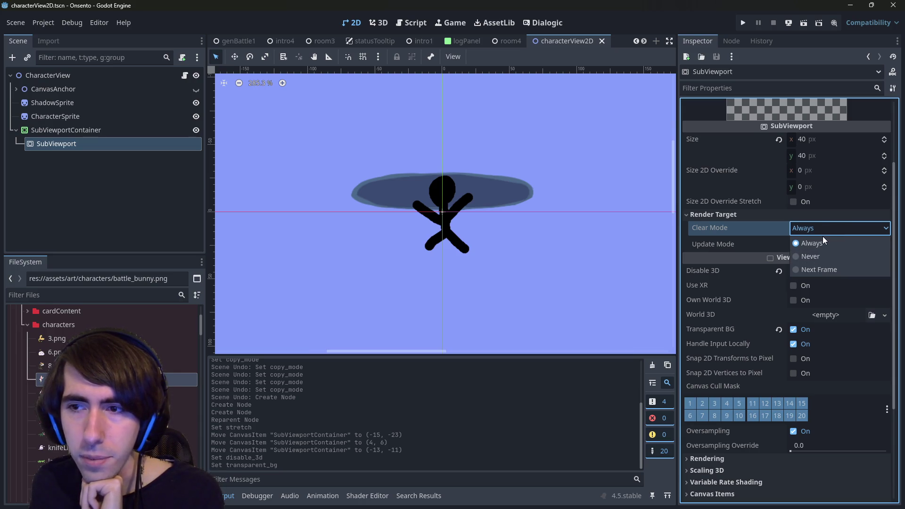
{"action": "left_click", "coordinate": [824, 237]}
{"action": "left_click", "coordinate": [822, 240]}
{"action": "left_click", "coordinate": [820, 237]}
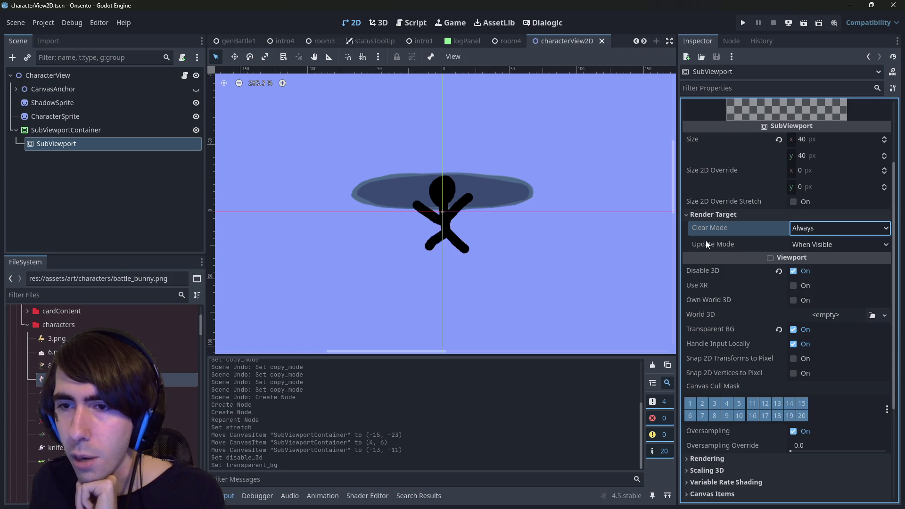
{"action": "mouse_move", "coordinate": [719, 244]}
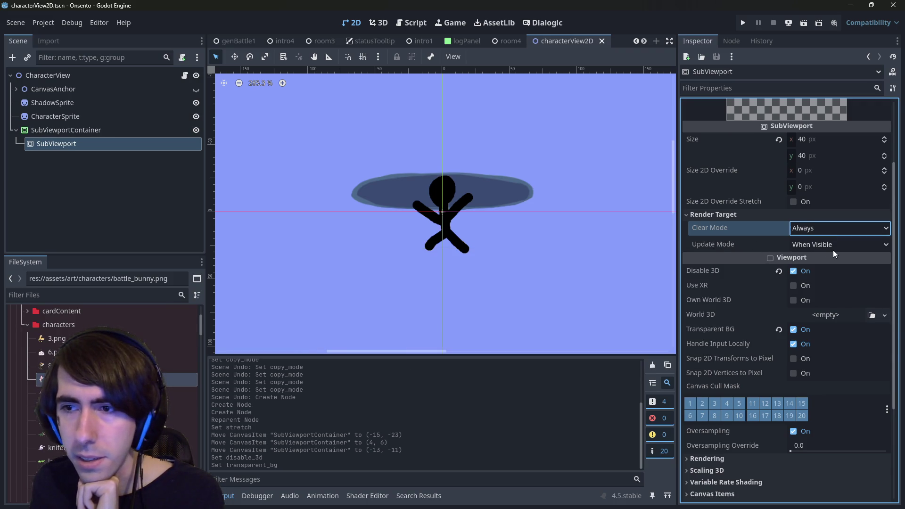
{"action": "left_click", "coordinate": [143, 193]}
{"action": "left_click", "coordinate": [843, 245]}
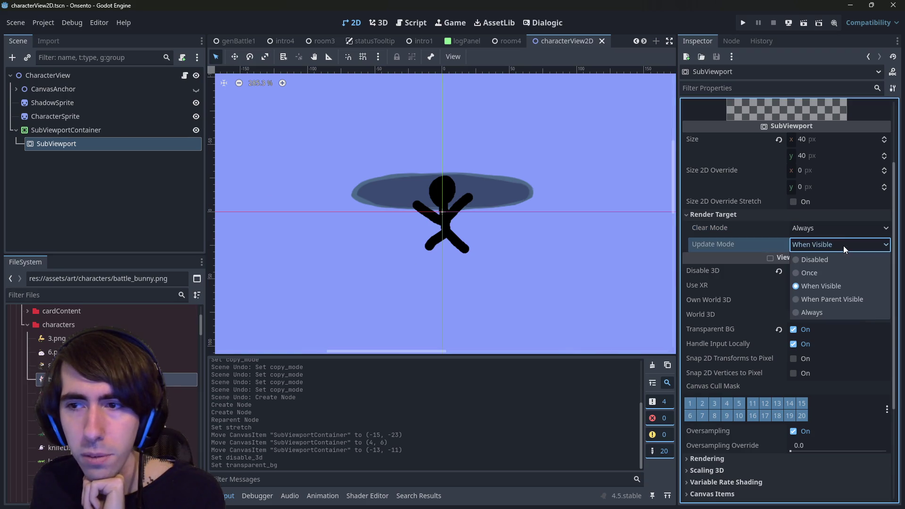
{"action": "left_click", "coordinate": [838, 245]}
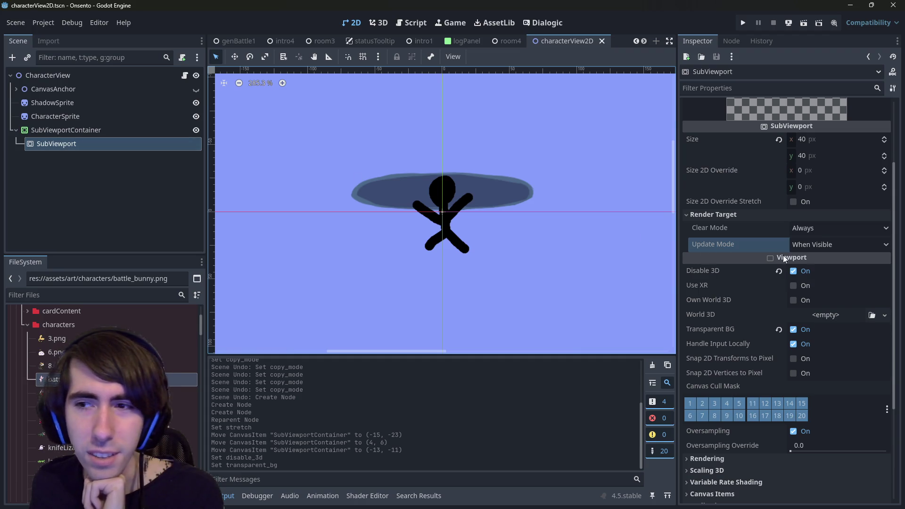
{"action": "left_click", "coordinate": [824, 244]}
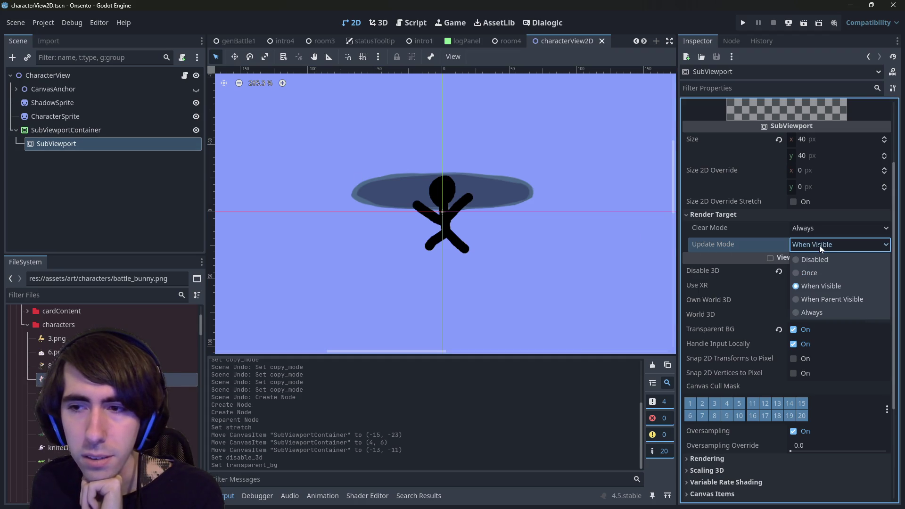
{"action": "left_click", "coordinate": [819, 245]}
{"action": "left_click", "coordinate": [63, 130]}
{"action": "mouse_move", "coordinate": [63, 129]}
{"action": "left_mouse_down"}
{"action": "mouse_move", "coordinate": [84, 103]}
{"action": "mouse_move", "coordinate": [69, 137]}
{"action": "left_mouse_up"}
{"action": "left_click", "coordinate": [73, 148]}
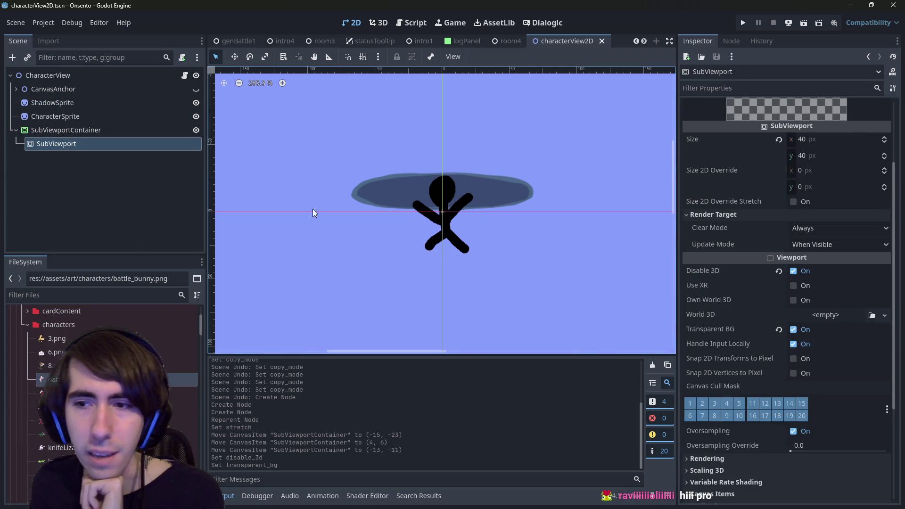
{"action": "scroll", "coordinate": [358, 250], "scroll_direction": "down", "scroll_amount": 1}
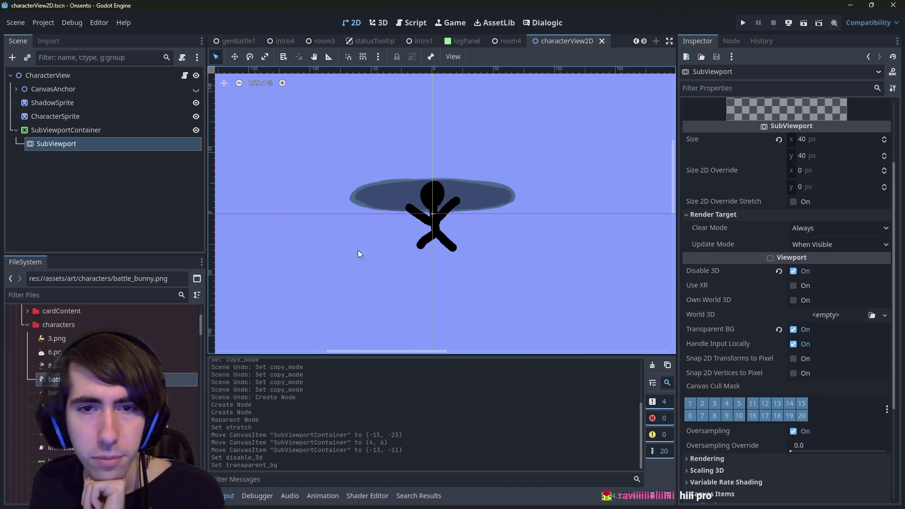
{"action": "scroll", "coordinate": [357, 250], "scroll_direction": "left", "scroll_amount": 2}
{"action": "left_click_drag", "start_coordinate": [72, 117], "coordinate": [79, 143]}
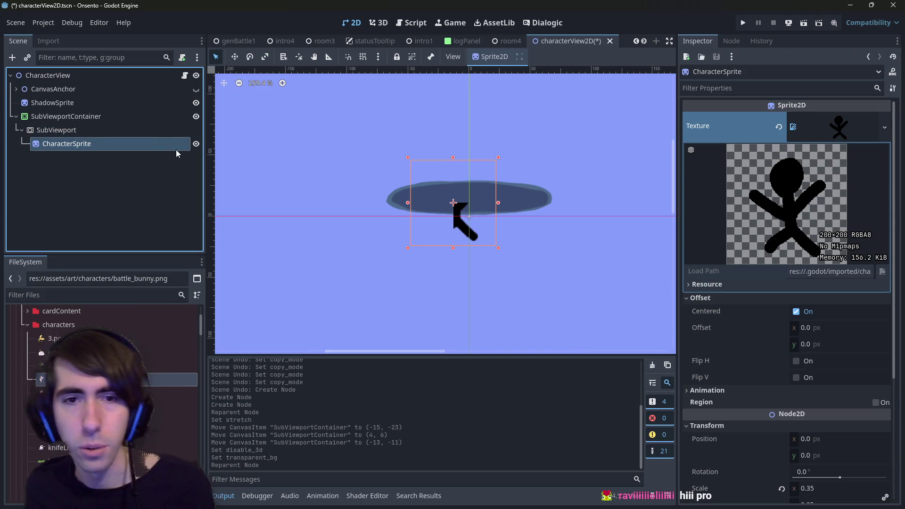
{"action": "key", "text": "ctrl+z"}
{"action": "left_click", "coordinate": [88, 145]}
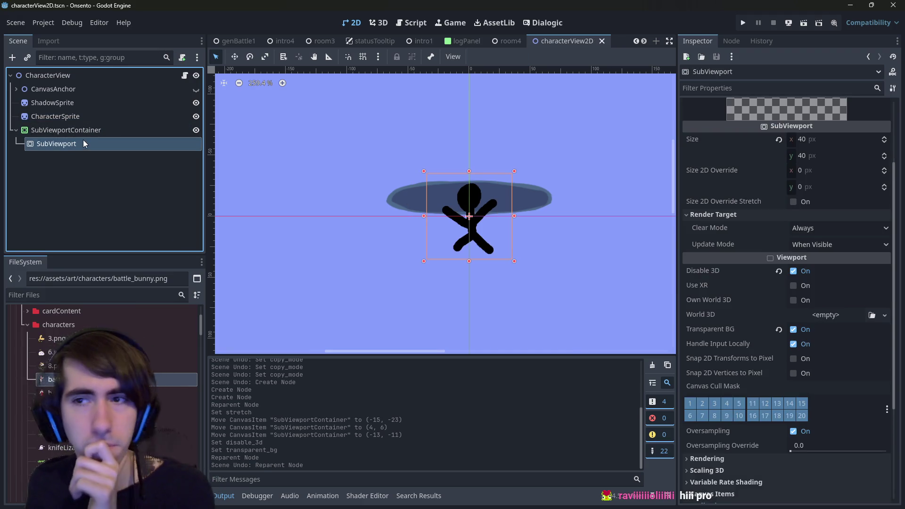
{"action": "left_click", "coordinate": [76, 117]}
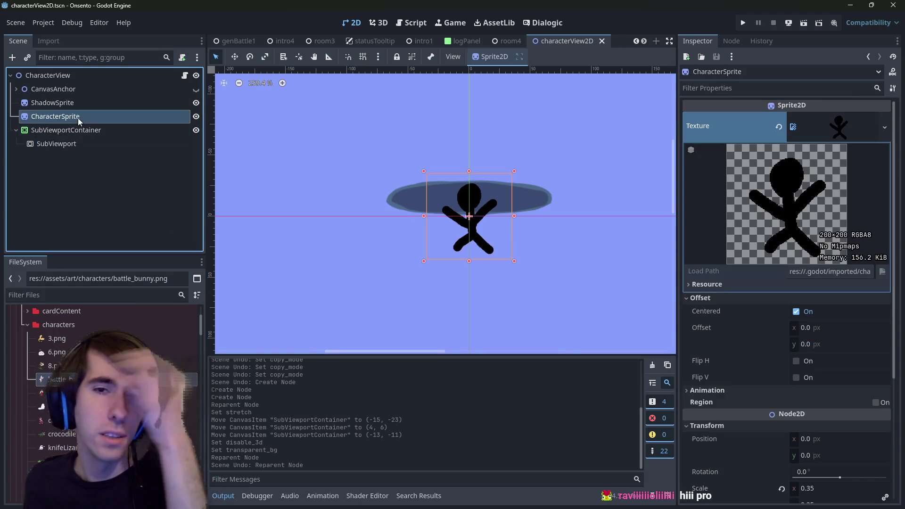
{"action": "scroll", "coordinate": [753, 361], "scroll_direction": "down", "scroll_amount": 5}
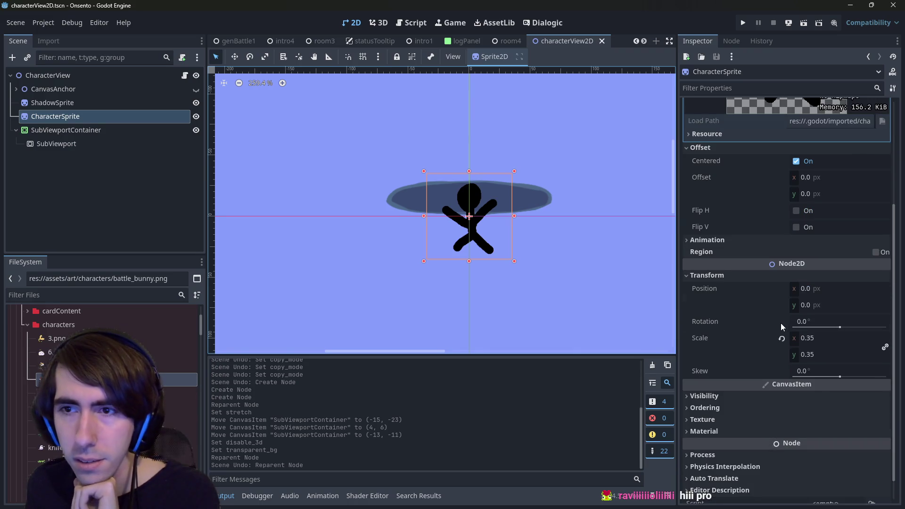
{"action": "scroll", "coordinate": [780, 323], "scroll_direction": "up", "scroll_amount": 1}
{"action": "scroll", "coordinate": [745, 313], "scroll_direction": "down", "scroll_amount": 3}
{"action": "scroll", "coordinate": [731, 314], "scroll_direction": "up", "scroll_amount": 6}
{"action": "scroll", "coordinate": [730, 325], "scroll_direction": "down", "scroll_amount": 5}
{"action": "left_click", "coordinate": [721, 367]}
{"action": "scroll", "coordinate": [721, 367], "scroll_direction": "down", "scroll_amount": 5}
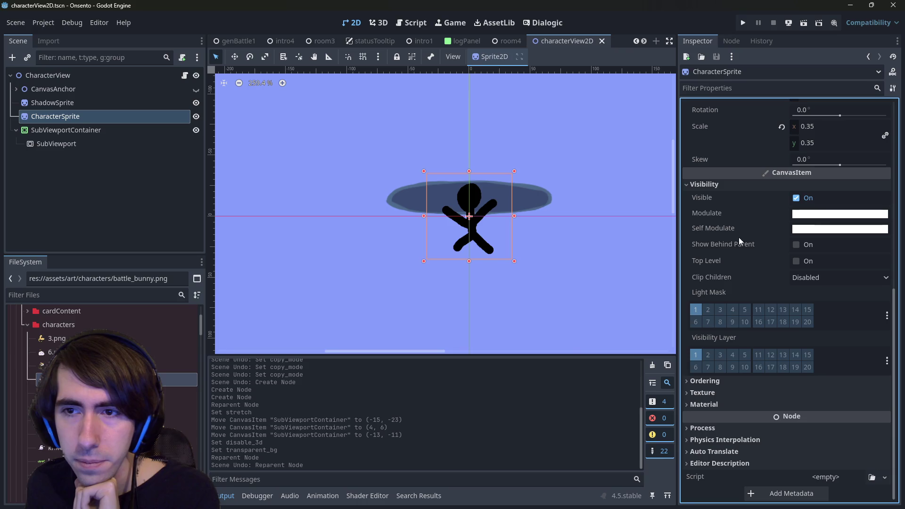
{"action": "left_click", "coordinate": [707, 185]}
{"action": "scroll", "coordinate": [714, 386], "scroll_direction": "up", "scroll_amount": 6}
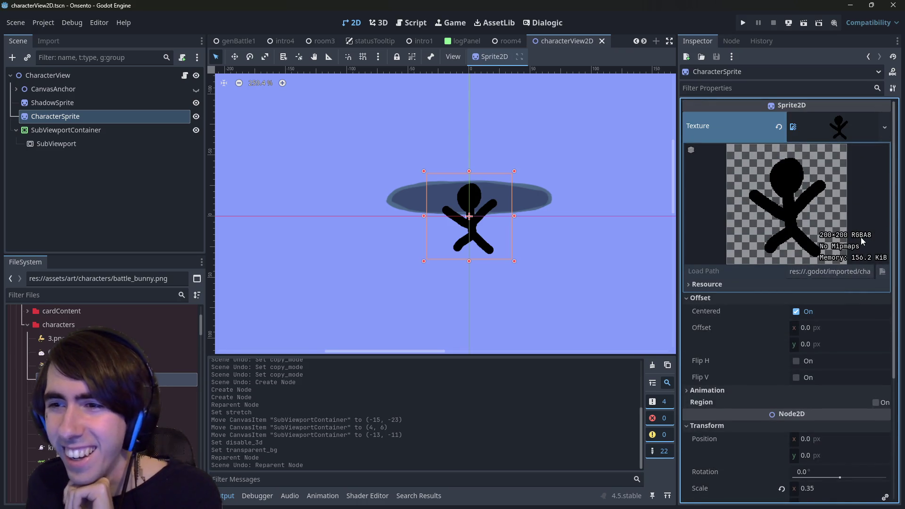
{"action": "left_click", "coordinate": [122, 144]}
{"action": "left_click", "coordinate": [809, 140]}
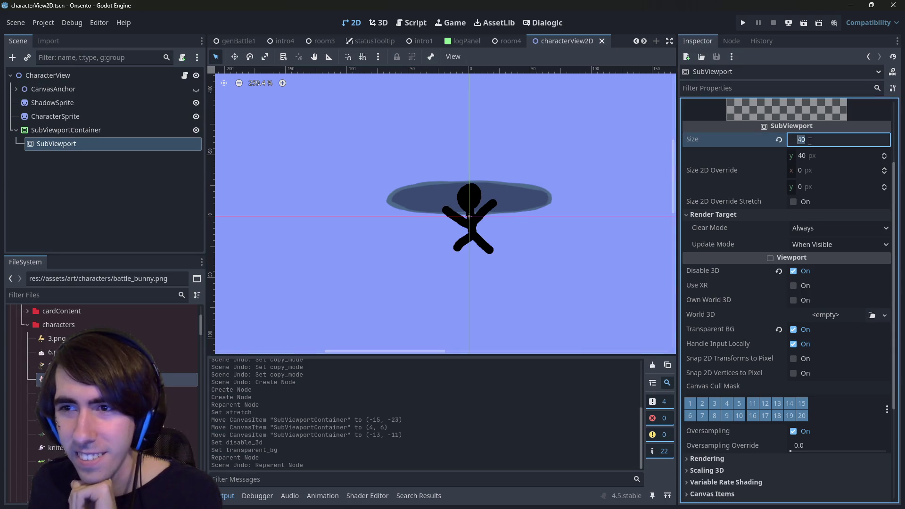
- Enter 200 for both the SubViewport width and height
{"action": "type", "text": "200"}
{"action": "key", "text": "Tab"}
{"action": "type", "text": "200"}
{"action": "key", "text": "Return"}
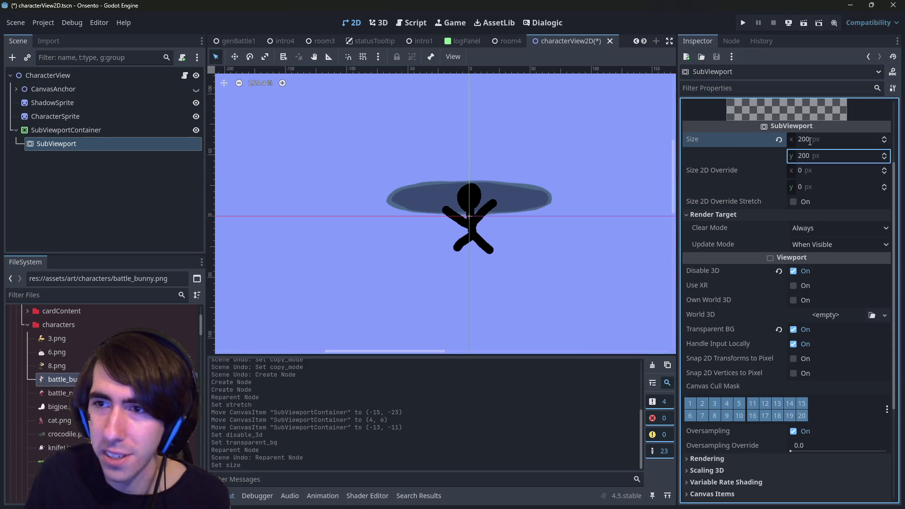
- Inspect the SubViewportContainer's box and CharacterSprite's 0.35 x scale
{"action": "left_click", "coordinate": [92, 130]}
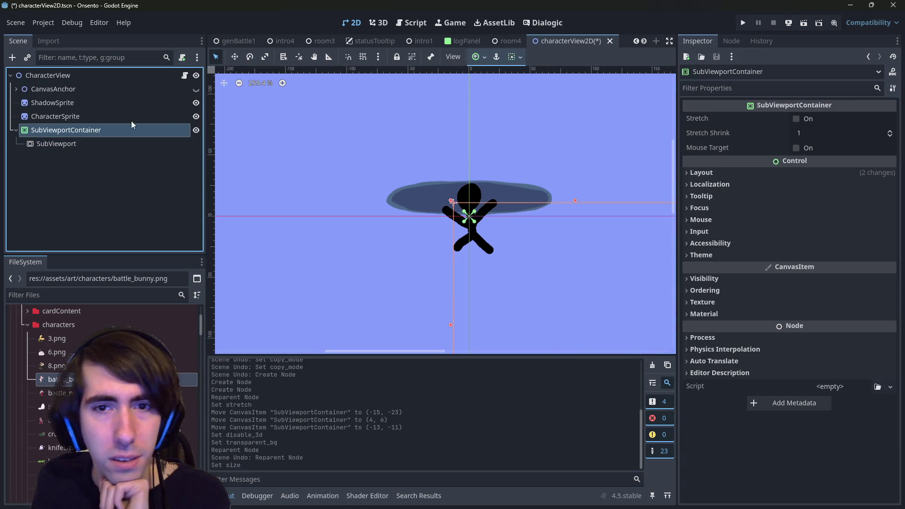
{"action": "scroll", "coordinate": [403, 253], "scroll_direction": "down", "scroll_amount": 1}
{"action": "mouse_move", "coordinate": [403, 250]}
{"action": "left_mouse_down"}
{"action": "mouse_move", "coordinate": [432, 203]}
{"action": "mouse_move", "coordinate": [433, 168]}
{"action": "left_mouse_up"}
{"action": "scroll", "coordinate": [432, 179], "scroll_direction": "down", "scroll_amount": 2}
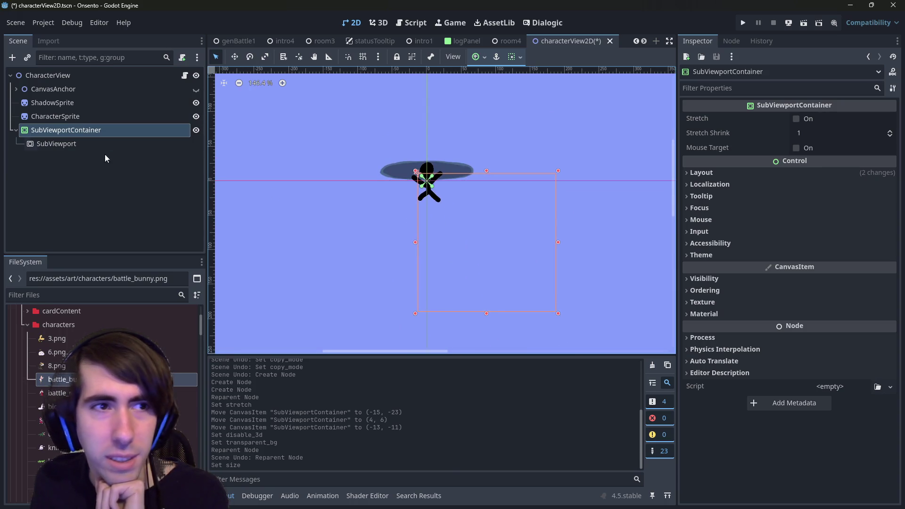
{"action": "left_click", "coordinate": [77, 120]}
{"action": "scroll", "coordinate": [772, 369], "scroll_direction": "down", "scroll_amount": 3}
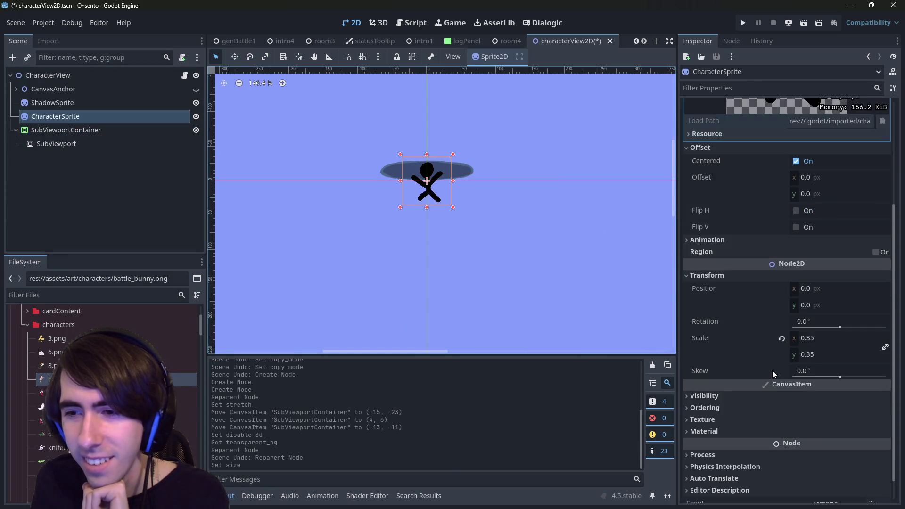
{"action": "left_click", "coordinate": [796, 337]}
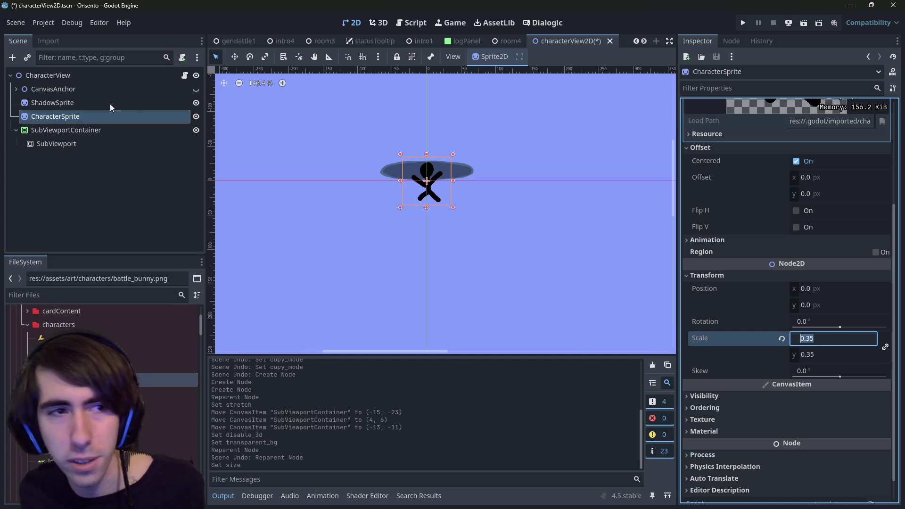
- Multiply the SubViewport width and height by 0.35 to get 70 × 70, and save
{"action": "left_click", "coordinate": [75, 141]}
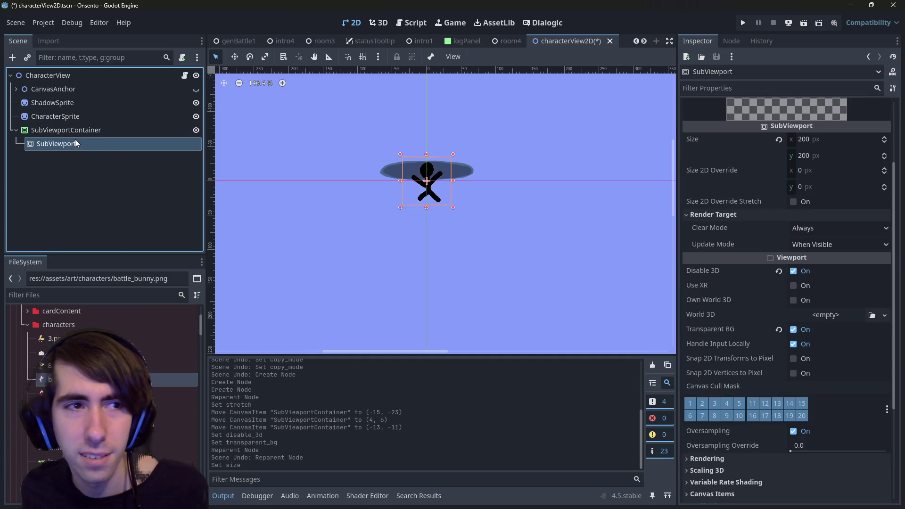
{"action": "left_click", "coordinate": [835, 139]}
{"action": "type", "text": "0.35"}
{"action": "key", "text": "Return"}
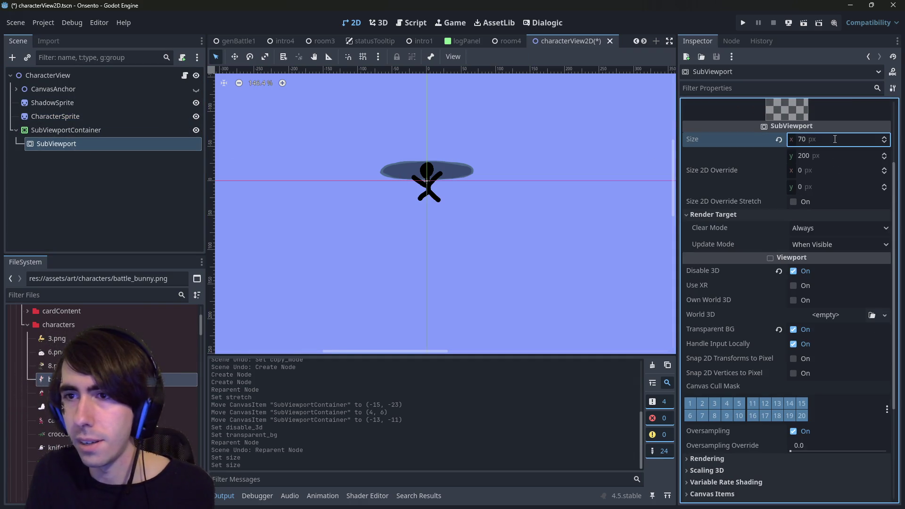
{"action": "key", "text": "Tab"}
{"action": "key", "text": "End"}
{"action": "type", "text": "*0.35"}
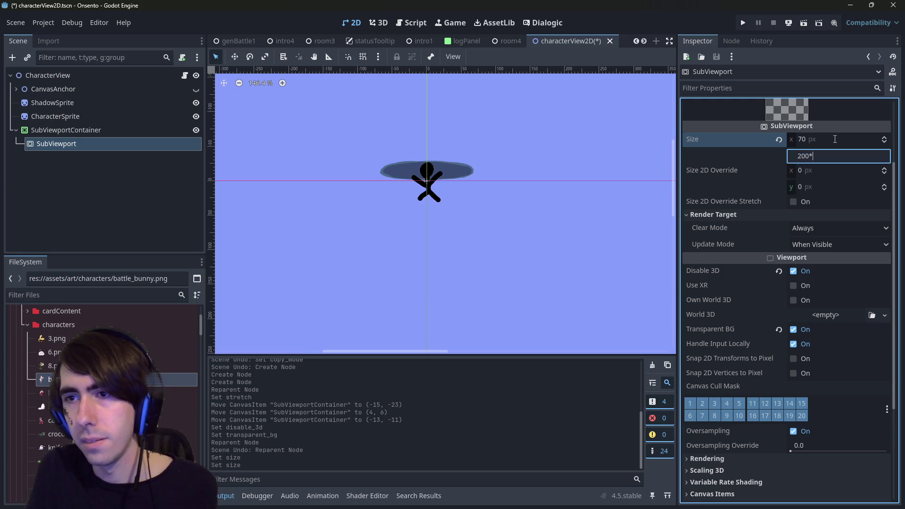
{"action": "key", "text": "Return"}
{"action": "key", "text": "ctrl+s"}
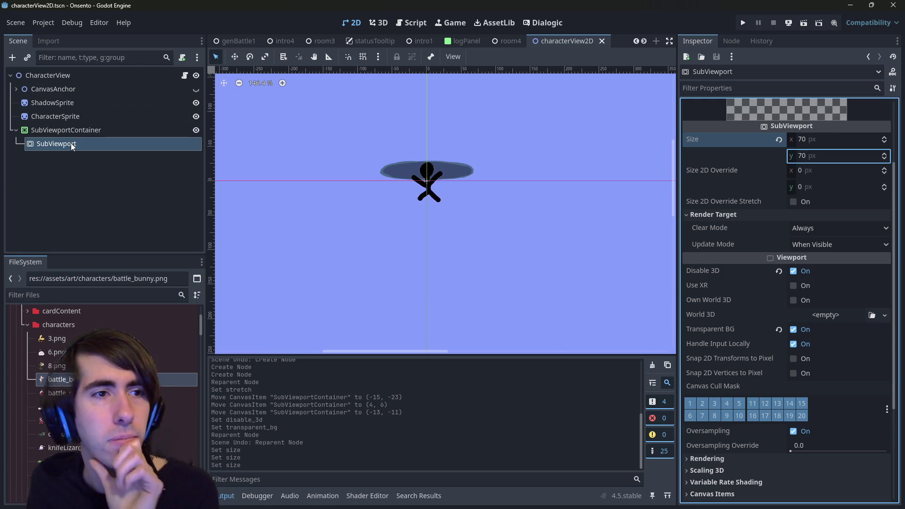
- Apply the Center anchor preset to the SubViewportContainer
{"action": "left_click", "coordinate": [68, 135]}
{"action": "scroll", "coordinate": [317, 158], "scroll_direction": "up", "scroll_amount": 3}
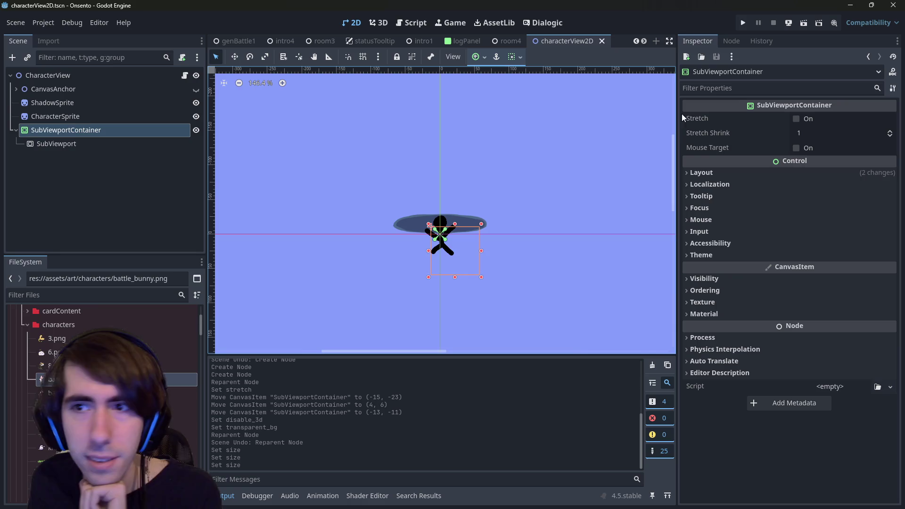
{"action": "left_click", "coordinate": [479, 57]}
{"action": "left_click", "coordinate": [500, 111]}
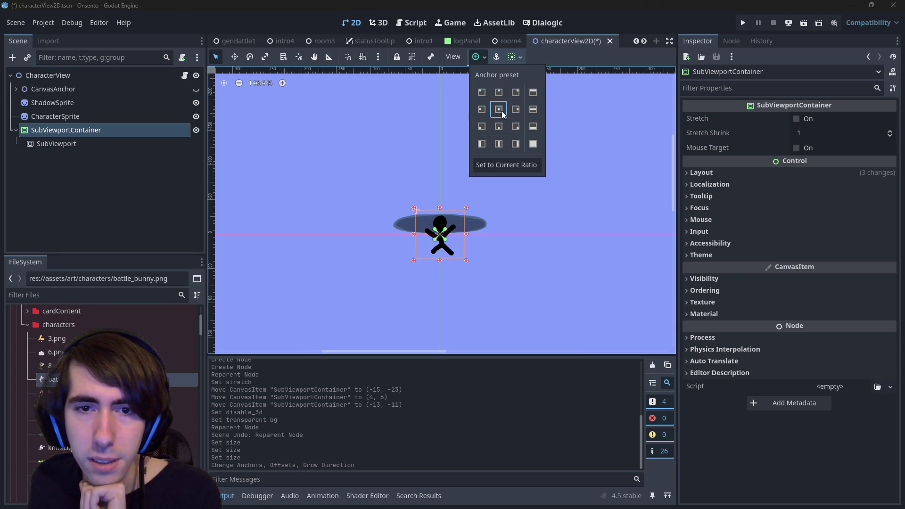
{"action": "key", "text": "ctrl+s"}
{"action": "scroll", "coordinate": [445, 290], "scroll_direction": "up", "scroll_amount": 3}
{"action": "scroll", "coordinate": [450, 281], "scroll_direction": "up", "scroll_amount": 5}
{"action": "left_click", "coordinate": [91, 116]}
{"action": "left_click_drag", "start_coordinate": [92, 116], "coordinate": [90, 146]}
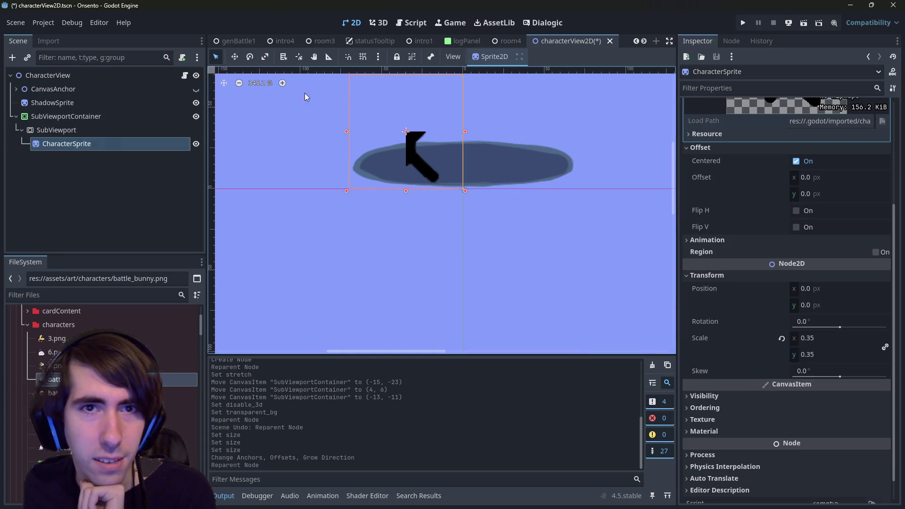
{"action": "scroll", "coordinate": [527, 224], "scroll_direction": "down", "scroll_amount": 6}
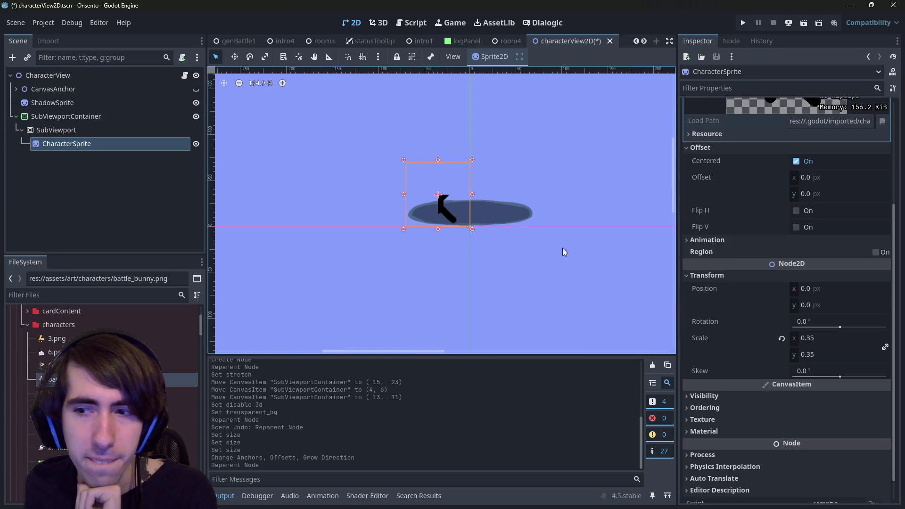
{"action": "left_click", "coordinate": [782, 340]}
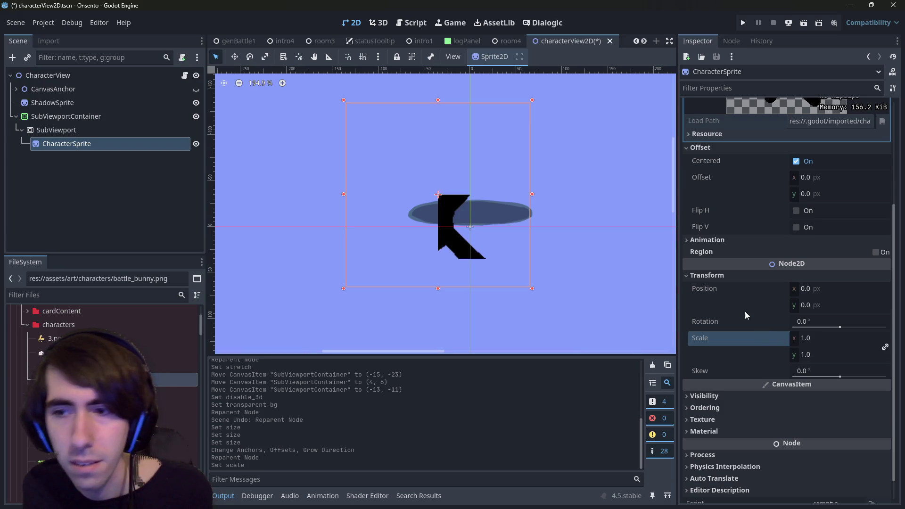
{"action": "key", "text": "ctrl+z"}
{"action": "key", "text": "ctrl+s"}
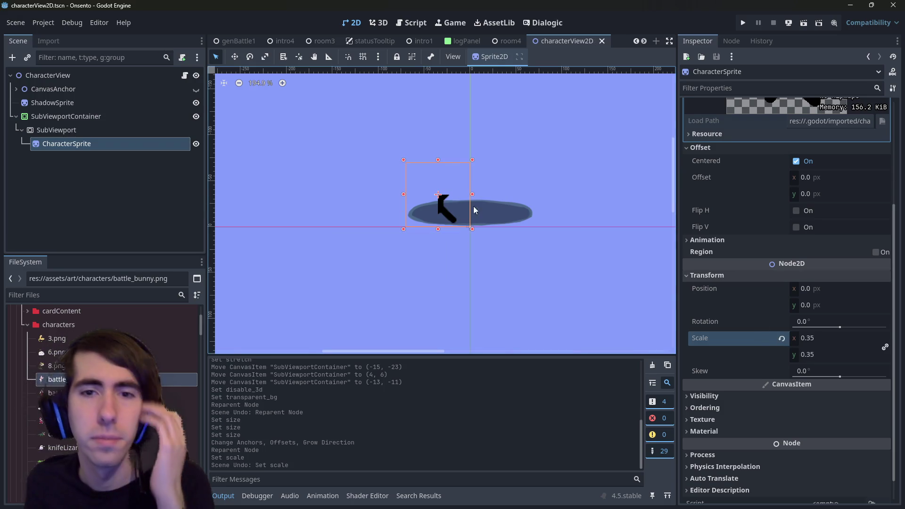
{"action": "scroll", "coordinate": [726, 391], "scroll_direction": "up", "scroll_amount": 4}
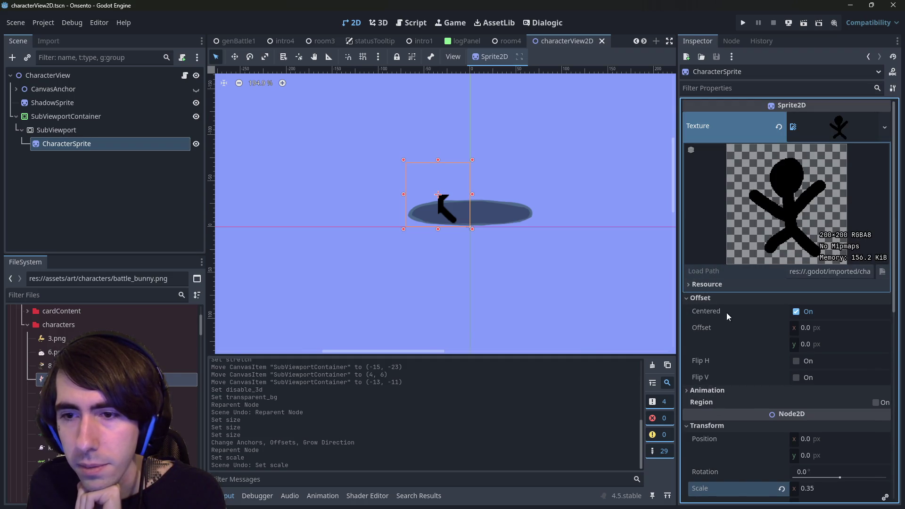
{"action": "scroll", "coordinate": [749, 354], "scroll_direction": "down", "scroll_amount": 10}
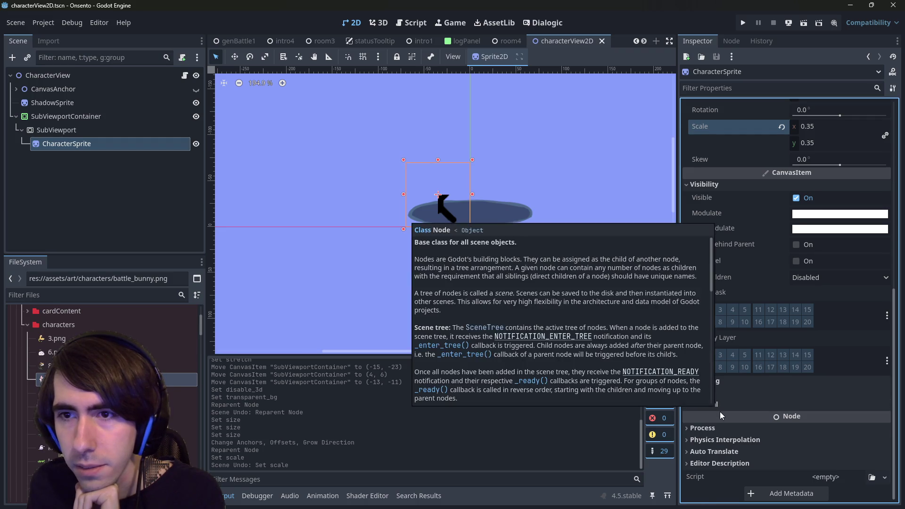
{"action": "scroll", "coordinate": [720, 411], "scroll_direction": "up", "scroll_amount": 4}
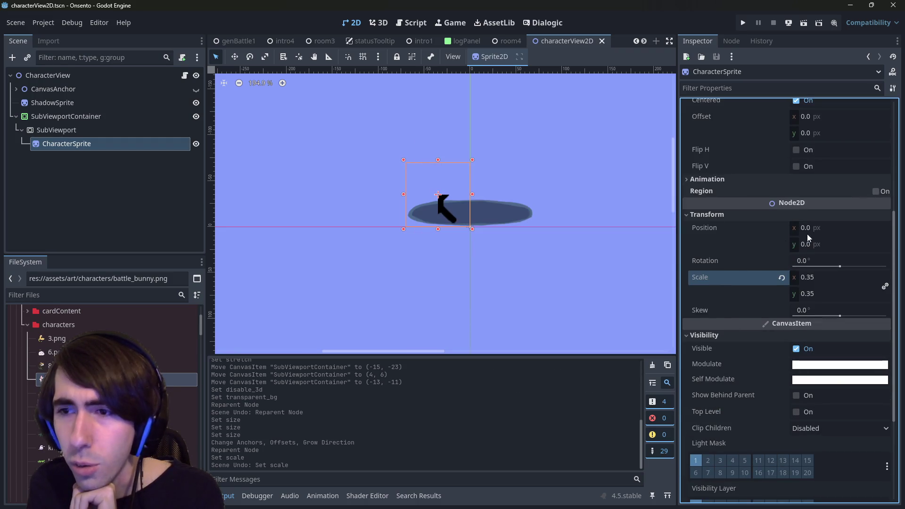
{"action": "left_click", "coordinate": [92, 132]}
{"action": "left_click", "coordinate": [93, 143]}
{"action": "left_click", "coordinate": [83, 117]}
{"action": "left_click", "coordinate": [90, 131]}
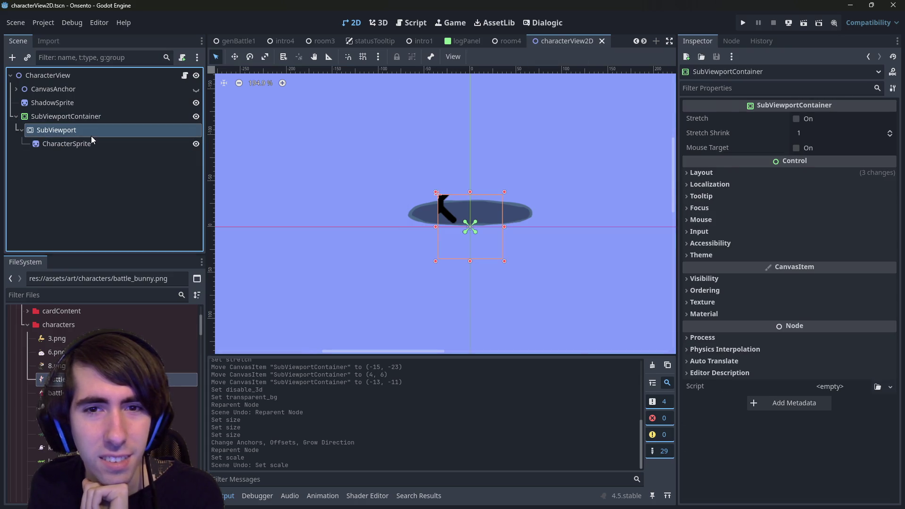
{"action": "left_click", "coordinate": [91, 143]}
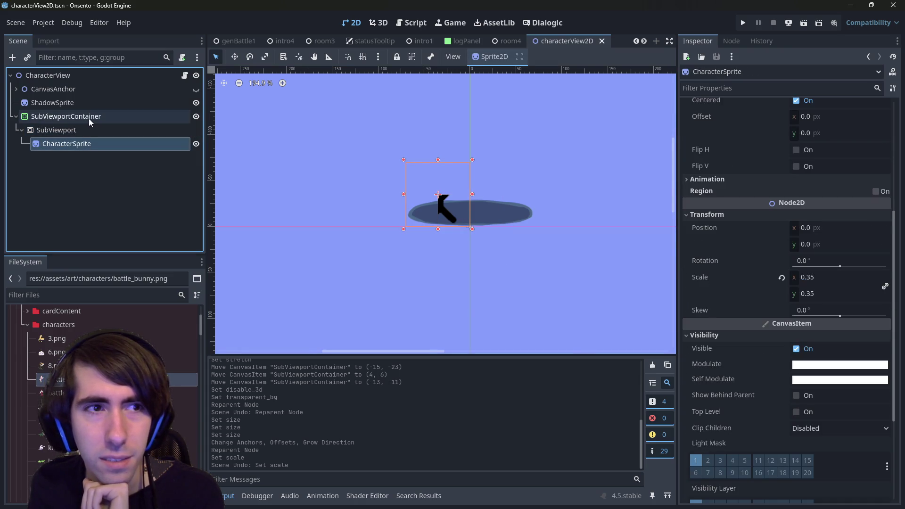
{"action": "left_click", "coordinate": [88, 118]}
{"action": "left_click", "coordinate": [93, 157]}
{"action": "left_click", "coordinate": [92, 144]}
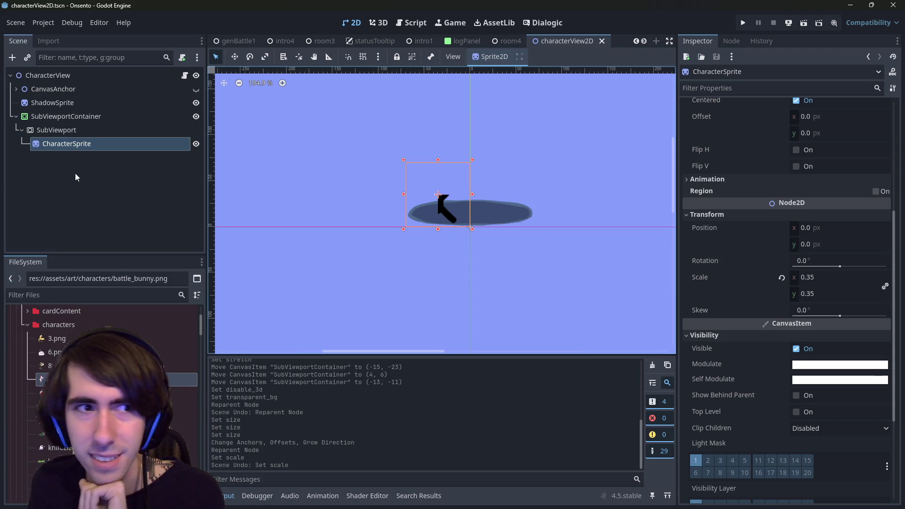
{"action": "right_click", "coordinate": [55, 131]}
- Add a Control child under SubViewport and set its anchor preset to Center
{"action": "left_click", "coordinate": [72, 142]}
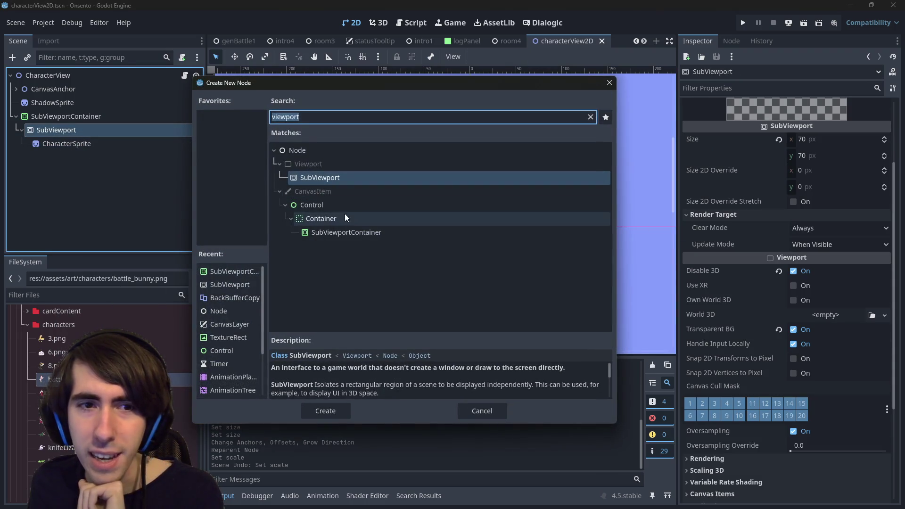
{"action": "double_click", "coordinate": [312, 204]}
{"action": "left_click_drag", "start_coordinate": [118, 157], "coordinate": [114, 138]}
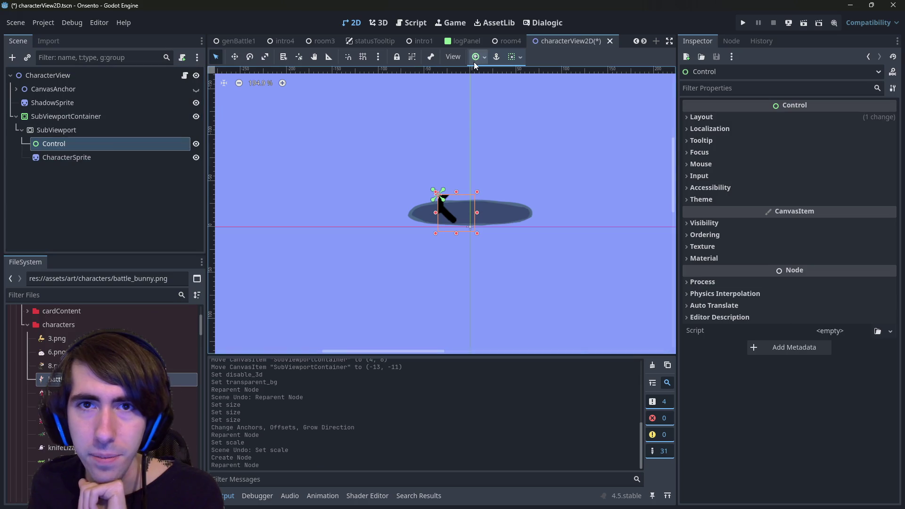
{"action": "left_click", "coordinate": [476, 57]}
{"action": "left_click", "coordinate": [533, 144]}
{"action": "left_click", "coordinate": [498, 110]}
- Reparent CharacterSprite under Control, reset its position to 0, 0, and save the scene
{"action": "left_click", "coordinate": [80, 158]}
{"action": "left_click_drag", "start_coordinate": [66, 157], "coordinate": [69, 146]}
{"action": "left_click", "coordinate": [67, 144]}
{"action": "left_click", "coordinate": [71, 157]}
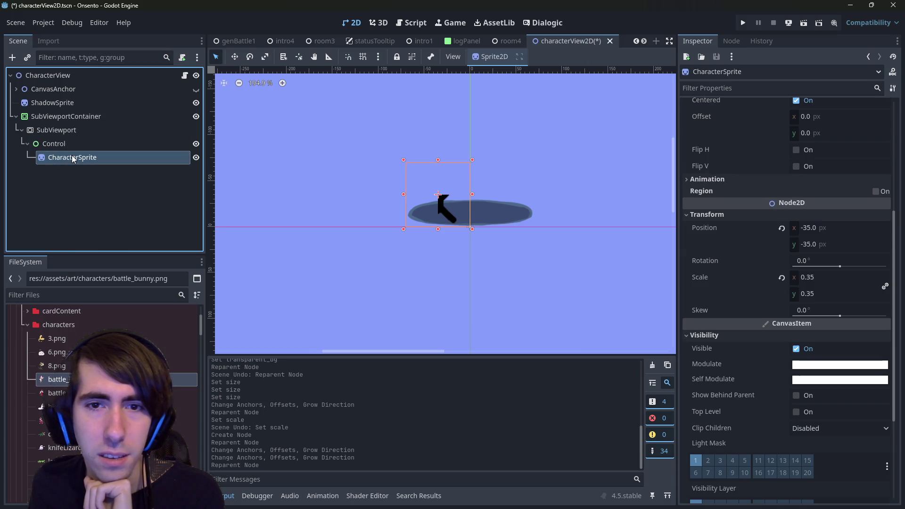
{"action": "left_click", "coordinate": [782, 229]}
{"action": "key", "text": "ctrl+s"}
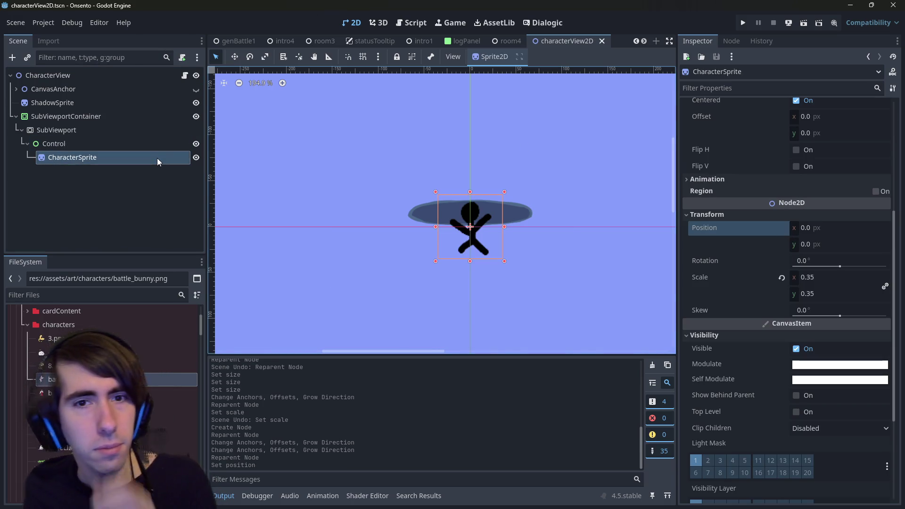
{"action": "left_click", "coordinate": [113, 130]}
{"action": "left_click", "coordinate": [103, 121]}
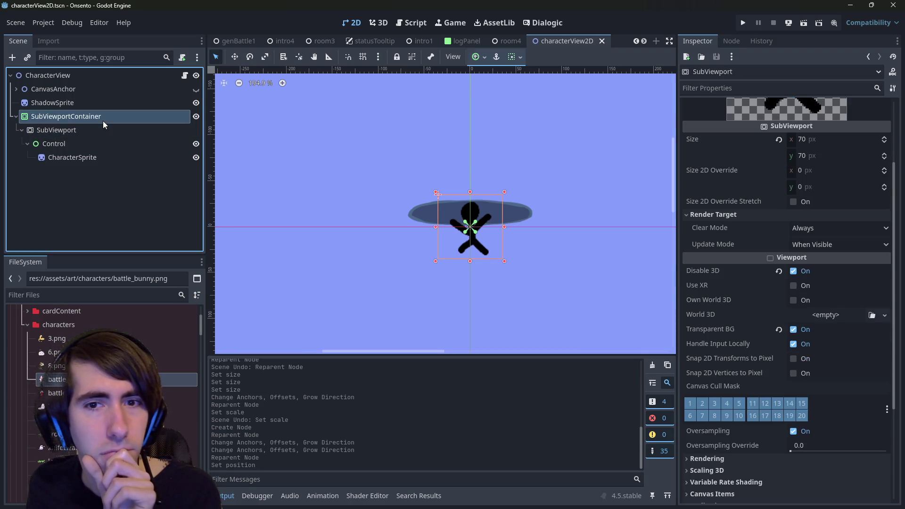
{"action": "scroll", "coordinate": [324, 251], "scroll_direction": "down", "scroll_amount": 4}
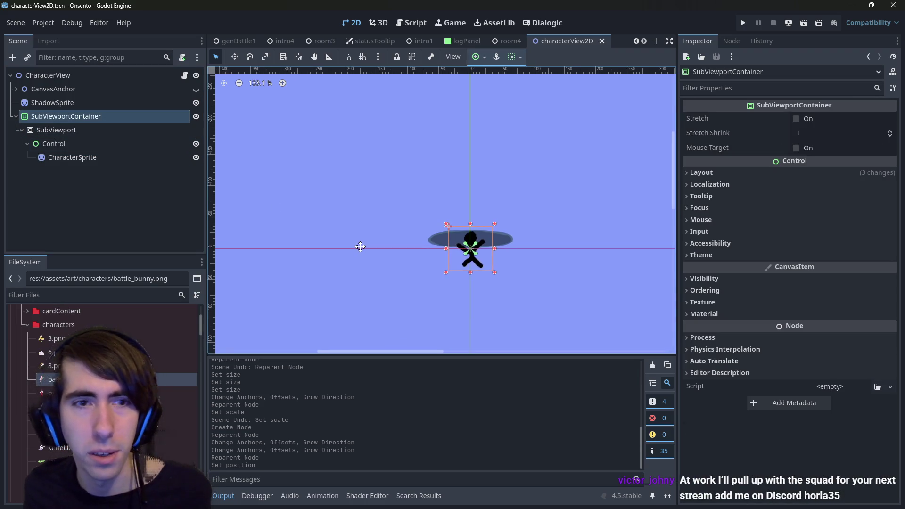
{"action": "left_click_drag", "start_coordinate": [360, 247], "coordinate": [332, 230]}
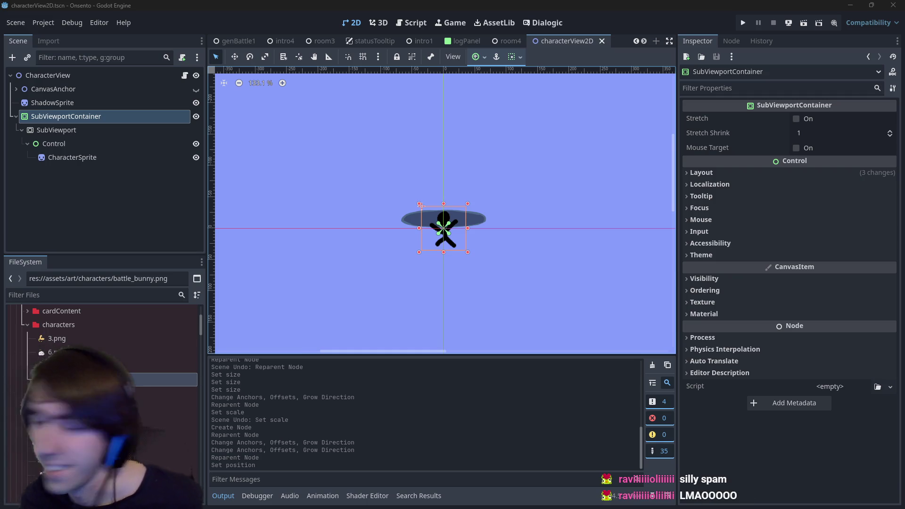
{"action": "scroll", "coordinate": [474, 304], "scroll_direction": "left", "scroll_amount": 1}
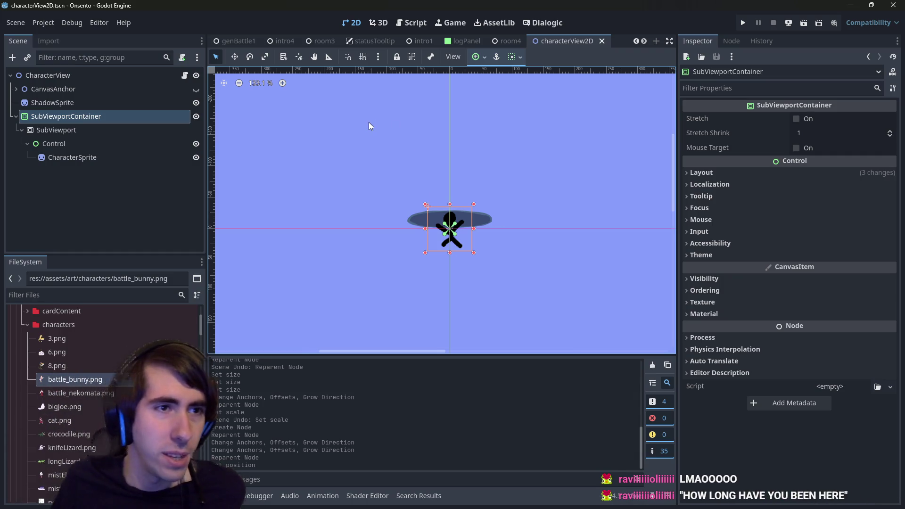
- Undo the Control creation and reparent so CharacterSprite is back under CharacterView, then save
{"action": "mouse_move", "coordinate": [56, 158]}
{"action": "left_mouse_down"}
{"action": "mouse_move", "coordinate": [57, 101]}
{"action": "mouse_move", "coordinate": [63, 110]}
{"action": "left_mouse_up"}
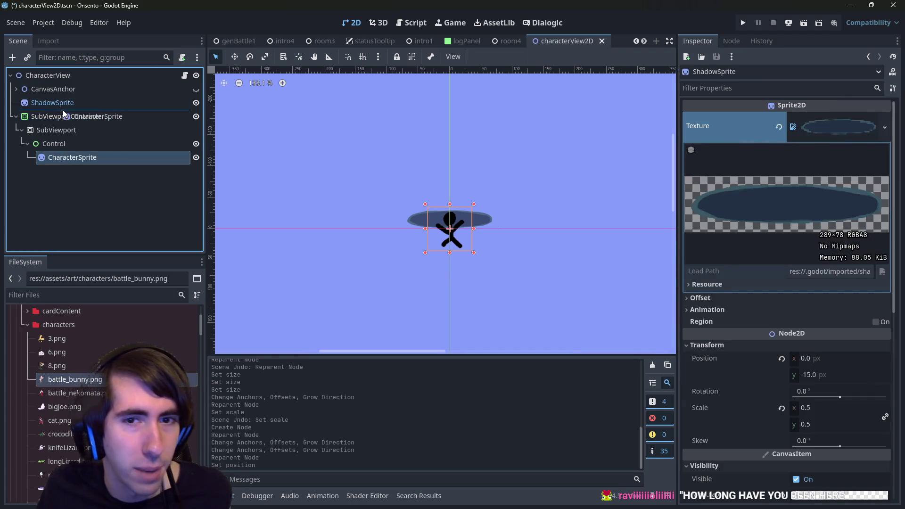
{"action": "key", "text": "ctrl+z"}
{"action": "key", "text": "ctrl+z"}
{"action": "key", "text": "ctrl+z"}
{"action": "key", "text": "ctrl+z"}
{"action": "key", "text": "ctrl+z"}
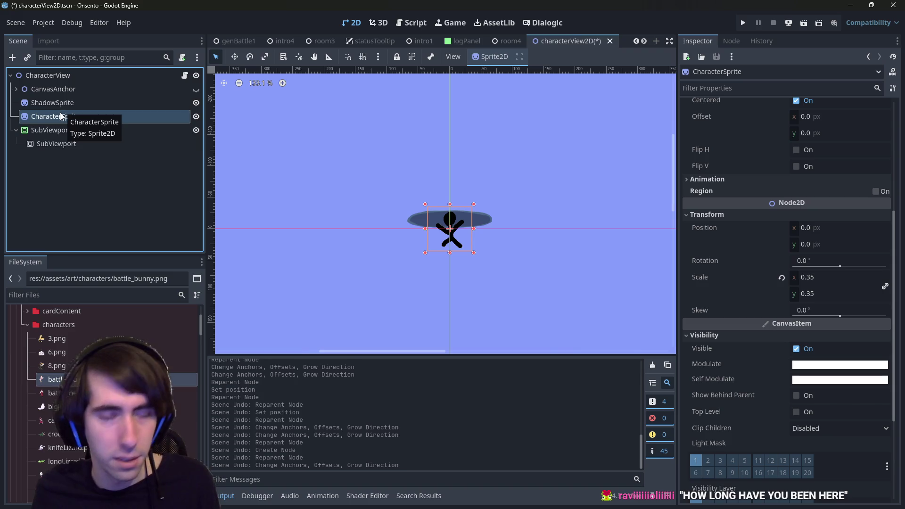
{"action": "key", "text": "ctrl+shift+z"}
{"action": "key", "text": "ctrl+z"}
{"action": "key", "text": "ctrl+z"}
{"action": "key", "text": "ctrl+z"}
{"action": "key", "text": "ctrl+z"}
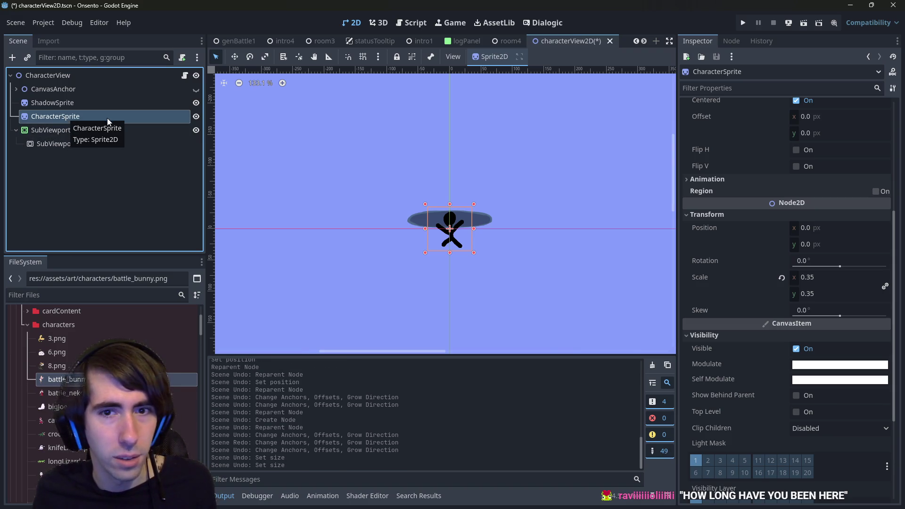
{"action": "key", "text": "ctrl+shift+z"}
{"action": "key", "text": "ctrl+shift+z"}
{"action": "key", "text": "ctrl+shift+z"}
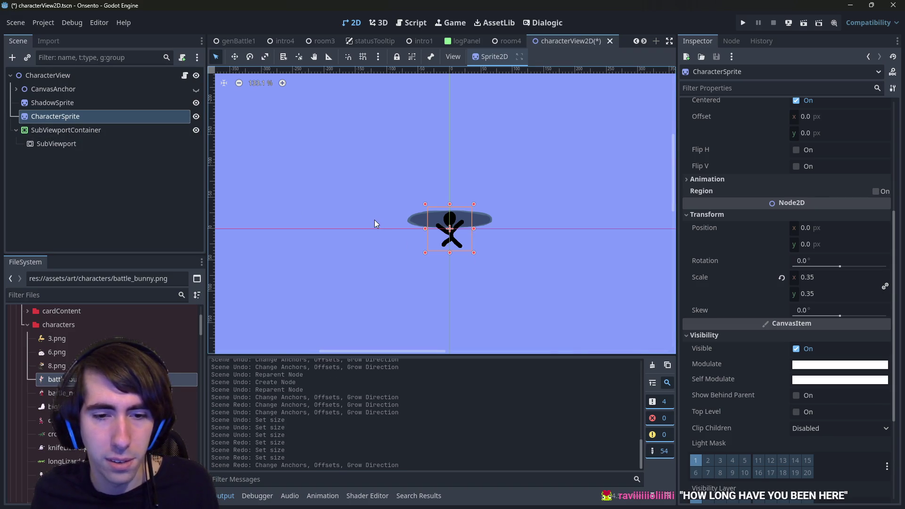
{"action": "key", "text": "ctrl+shift+z"}
{"action": "key", "text": "ctrl+shift+z"}
{"action": "key", "text": "ctrl+z"}
{"action": "key", "text": "ctrl+z"}
{"action": "key", "text": "ctrl+s"}
{"action": "scroll", "coordinate": [256, 41], "scroll_direction": "up", "scroll_amount": 6}
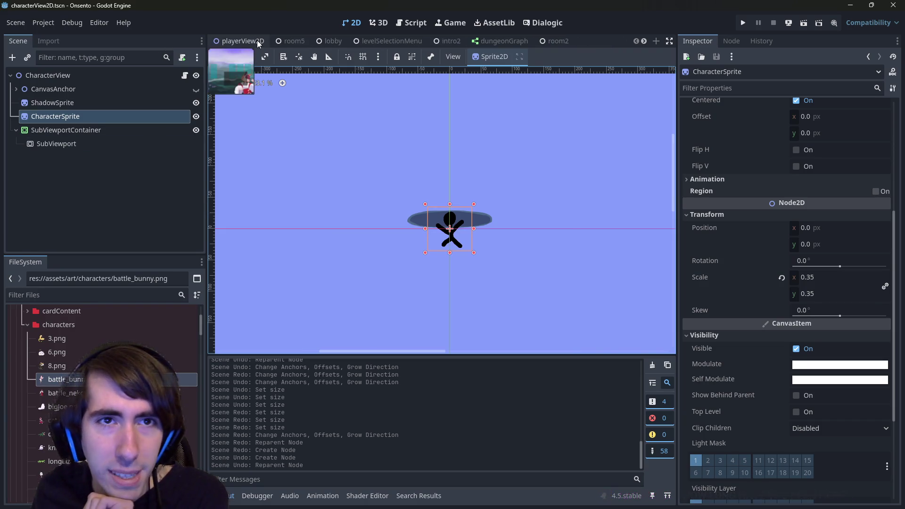
{"action": "scroll", "coordinate": [257, 41], "scroll_direction": "up", "scroll_amount": 6}
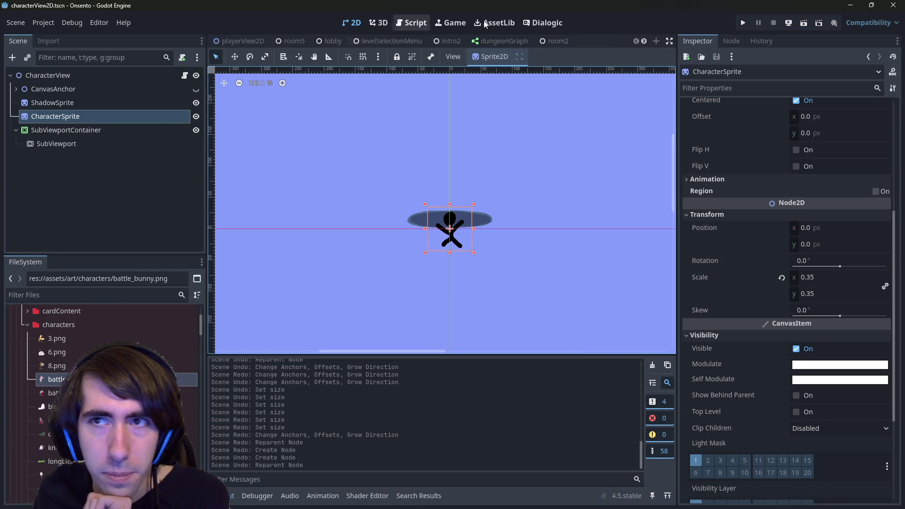
- Quick-open room2.tscn and run it as the current scene
{"action": "key", "text": "shift+alt+o"}
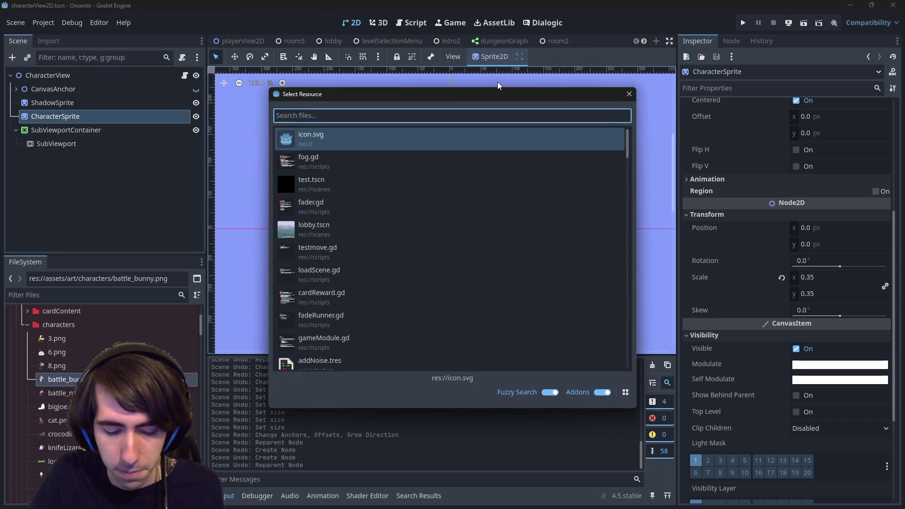
{"action": "type", "text": "room2"}
{"action": "key", "text": "Up"}
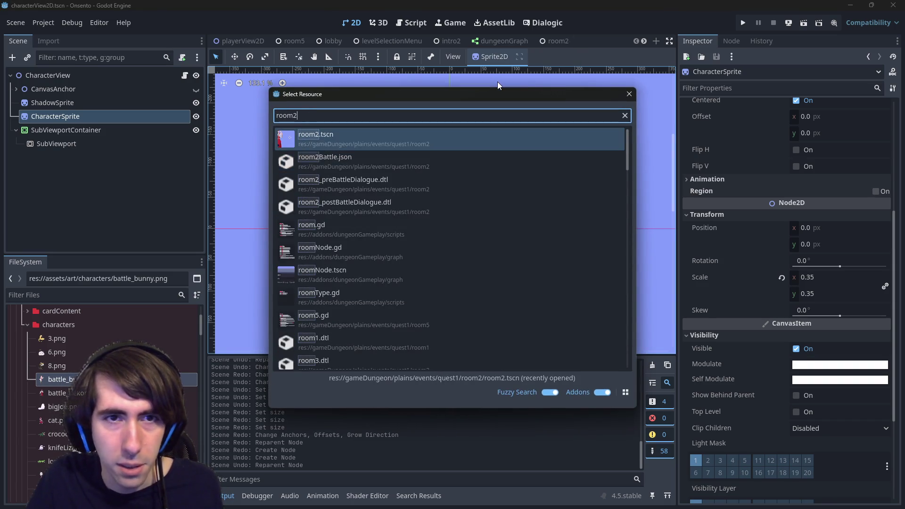
{"action": "key", "text": "Return"}
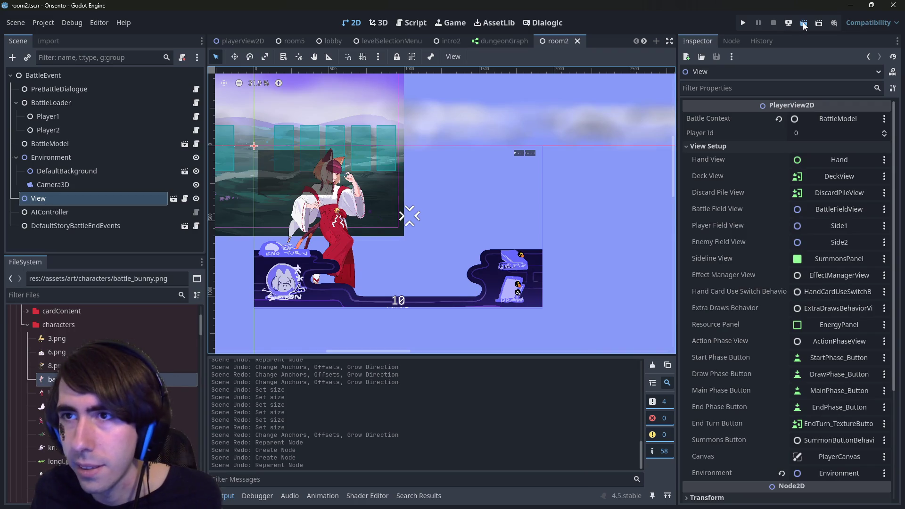
{"action": "left_click", "coordinate": [789, 24]}
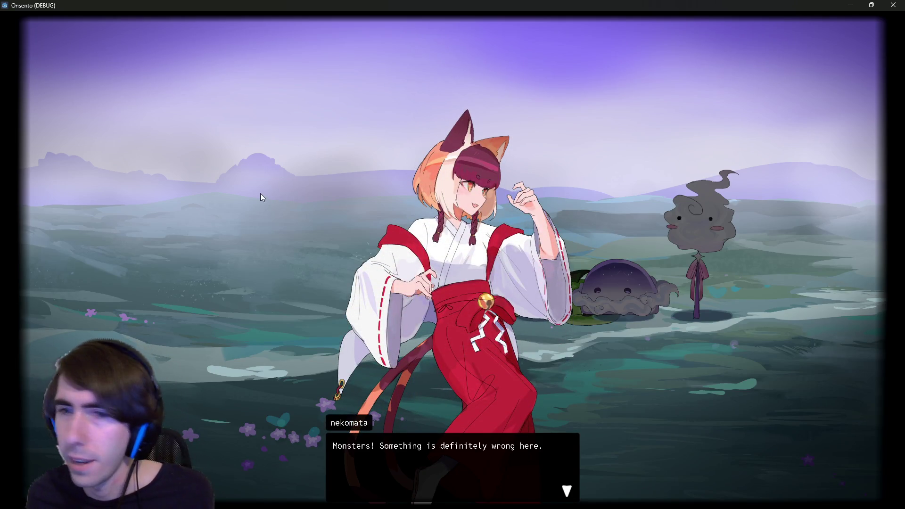
- Click through the nekomata dialogue, target the slime, and have an ally attack it
{"action": "left_click", "coordinate": [250, 178]}
{"action": "left_click", "coordinate": [256, 178]}
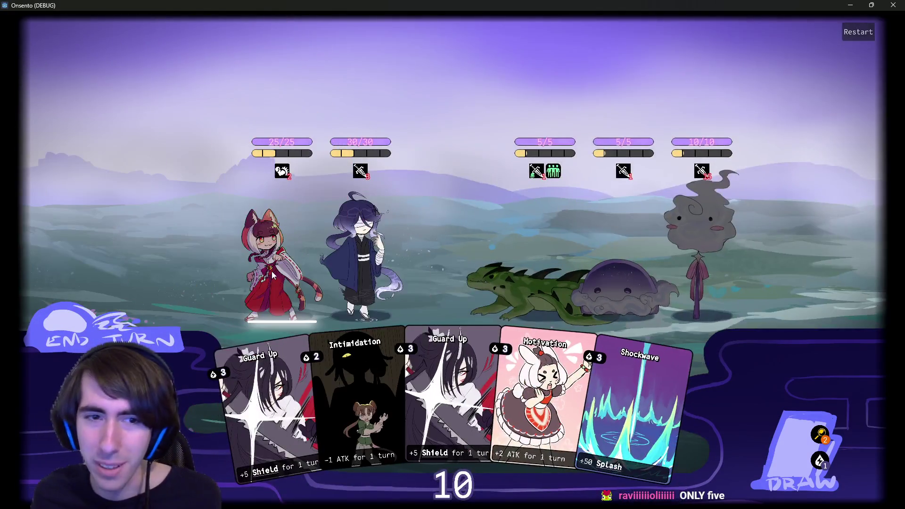
{"action": "left_click", "coordinate": [272, 276]}
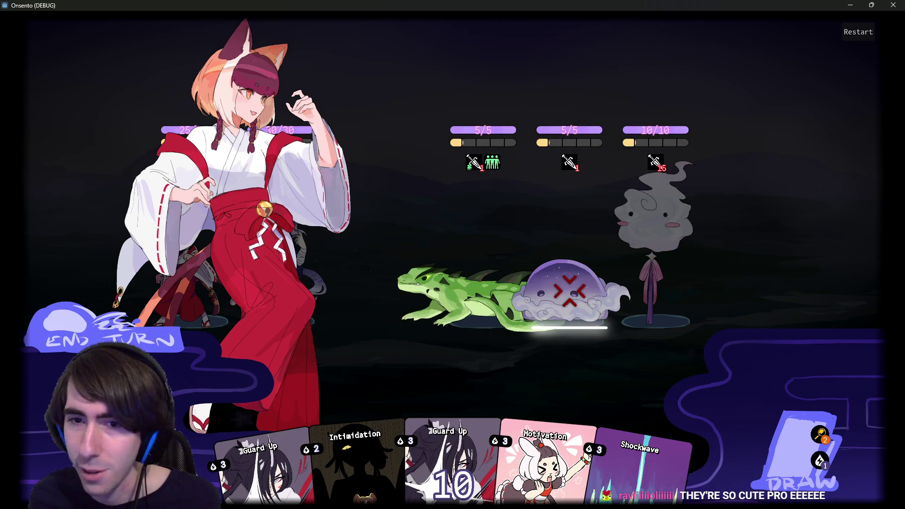
{"action": "left_click", "coordinate": [481, 294]}
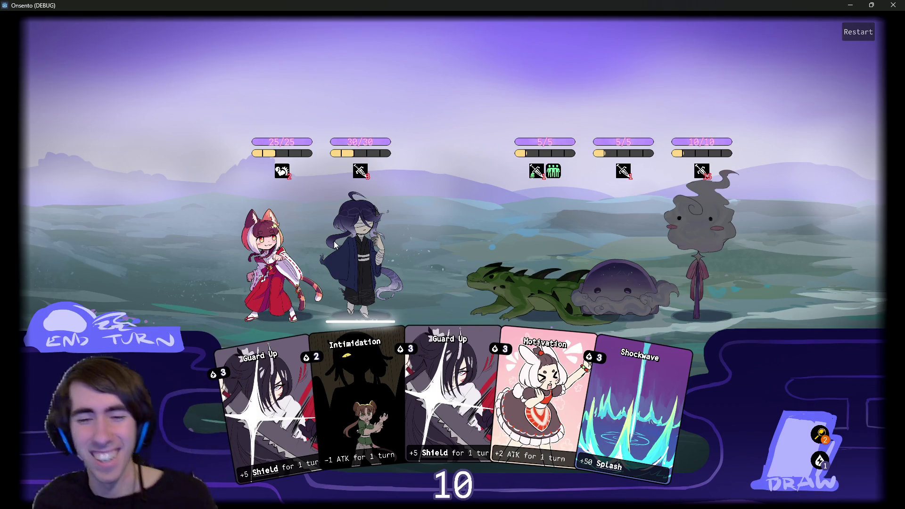
{"action": "left_click", "coordinate": [364, 256]}
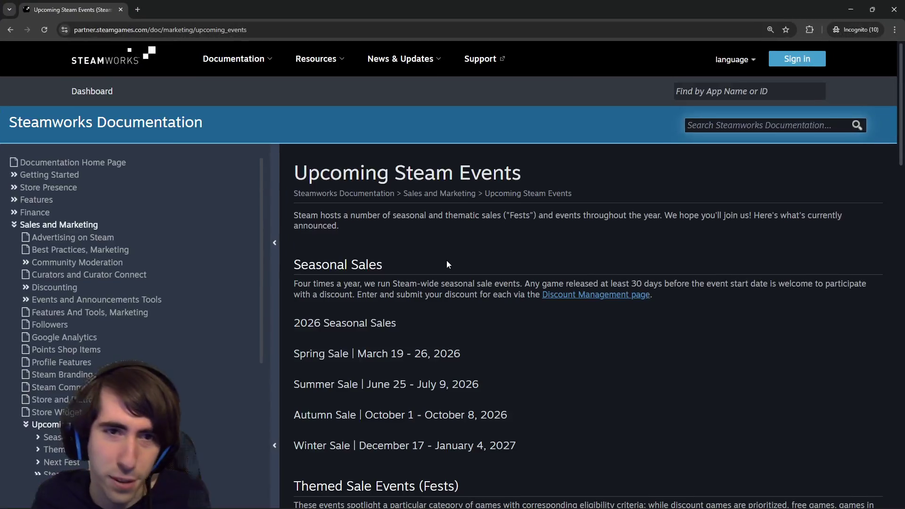
- Scroll the Upcoming Steam Events table and select 'Deckbuilders' in the May 4–May 11 row
{"action": "scroll", "coordinate": [448, 281], "scroll_direction": "down", "scroll_amount": 8}
{"action": "scroll", "coordinate": [441, 284], "scroll_direction": "up", "scroll_amount": 7}
{"action": "scroll", "coordinate": [439, 290], "scroll_direction": "down", "scroll_amount": 4}
{"action": "scroll", "coordinate": [440, 290], "scroll_direction": "down", "scroll_amount": 5}
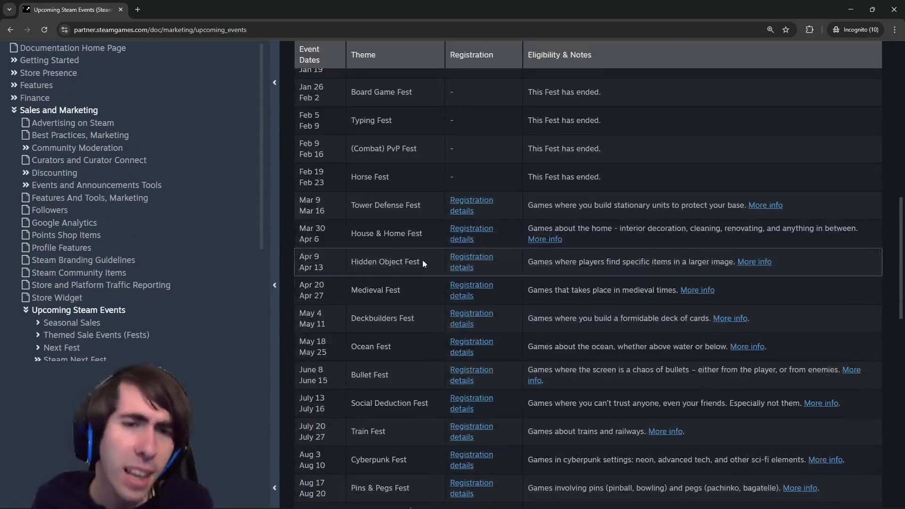
{"action": "scroll", "coordinate": [401, 190], "scroll_direction": "up", "scroll_amount": 1}
{"action": "scroll", "coordinate": [398, 207], "scroll_direction": "down", "scroll_amount": 2}
{"action": "left_click_drag", "start_coordinate": [298, 266], "coordinate": [378, 273]}
{"action": "double_click", "coordinate": [378, 271]}
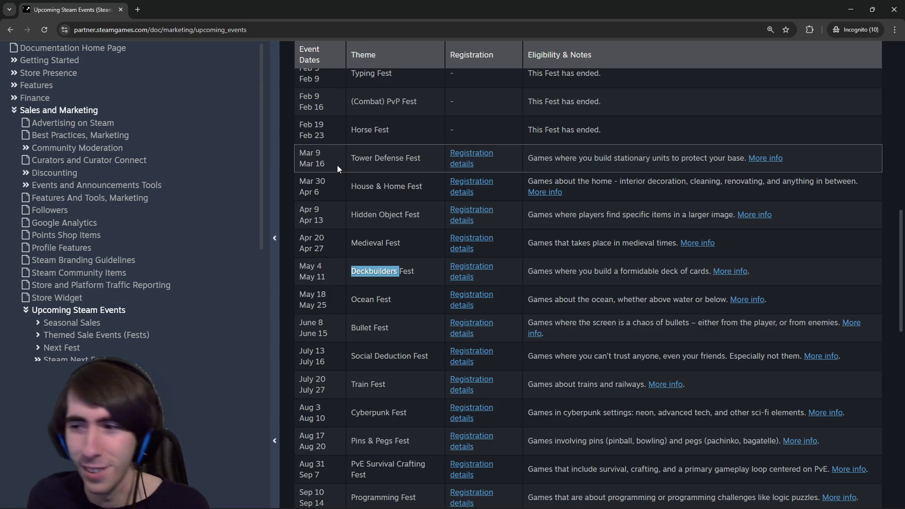
{"action": "left_click", "coordinate": [851, 9]}
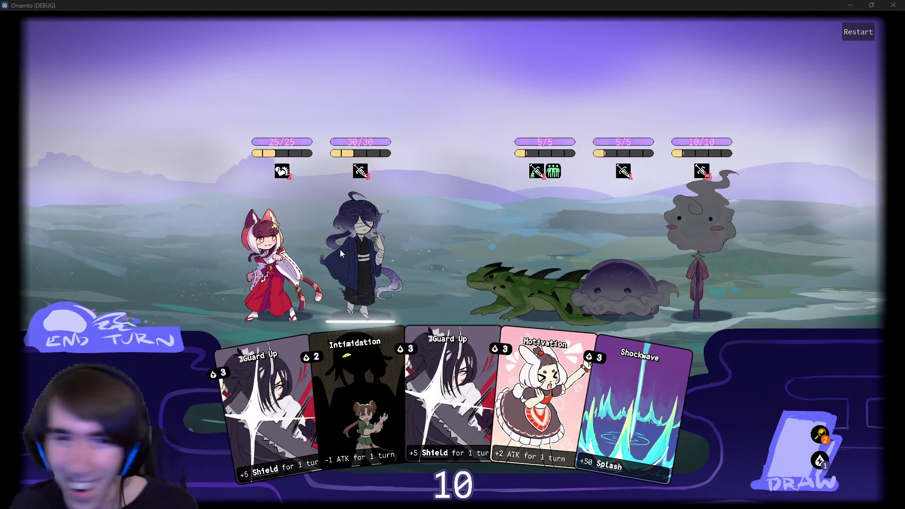
- Use the cat girl's skill on the blue-haired ally, then attack the scarecrow ghost
{"action": "left_click", "coordinate": [355, 245]}
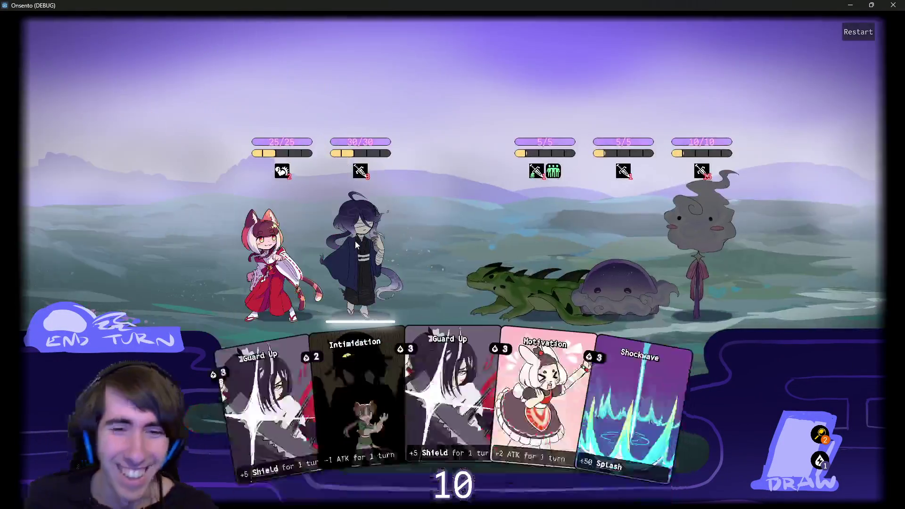
{"action": "left_click", "coordinate": [356, 244]}
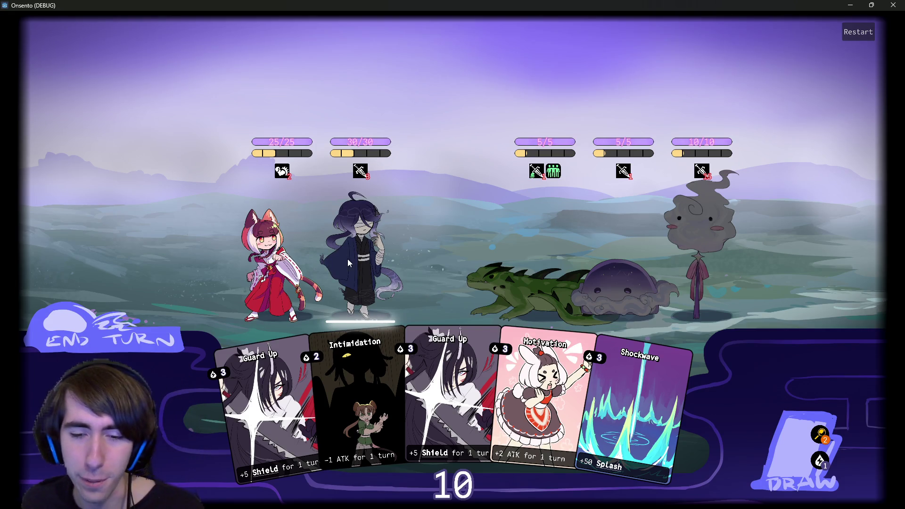
{"action": "left_click", "coordinate": [299, 218]}
{"action": "left_click", "coordinate": [633, 224]}
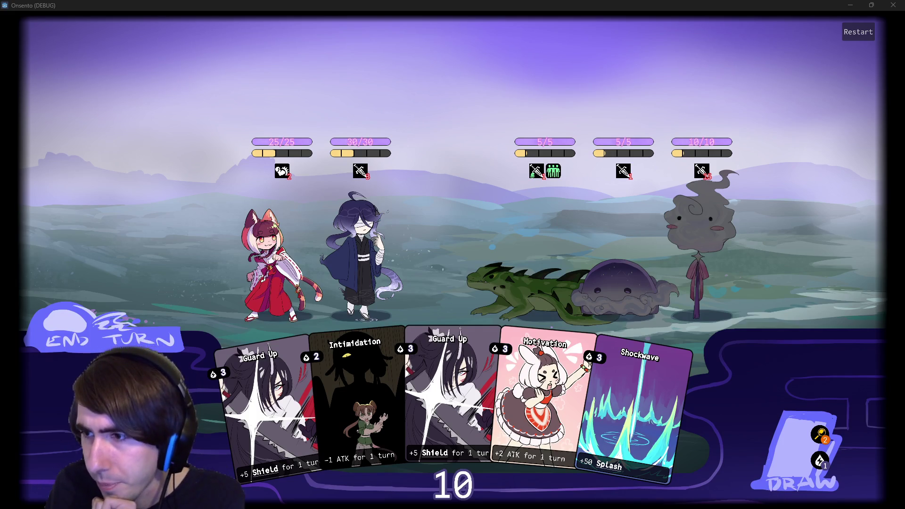
- In Chrome's itch ratings search results, open and read the itch.io rating system forum thread
{"action": "key", "text": "alt+Tab"}
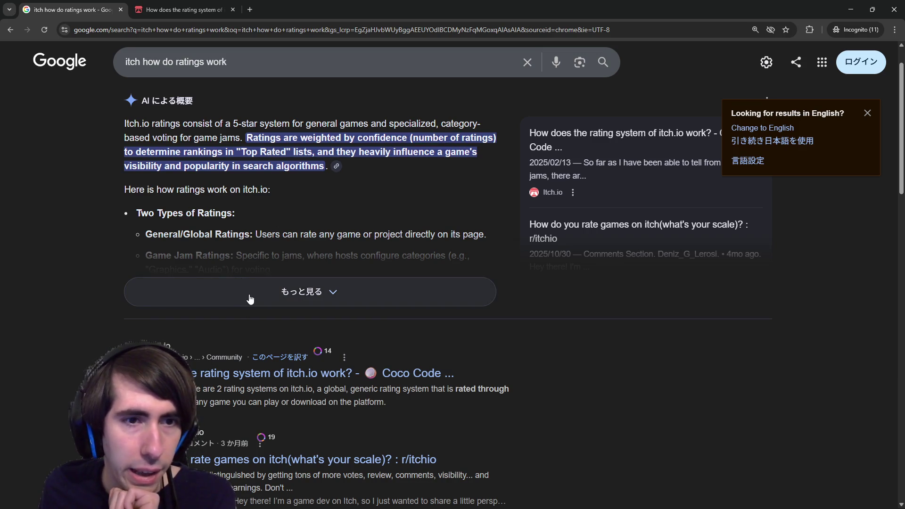
{"action": "scroll", "coordinate": [251, 301], "scroll_direction": "down", "scroll_amount": 1}
{"action": "left_click", "coordinate": [248, 330]}
{"action": "scroll", "coordinate": [304, 307], "scroll_direction": "down", "scroll_amount": 3}
{"action": "scroll", "coordinate": [304, 307], "scroll_direction": "down", "scroll_amount": 5}
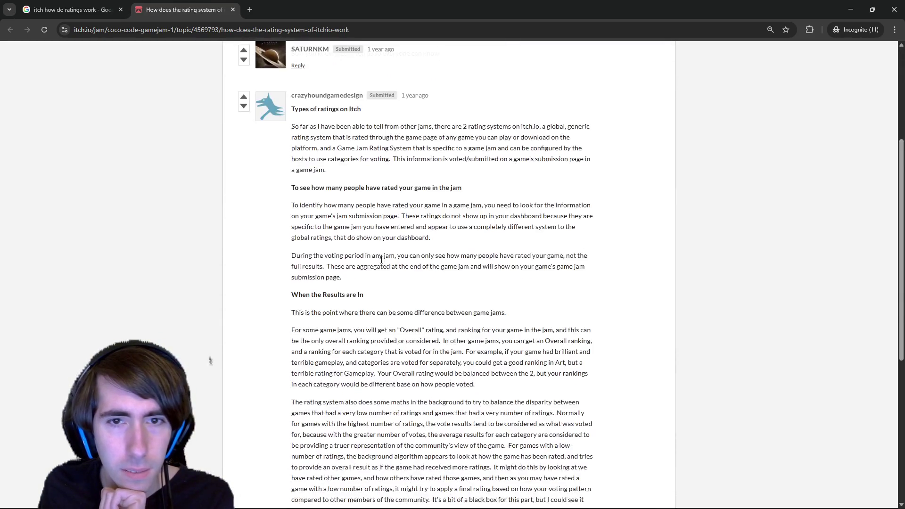
- Open two more search results in new tabs, then return to the forum thread and the game
{"action": "left_click", "coordinate": [73, 4]}
{"action": "scroll", "coordinate": [321, 299], "scroll_direction": "down", "scroll_amount": 3}
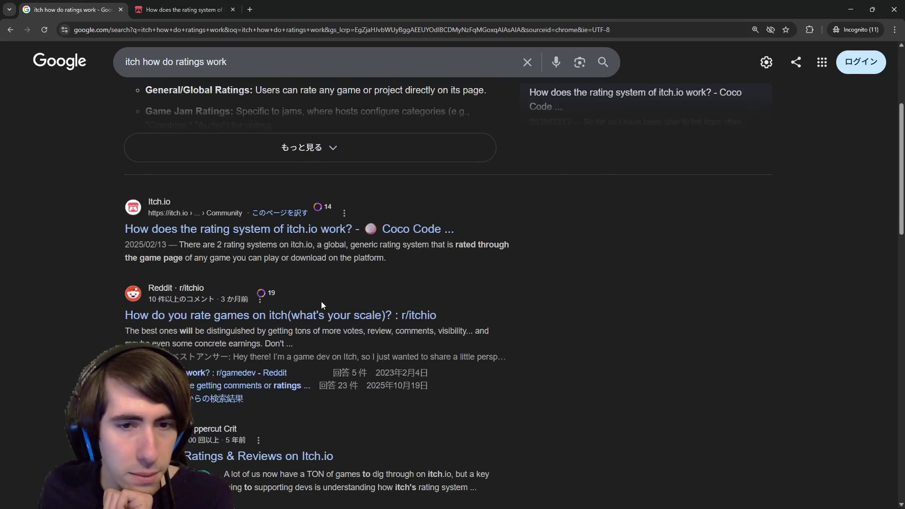
{"action": "scroll", "coordinate": [321, 300], "scroll_direction": "down", "scroll_amount": 6}
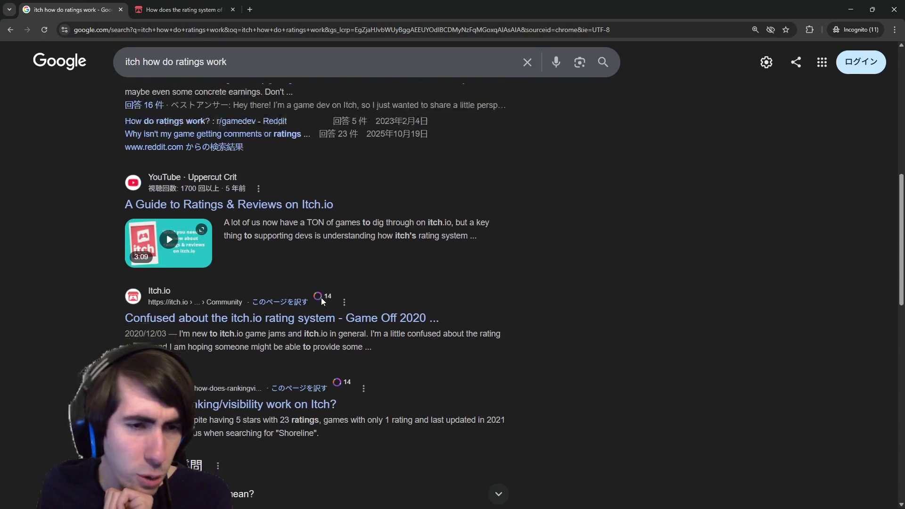
{"action": "scroll", "coordinate": [452, 342], "scroll_direction": "up", "scroll_amount": 2}
{"action": "middle_click", "coordinate": [581, 386]}
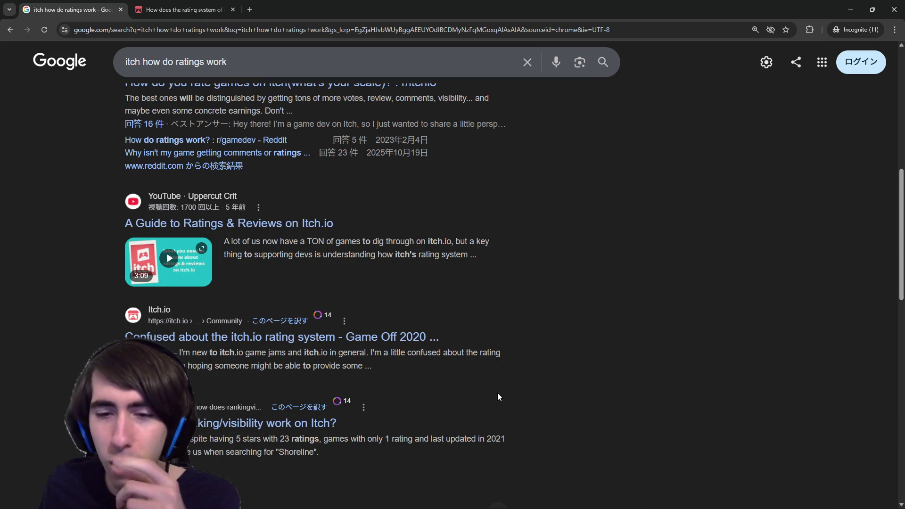
{"action": "middle_click", "coordinate": [580, 307]}
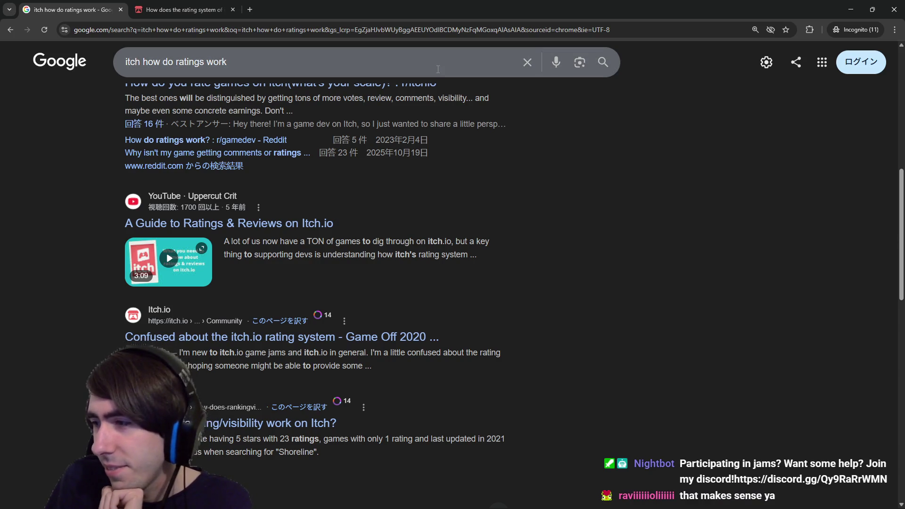
{"action": "left_click", "coordinate": [183, 9]}
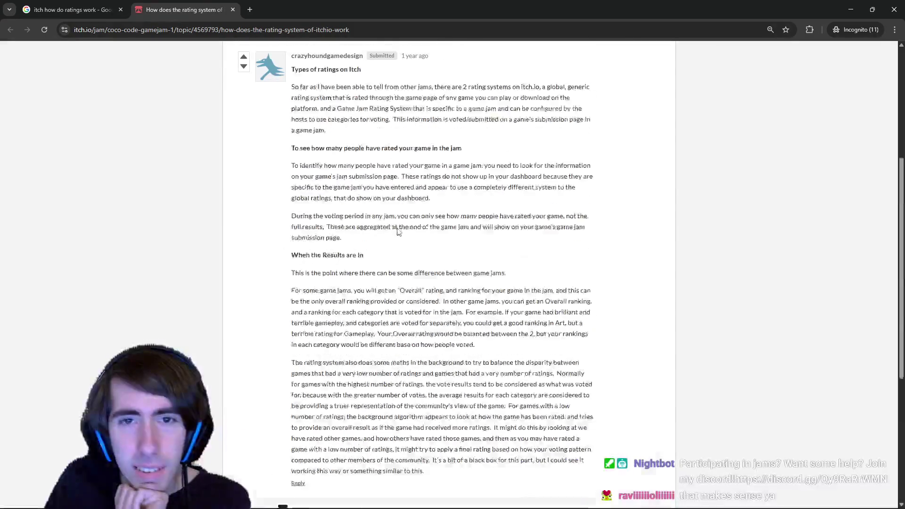
{"action": "key", "text": "alt+Tab"}
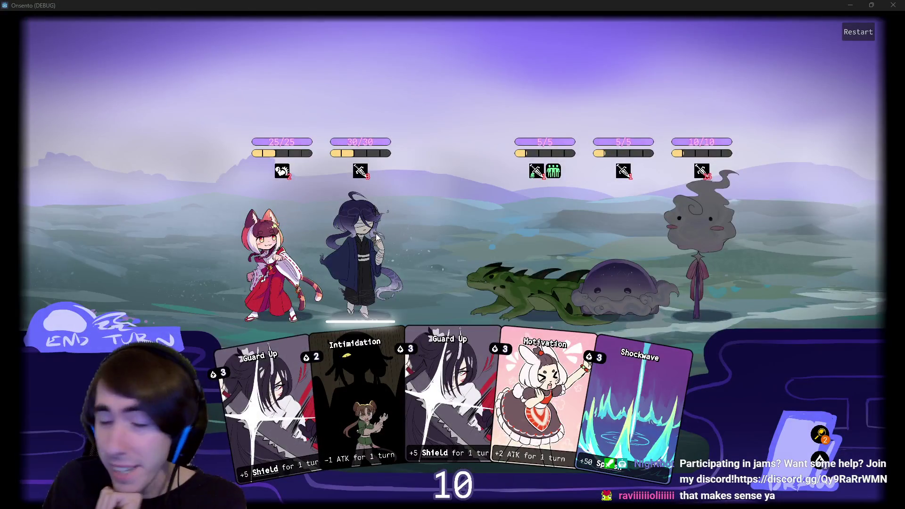
- Select and deselect the cat girl in the battle, then switch back to the Steam events page
{"action": "left_click", "coordinate": [303, 243]}
{"action": "left_click", "coordinate": [303, 243]}
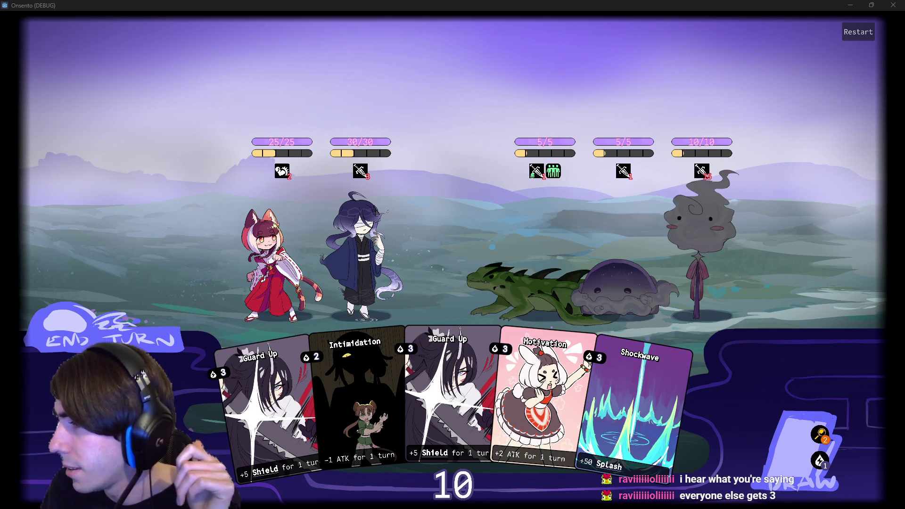
{"action": "key", "text": "alt+Tab"}
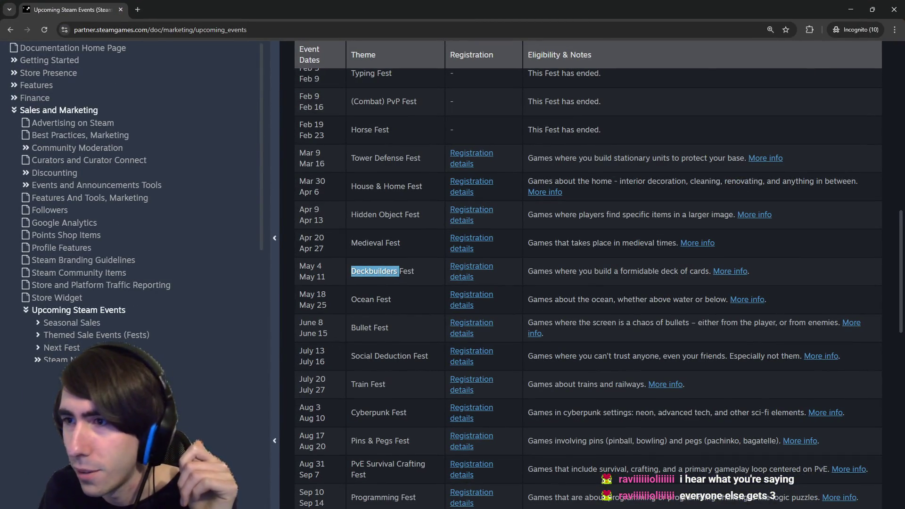
- Open store.steampowered.com/app/4449570/Onsento/ in a new tab, view the third screenshot, then close Chrome
{"action": "key", "text": "ctrl+t"}
{"action": "key", "text": "ctrl+v"}
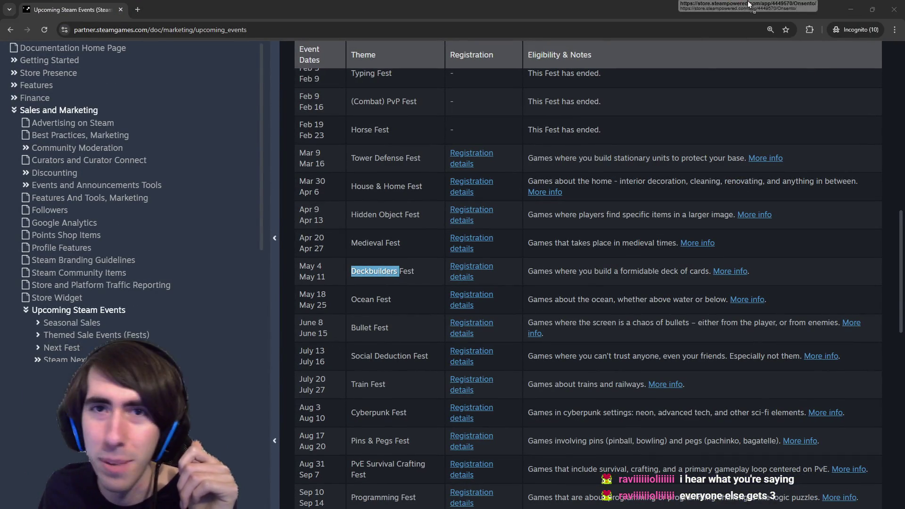
{"action": "key", "text": "Return"}
{"action": "scroll", "coordinate": [562, 217], "scroll_direction": "down", "scroll_amount": 2}
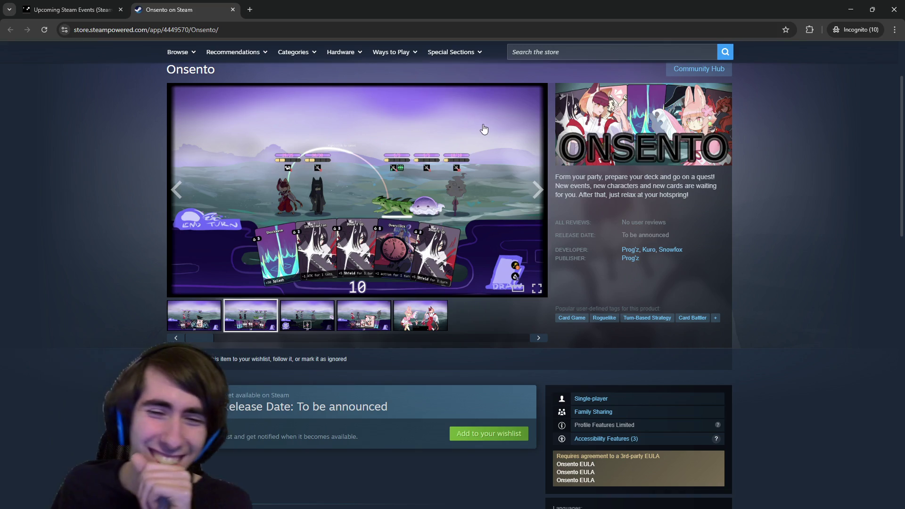
{"action": "left_click", "coordinate": [325, 310]}
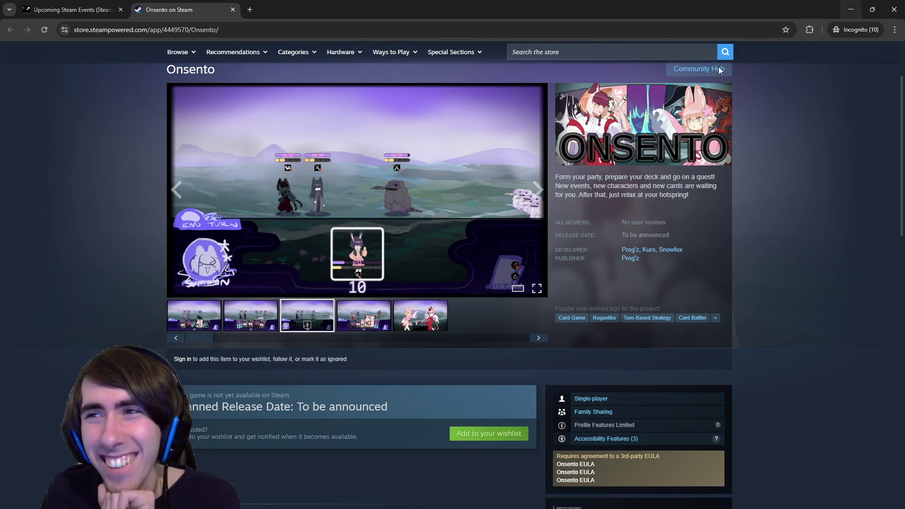
{"action": "scroll", "coordinate": [717, 282], "scroll_direction": "down", "scroll_amount": 10}
{"action": "scroll", "coordinate": [715, 330], "scroll_direction": "up", "scroll_amount": 5}
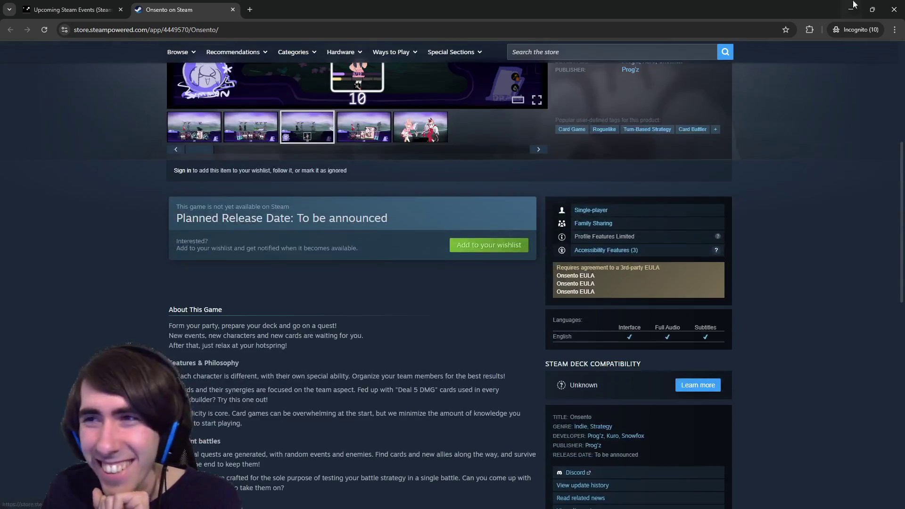
{"action": "left_click", "coordinate": [900, 5]}
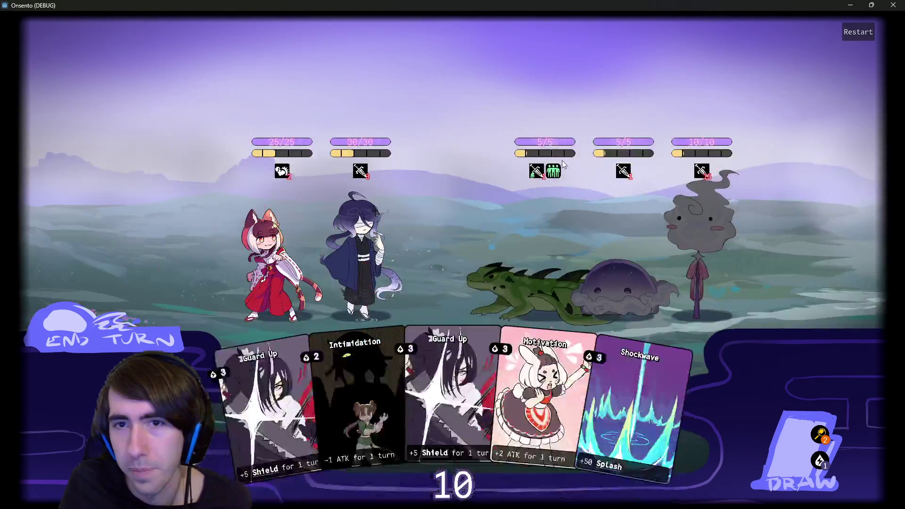
- Play the Intimidation card, draw new cards from the pile, and close the game window
{"action": "left_click_drag", "start_coordinate": [370, 346], "coordinate": [446, 128]}
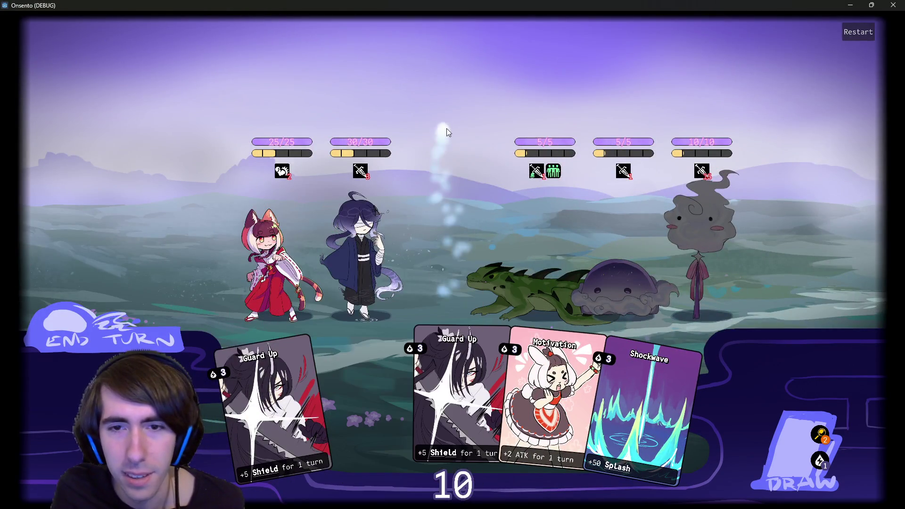
{"action": "left_click", "coordinate": [752, 430]}
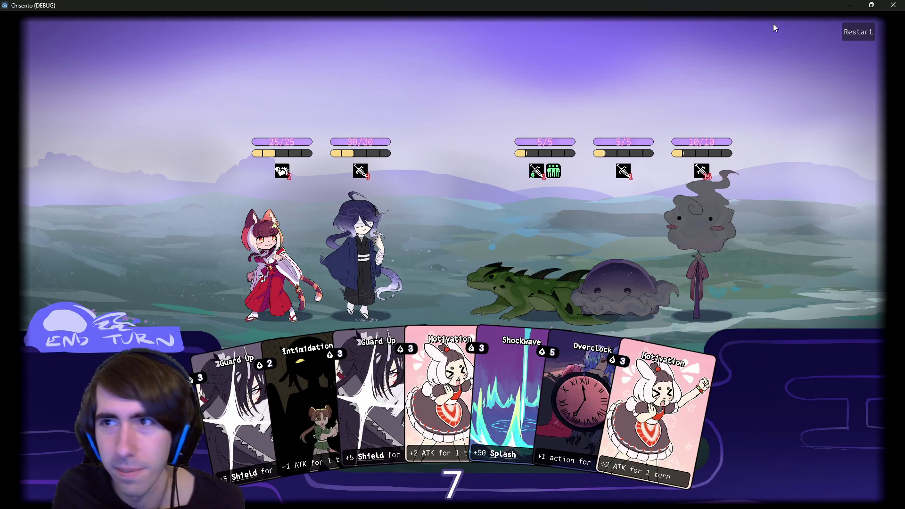
{"action": "left_click", "coordinate": [894, 5]}
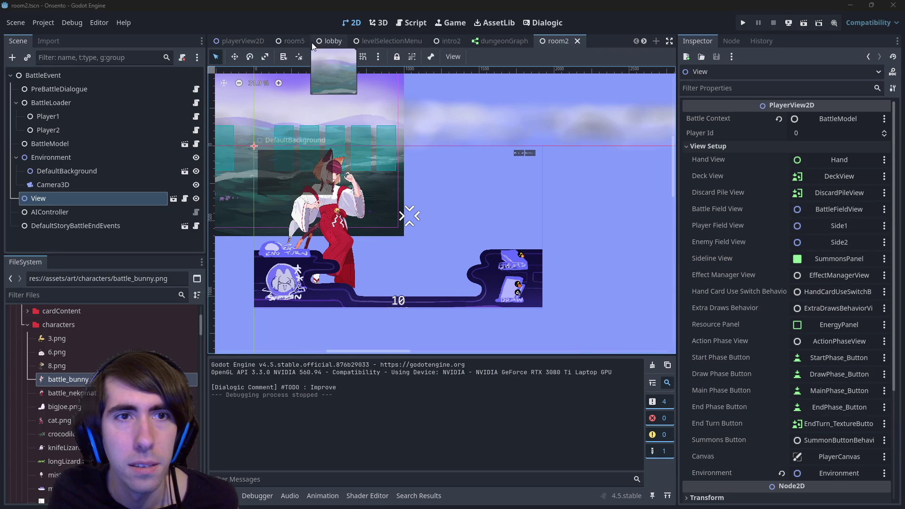
- In playerView2D, collapse AttackAnimation, inspect View and BattleFieldView, and collapse BattleFieldView's children
{"action": "left_click", "coordinate": [241, 41]}
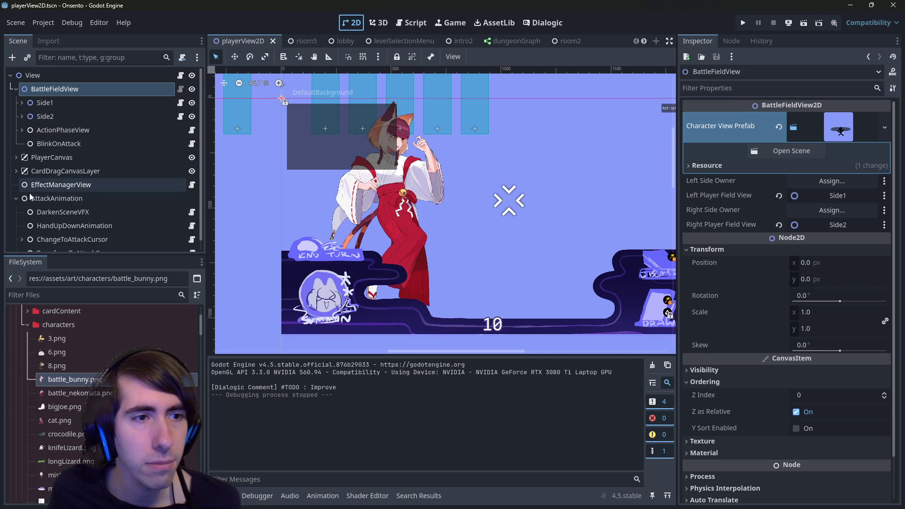
{"action": "left_click", "coordinate": [16, 198]}
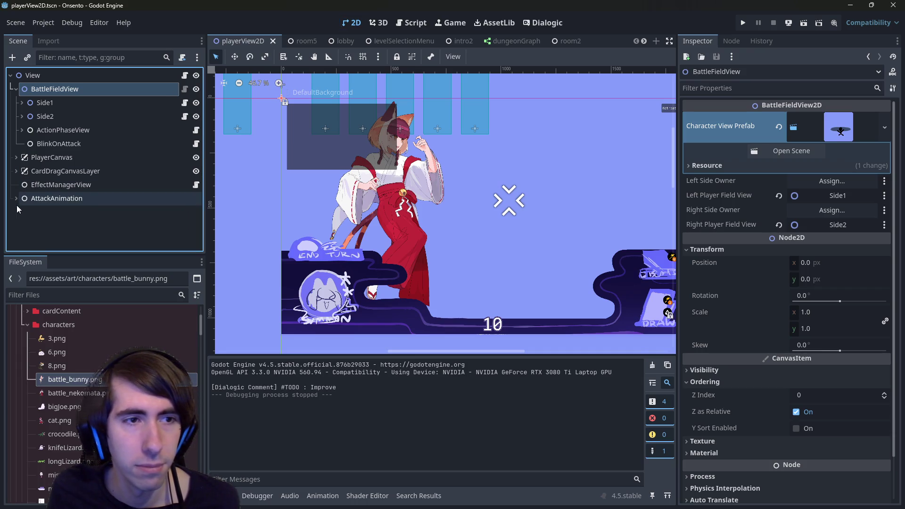
{"action": "left_click", "coordinate": [55, 75]}
{"action": "left_click", "coordinate": [22, 89]}
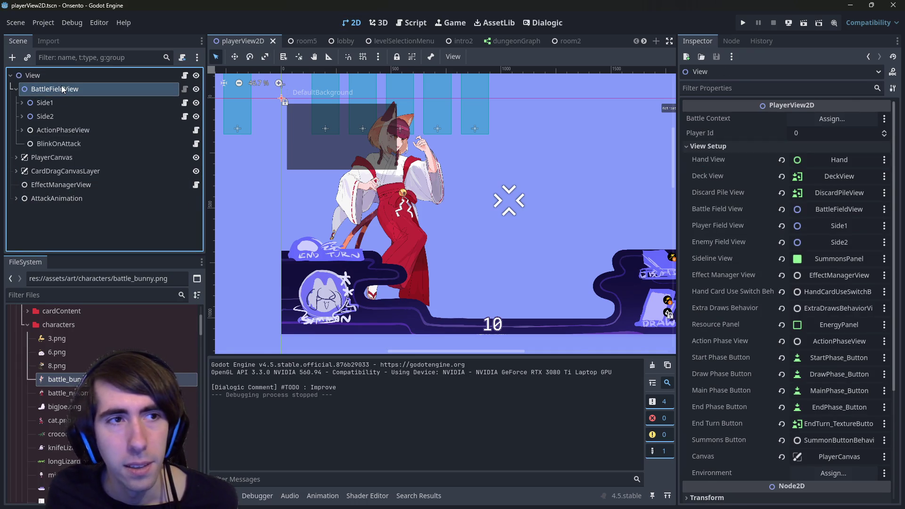
{"action": "left_click", "coordinate": [22, 89]}
{"action": "left_click", "coordinate": [15, 89]}
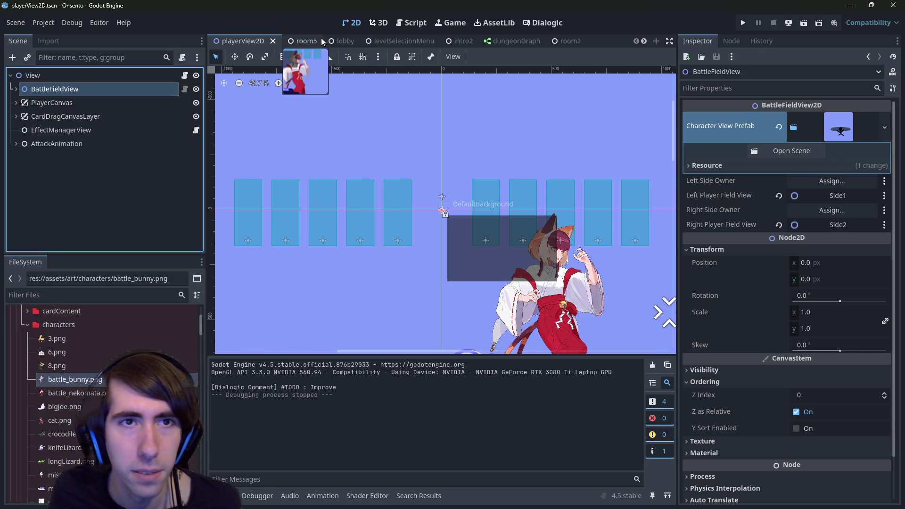
{"action": "left_click", "coordinate": [302, 41]}
- Scroll the room5 Scene dock and select DefaultBackground under Environment
{"action": "scroll", "coordinate": [139, 162], "scroll_direction": "down", "scroll_amount": 3}
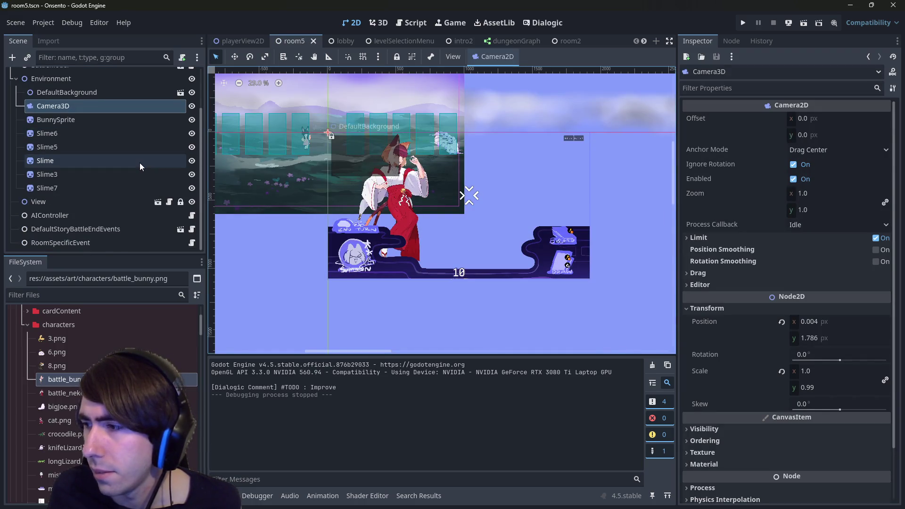
{"action": "scroll", "coordinate": [139, 162], "scroll_direction": "up", "scroll_amount": 3}
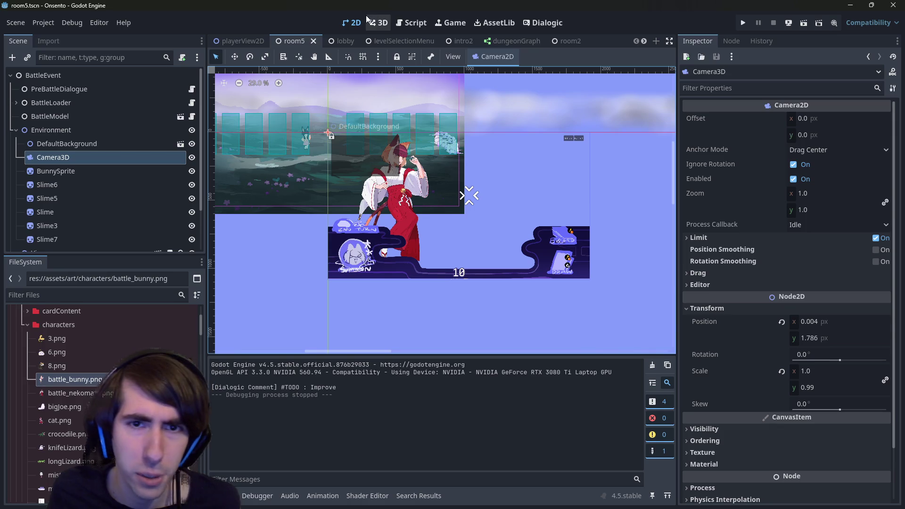
{"action": "scroll", "coordinate": [450, 250], "scroll_direction": "up", "scroll_amount": 4}
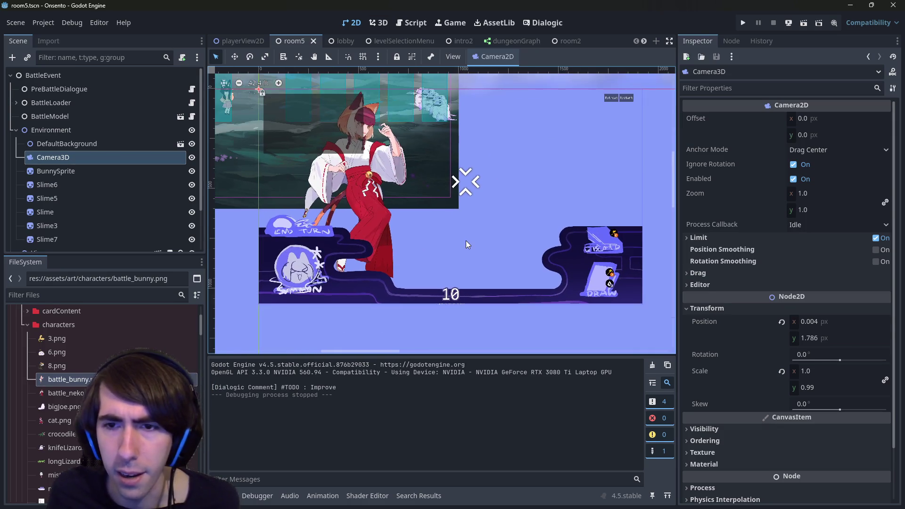
{"action": "scroll", "coordinate": [465, 239], "scroll_direction": "up", "scroll_amount": 1}
{"action": "scroll", "coordinate": [459, 253], "scroll_direction": "down", "scroll_amount": 2}
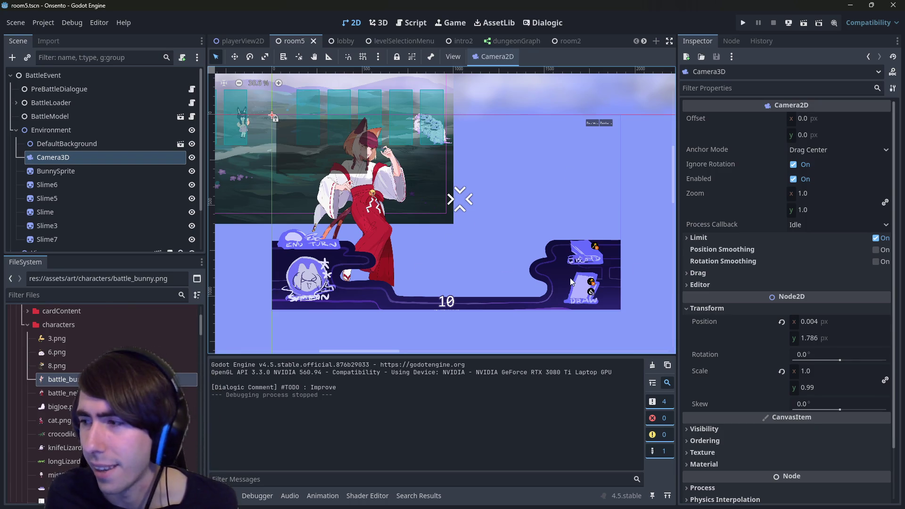
{"action": "left_click", "coordinate": [67, 143]}
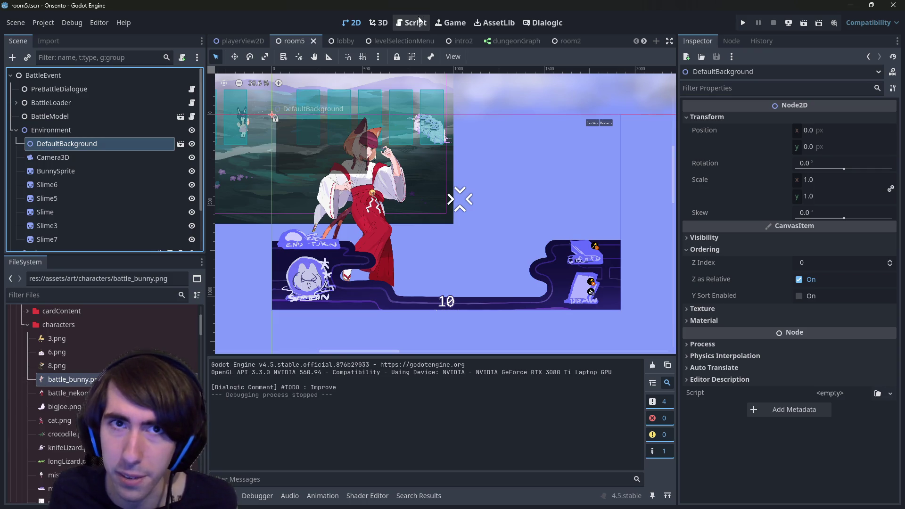
- Show the noise canvas_item shader in the Shader Editor panel and enlarge it to read the code
{"action": "left_click", "coordinate": [367, 496]}
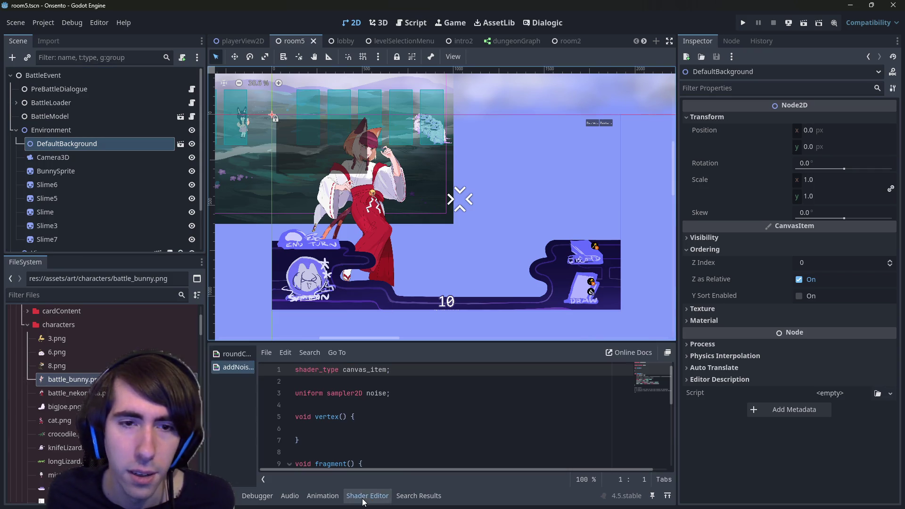
{"action": "left_click_drag", "start_coordinate": [369, 348], "coordinate": [376, 181]}
{"action": "left_click_drag", "start_coordinate": [425, 393], "coordinate": [287, 209]}
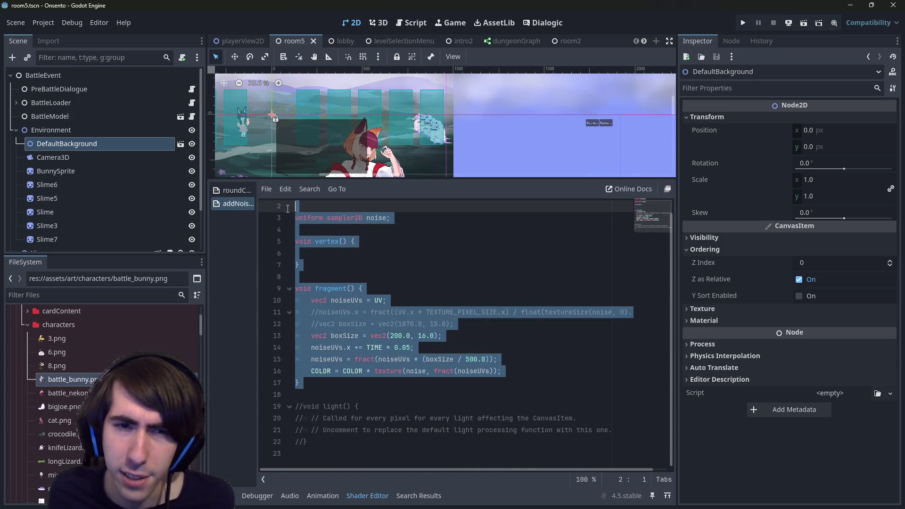
{"action": "scroll", "coordinate": [354, 276], "scroll_direction": "up", "scroll_amount": 1}
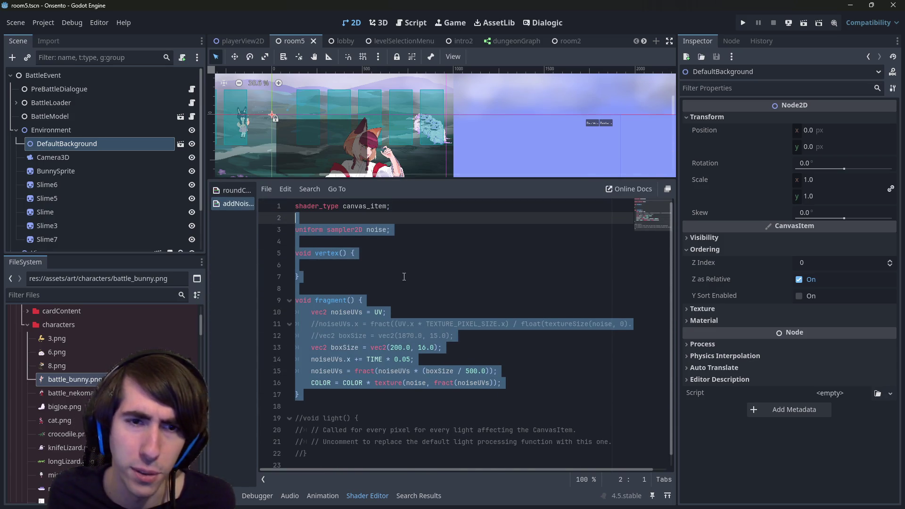
{"action": "left_click", "coordinate": [397, 240]}
- Review the vertex and fragment functions, then shrink the shader panel back down
{"action": "mouse_move", "coordinate": [349, 400]}
{"action": "left_mouse_down"}
{"action": "mouse_move", "coordinate": [307, 324]}
{"action": "mouse_move", "coordinate": [294, 253]}
{"action": "left_mouse_up"}
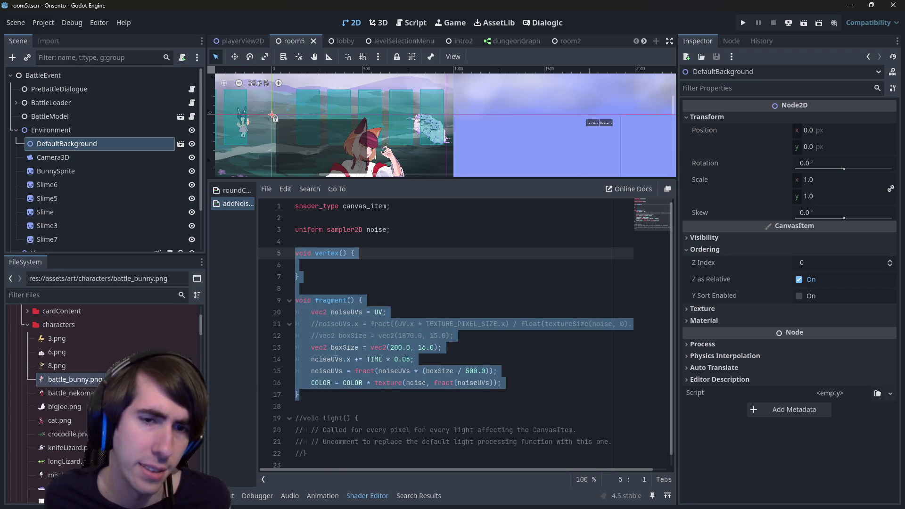
{"action": "left_click", "coordinate": [399, 404]}
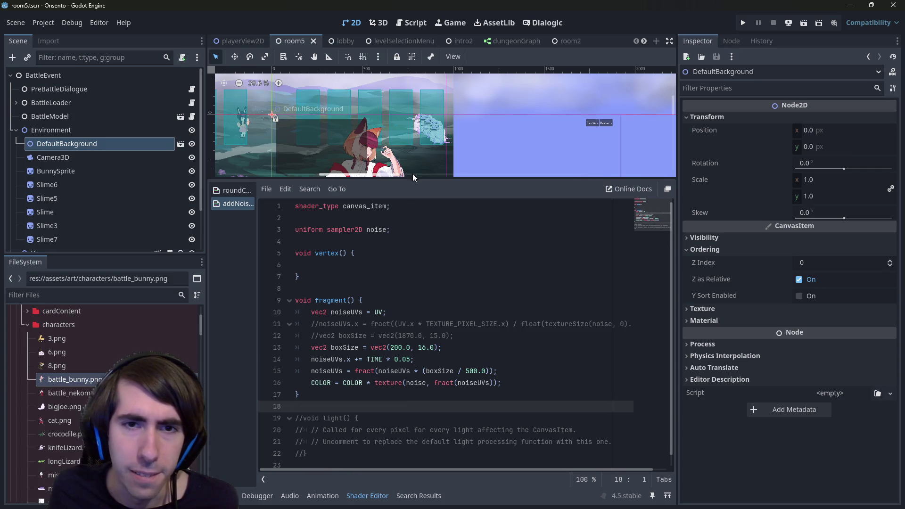
{"action": "left_click_drag", "start_coordinate": [444, 178], "coordinate": [436, 325]}
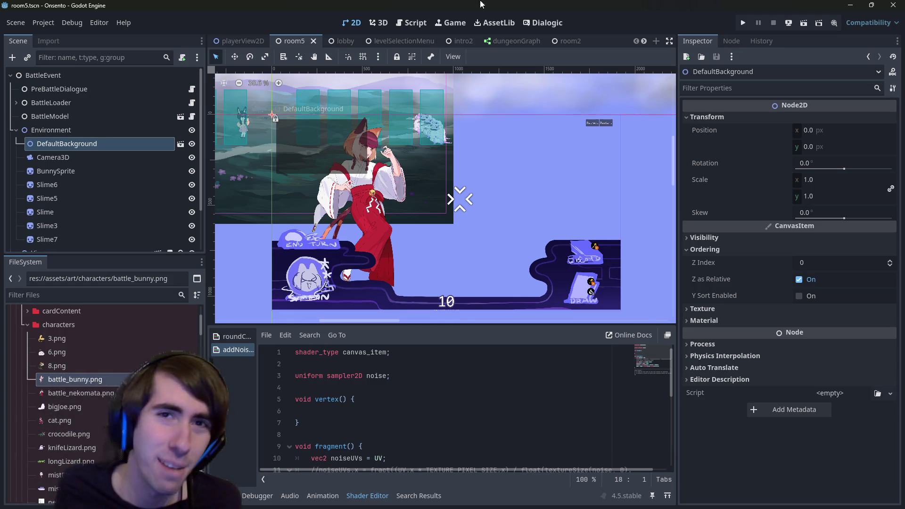
{"action": "left_click", "coordinate": [411, 22]}
- After updateLabels() in setModel, declare var a:int = 0, var c:char = 'q' and var node:Node = Node.new()
{"action": "scroll", "coordinate": [515, 230], "scroll_direction": "up", "scroll_amount": 5}
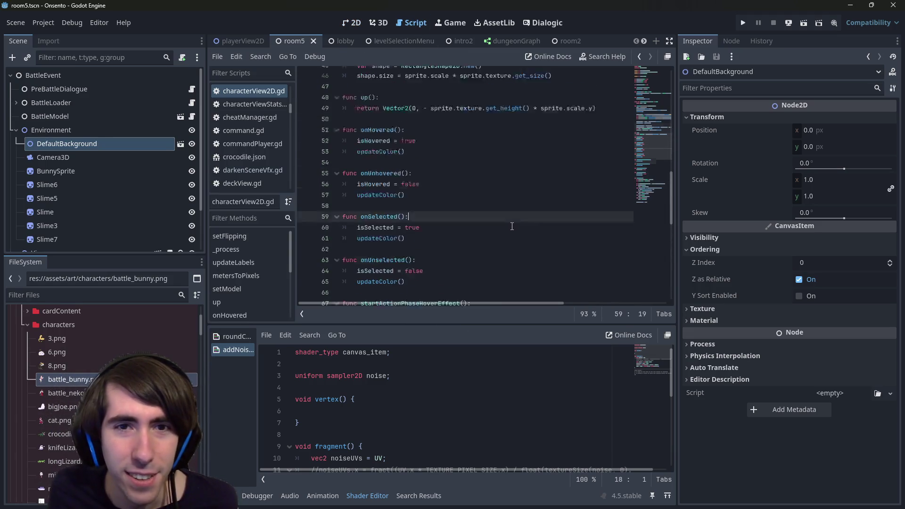
{"action": "scroll", "coordinate": [549, 204], "scroll_direction": "up", "scroll_amount": 2}
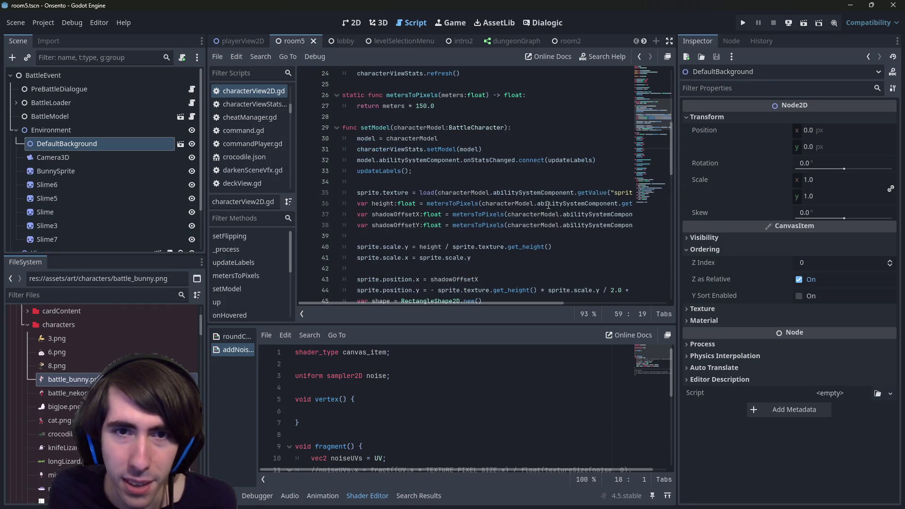
{"action": "left_click", "coordinate": [465, 174]}
{"action": "key", "text": "Return"}
{"action": "key", "text": "Return"}
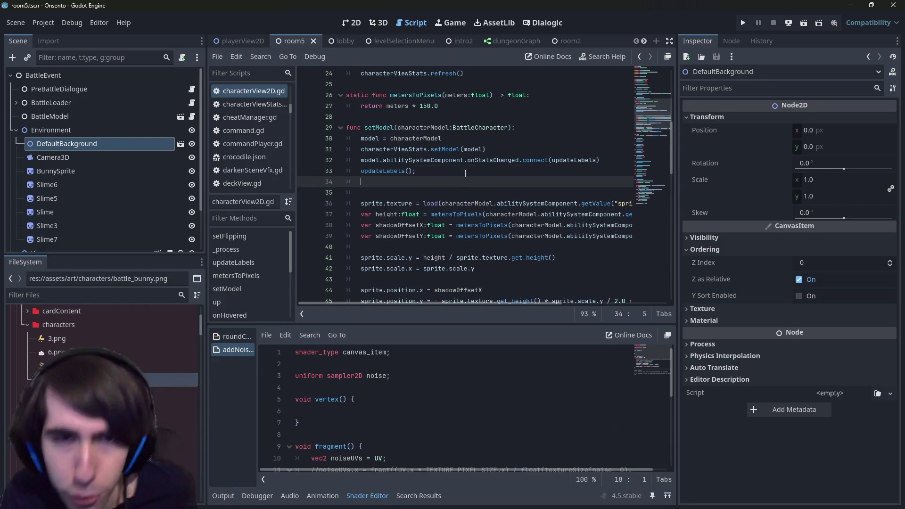
{"action": "type", "text": "var a:int = 9"}
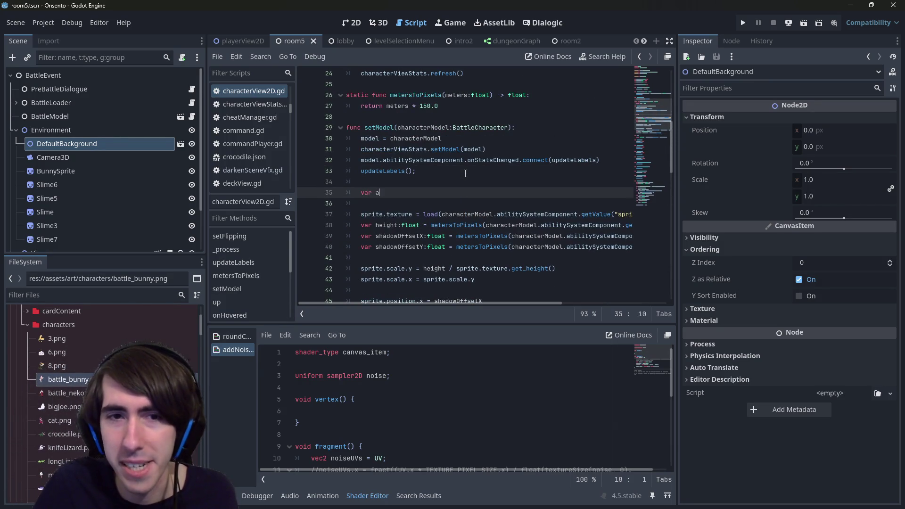
{"action": "key", "text": "BackSpace"}
{"action": "type", "text": "0"}
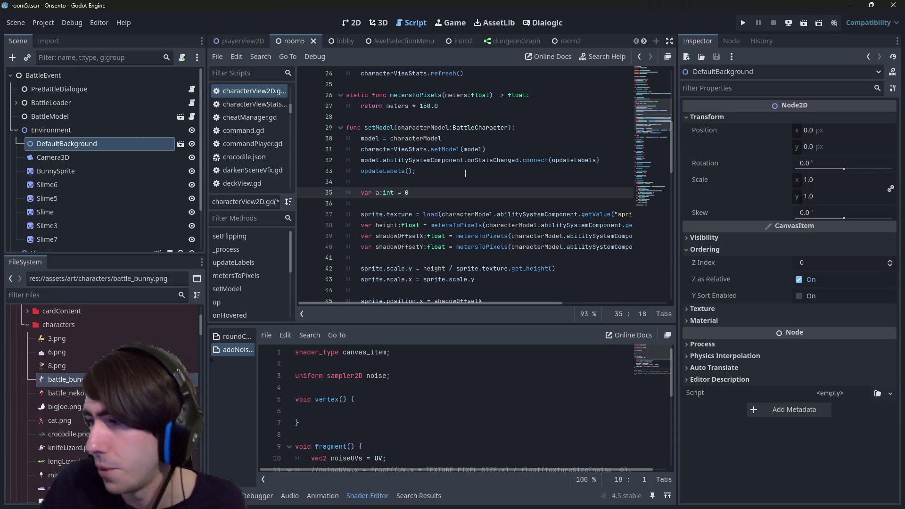
{"action": "key", "text": "Return"}
{"action": "type", "text": "var c:char = "}
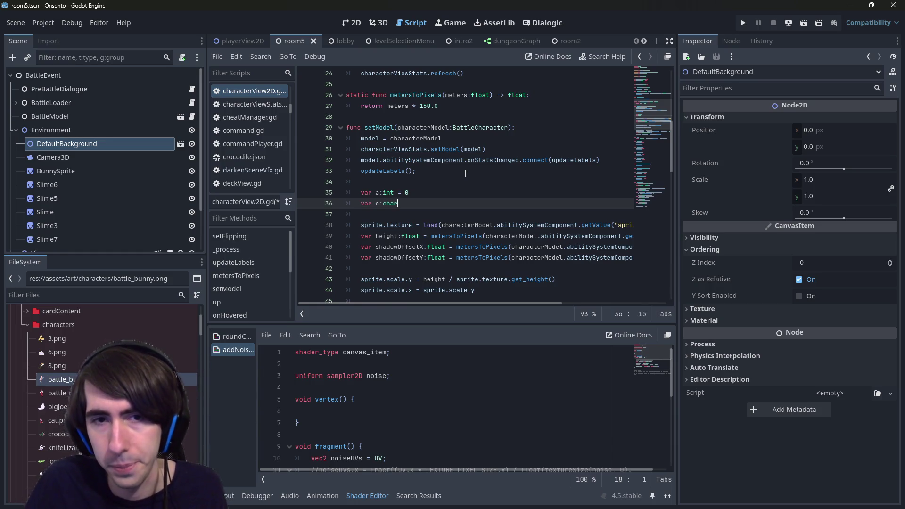
{"action": "type", "text": "'q"}
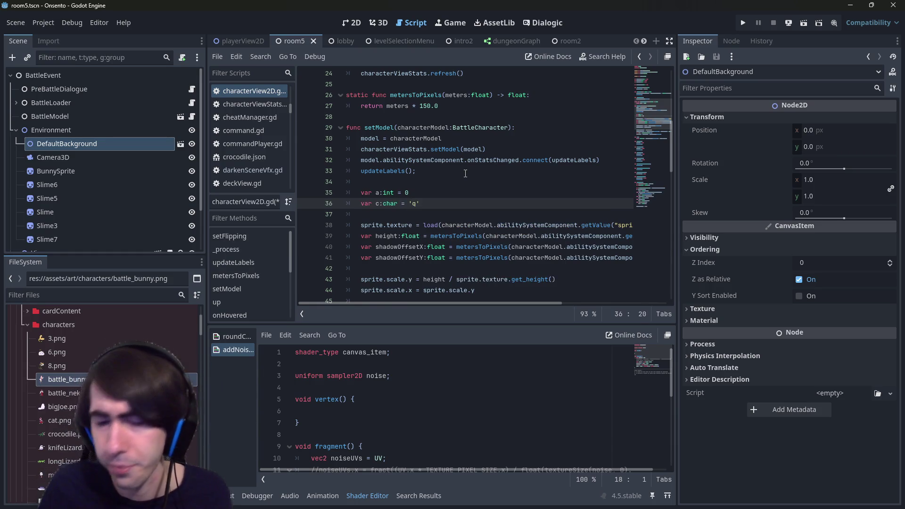
{"action": "key", "text": "Return"}
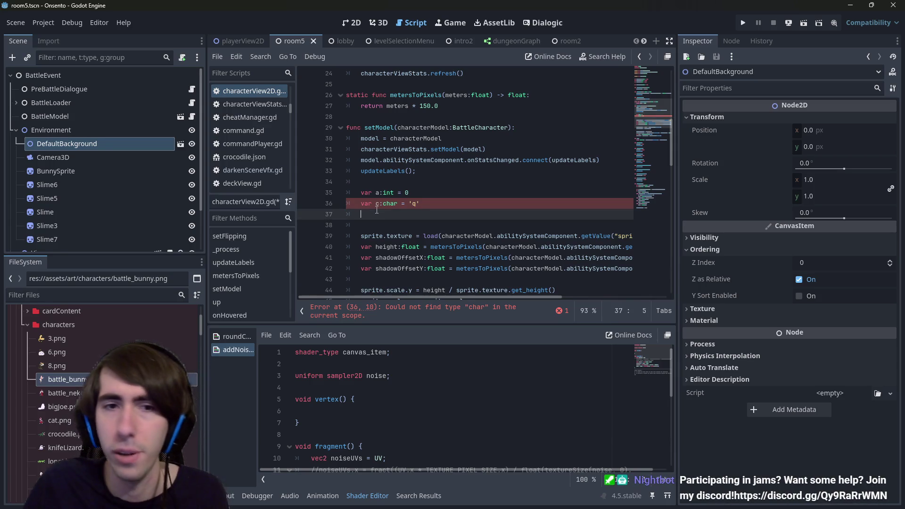
{"action": "type", "text": "var "}
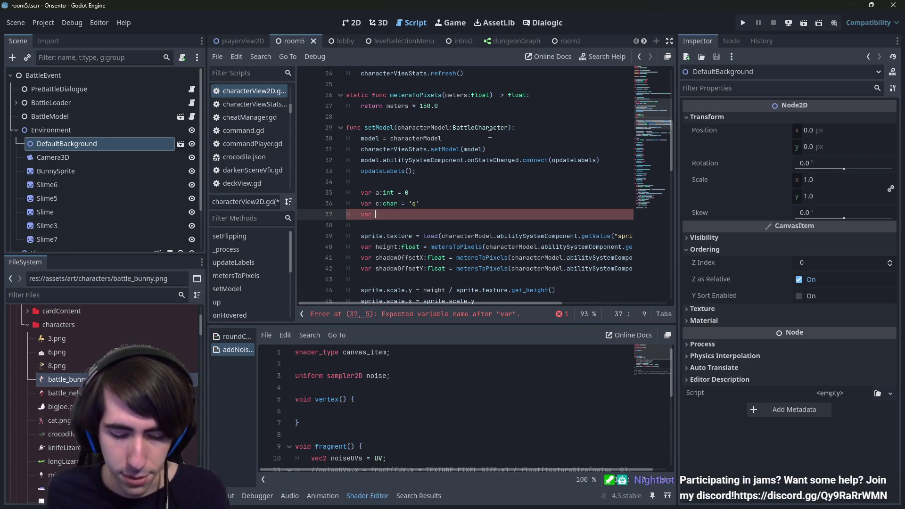
{"action": "type", "text": "node:Node = Node"}
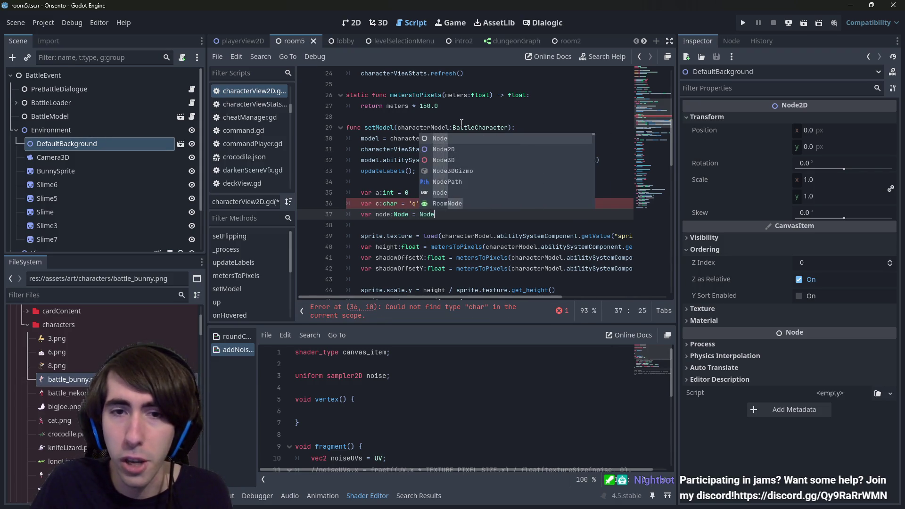
{"action": "type", "text": ".new()"}
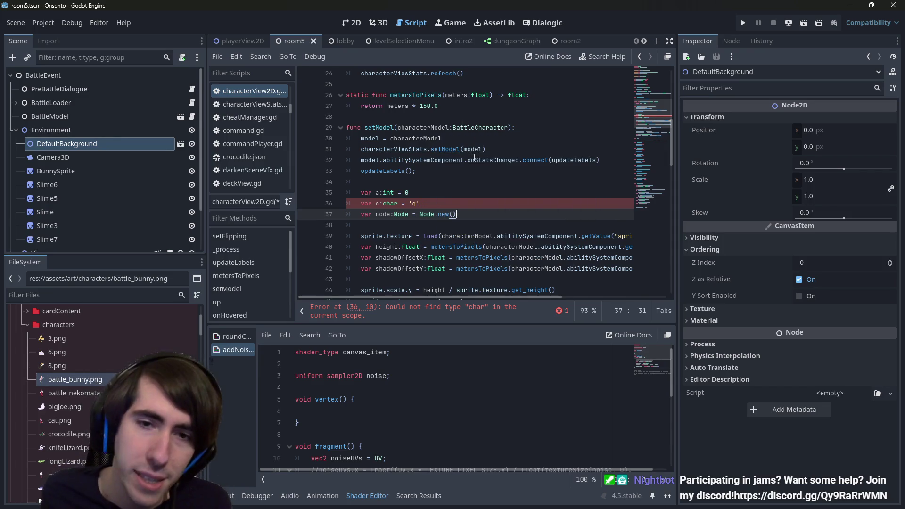
- Select and review the new test declarations and the whole setModel function
{"action": "double_click", "coordinate": [443, 214]}
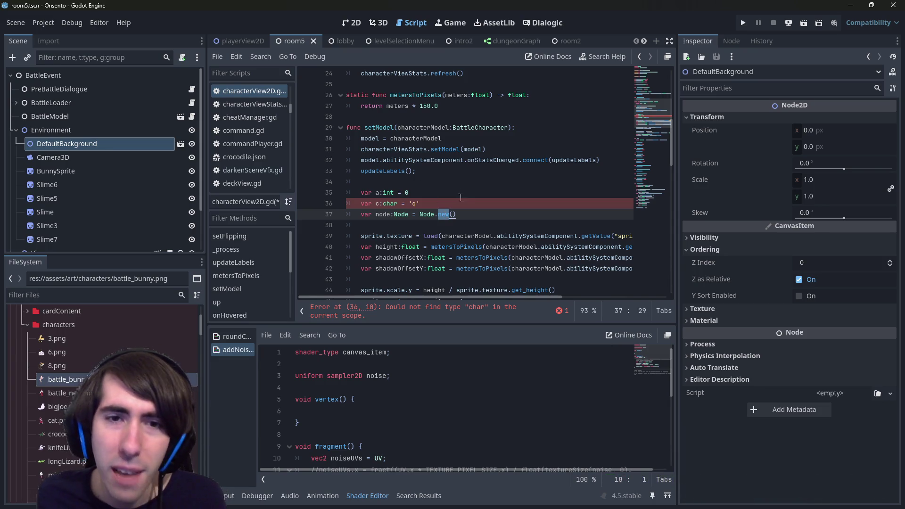
{"action": "left_click_drag", "start_coordinate": [460, 203], "coordinate": [319, 191]}
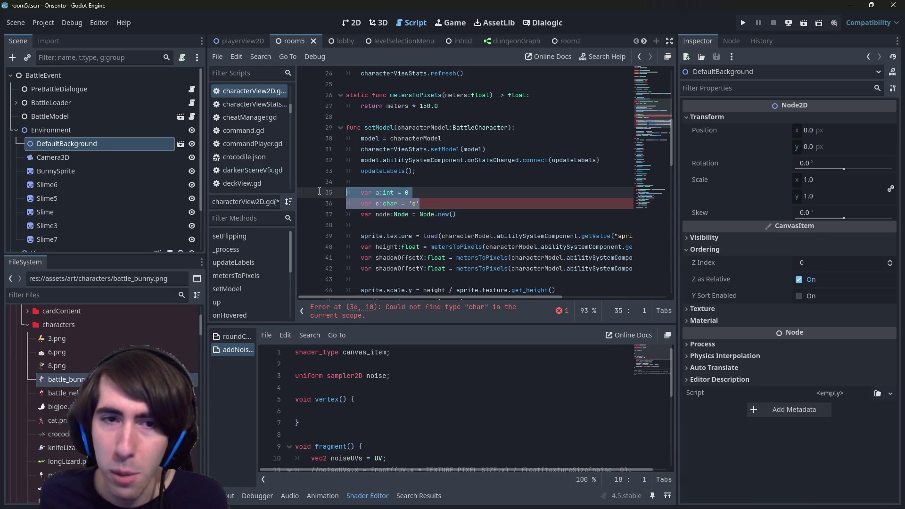
{"action": "left_click", "coordinate": [366, 184]}
{"action": "left_click_drag", "start_coordinate": [361, 192], "coordinate": [412, 194]}
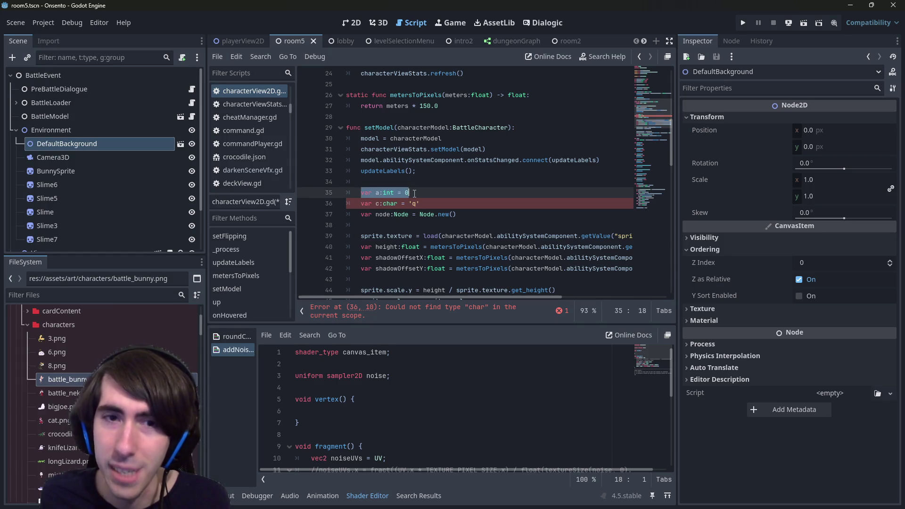
{"action": "mouse_move", "coordinate": [359, 121]}
{"action": "left_mouse_down"}
{"action": "mouse_move", "coordinate": [373, 297]}
{"action": "mouse_move", "coordinate": [382, 302]}
{"action": "mouse_move", "coordinate": [400, 206]}
{"action": "left_mouse_up"}
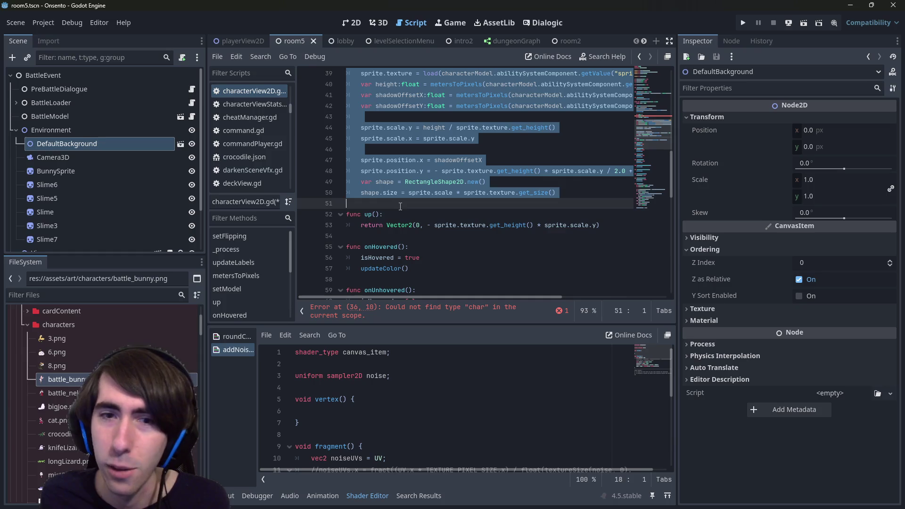
{"action": "scroll", "coordinate": [400, 207], "scroll_direction": "up", "scroll_amount": 6}
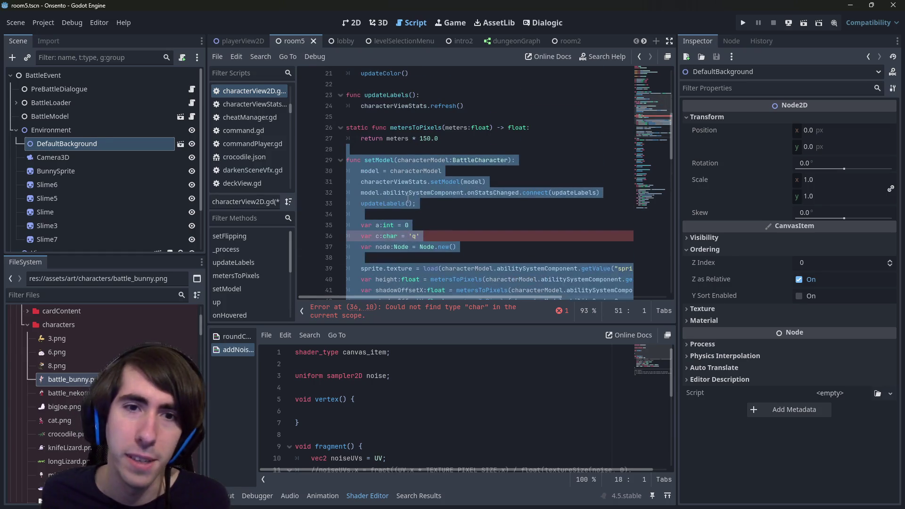
{"action": "left_click", "coordinate": [403, 213]}
{"action": "key", "text": "Return"}
{"action": "type", "text": "if "}
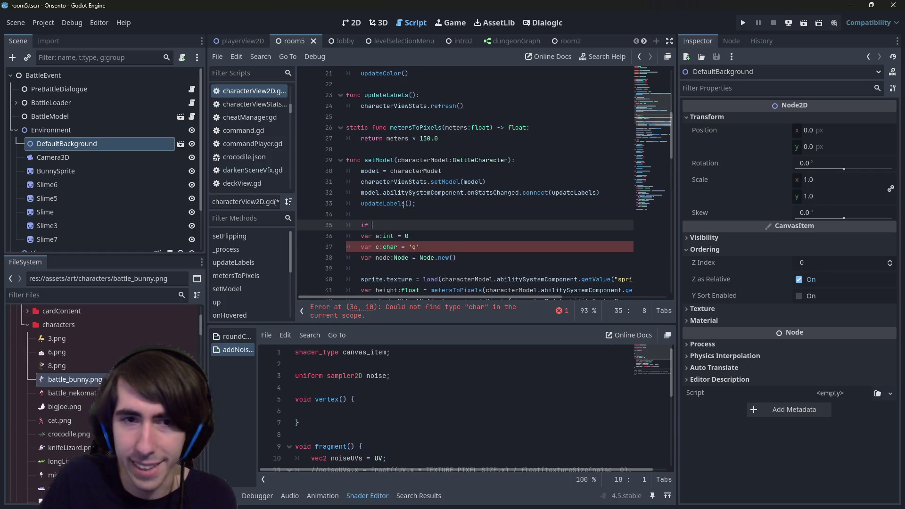
{"action": "type", "text": "true:"}
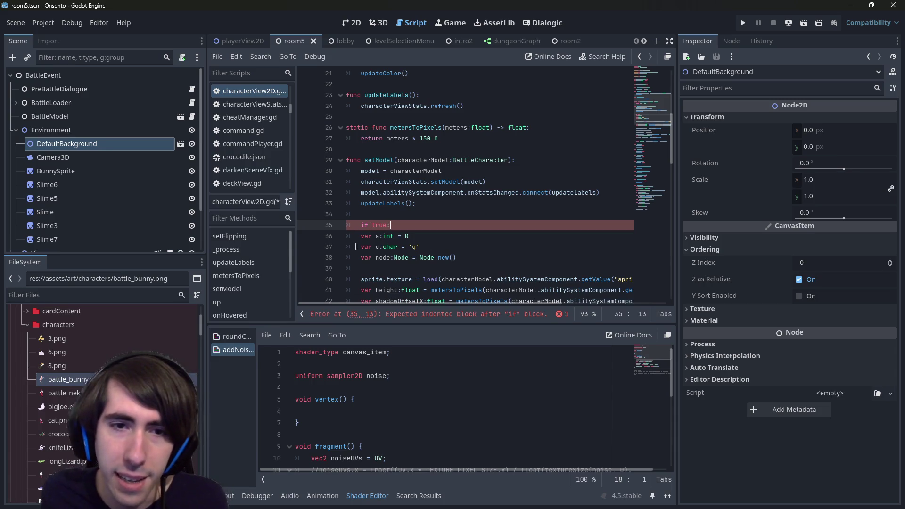
{"action": "key", "text": "Down"}
{"action": "key", "text": "Home"}
{"action": "key", "text": "Tab"}
{"action": "left_click_drag", "start_coordinate": [427, 236], "coordinate": [374, 236]}
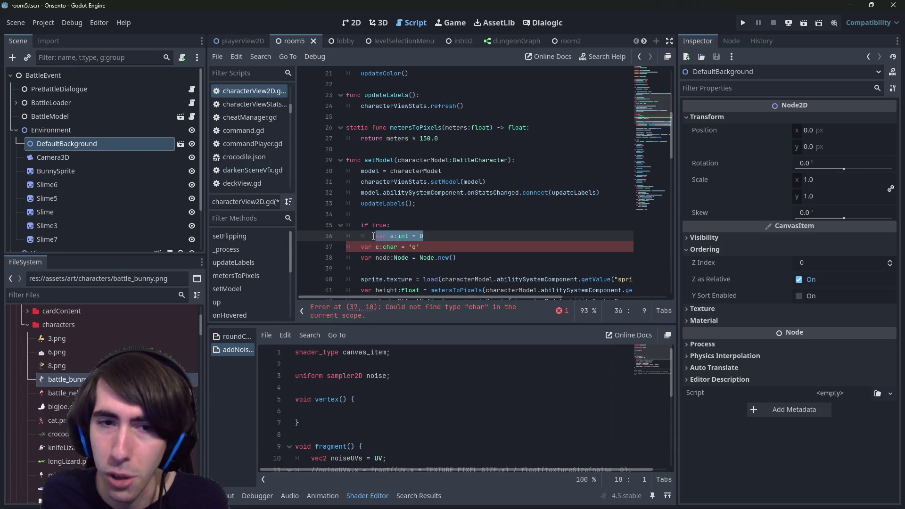
{"action": "left_click", "coordinate": [465, 237]}
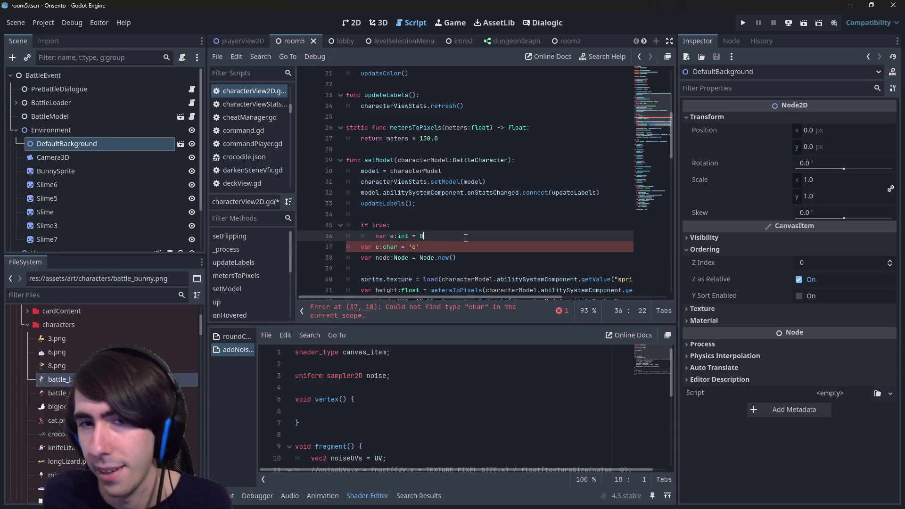
{"action": "key", "text": "Return"}
{"action": "key", "text": "shift+Up"}
{"action": "key", "text": "shift+Home"}
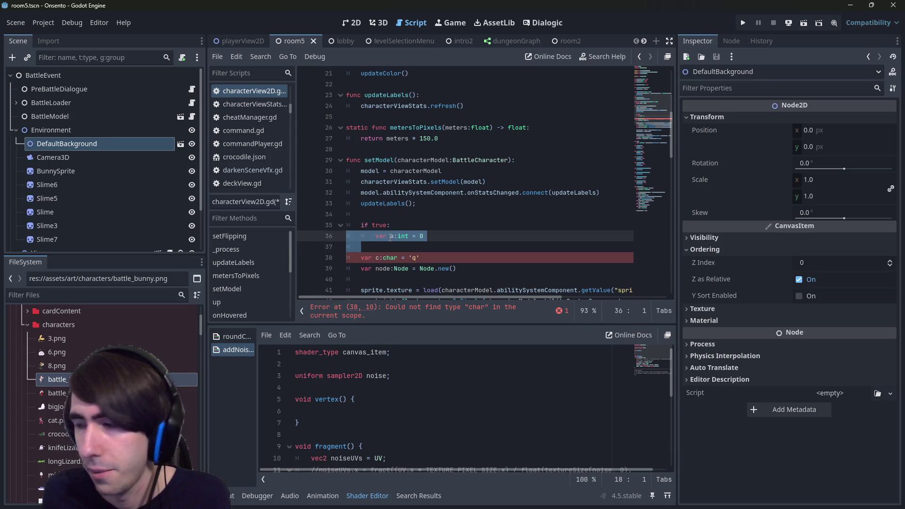
{"action": "left_click", "coordinate": [391, 247]}
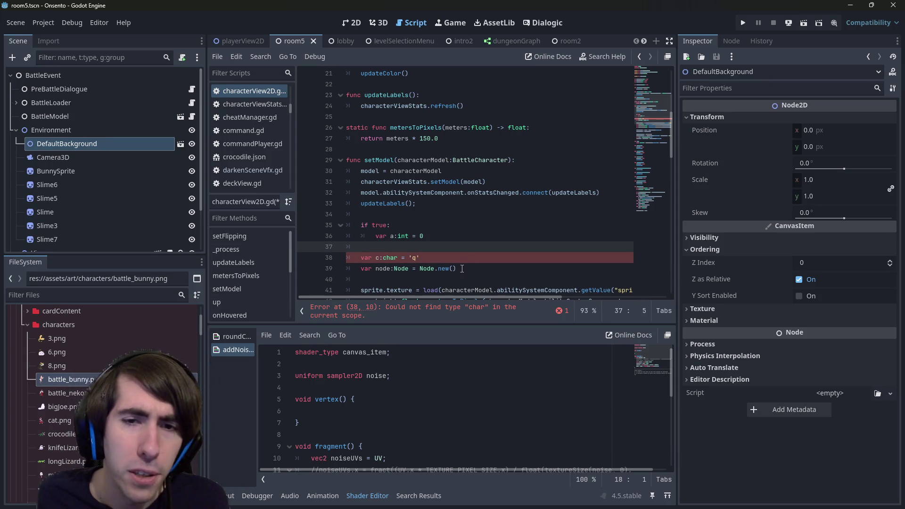
{"action": "left_click", "coordinate": [462, 269]}
{"action": "key", "text": "ctrl+shift+Left"}
{"action": "key", "text": "ctrl+shift+Left"}
{"action": "key", "text": "ctrl+shift+Left"}
{"action": "key", "text": "Left"}
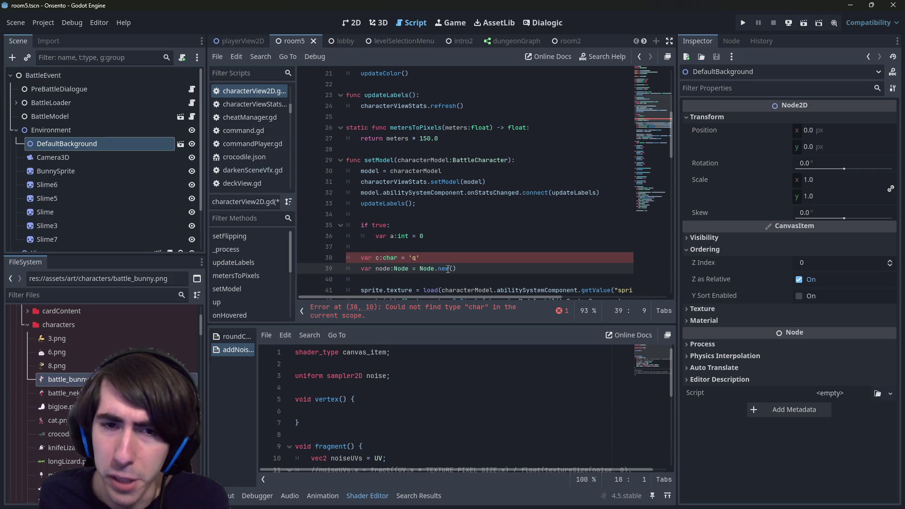
{"action": "left_click_drag", "start_coordinate": [349, 258], "coordinate": [316, 228]}
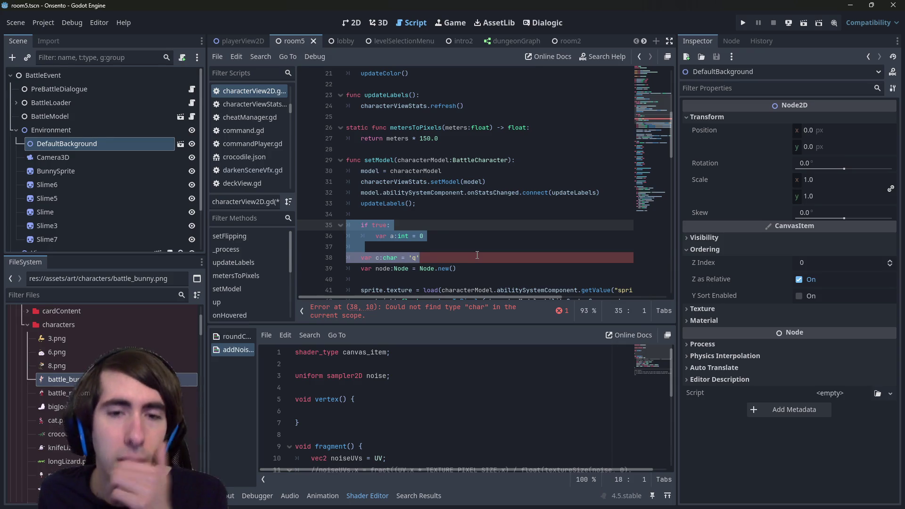
{"action": "left_click", "coordinate": [431, 251]}
{"action": "left_click", "coordinate": [377, 257]}
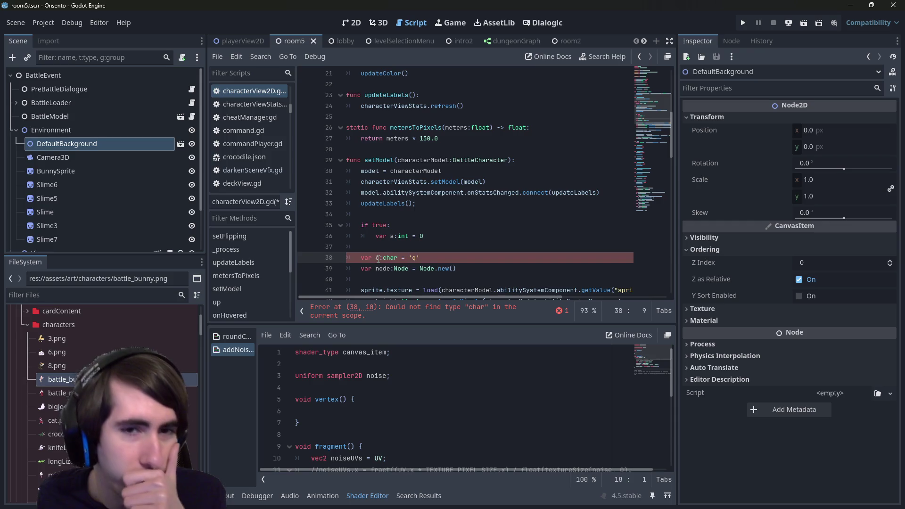
{"action": "scroll", "coordinate": [409, 158], "scroll_direction": "up", "scroll_amount": 3}
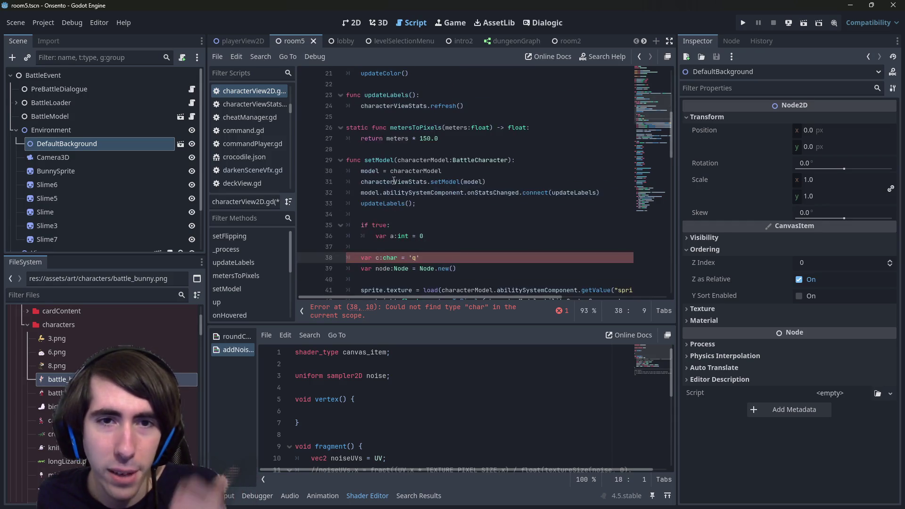
{"action": "scroll", "coordinate": [409, 158], "scroll_direction": "down", "scroll_amount": 2}
{"action": "left_click", "coordinate": [384, 189]}
{"action": "key", "text": "ctrl+shift+Return"}
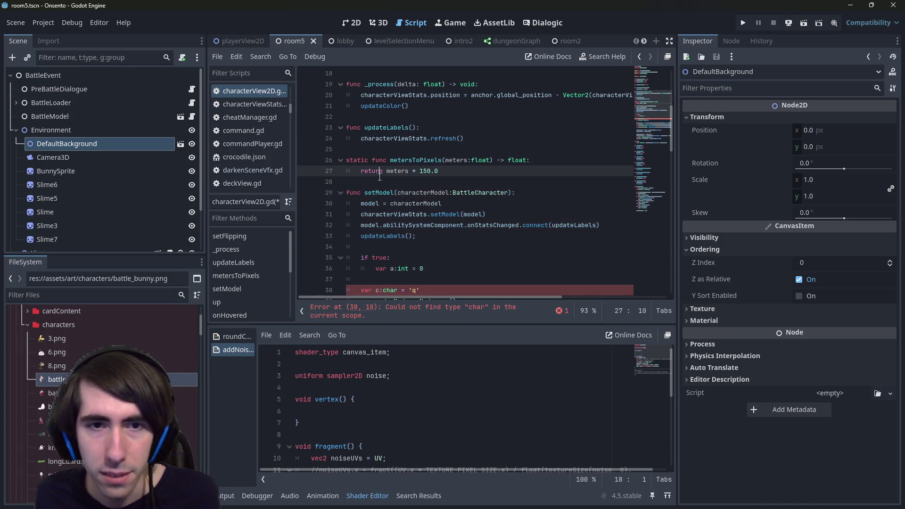
- Declare var i:int above setModel and assign i = a inside the if block
{"action": "scroll", "coordinate": [386, 185], "scroll_direction": "down", "scroll_amount": 2}
{"action": "key", "text": "ctrl+shift+Return"}
{"action": "type", "text": "var "}
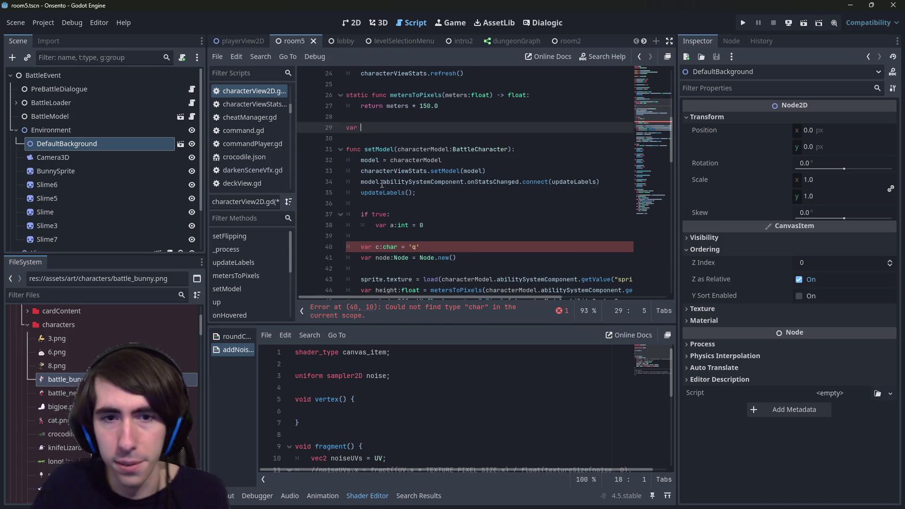
{"action": "type", "text": "i:int"}
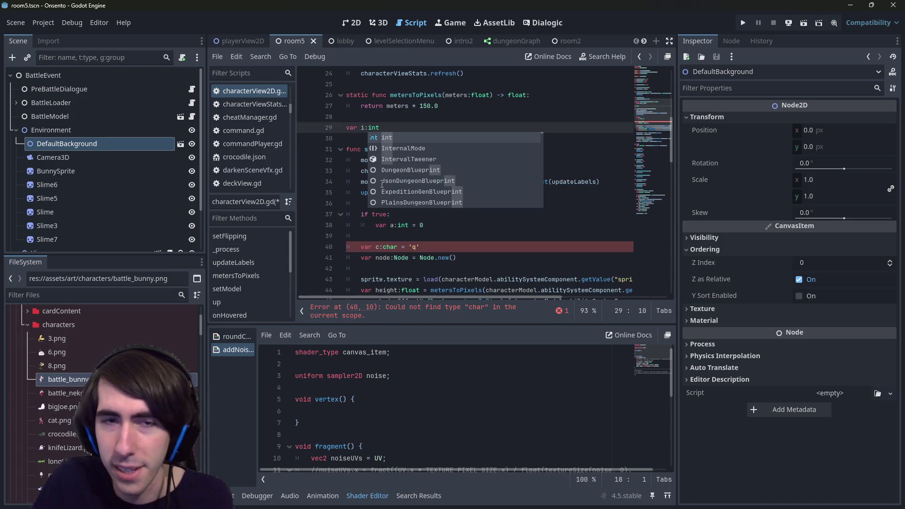
{"action": "left_click", "coordinate": [484, 233]}
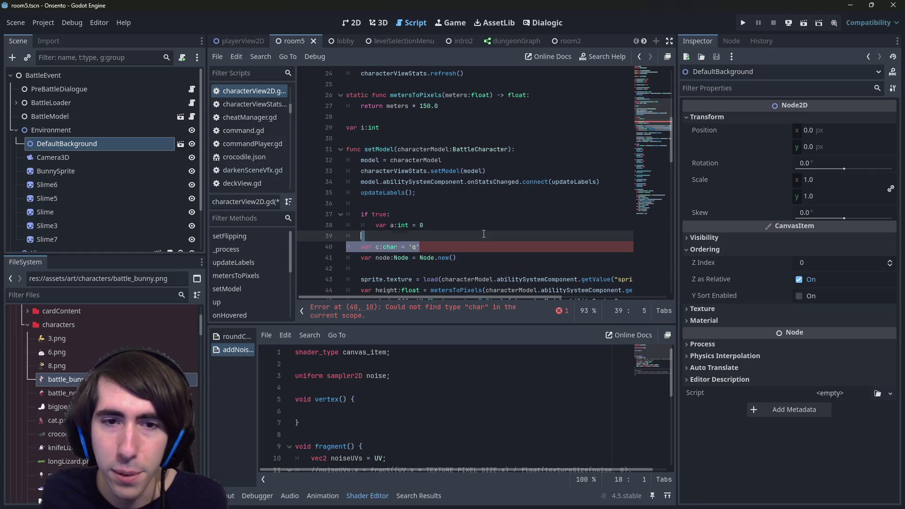
{"action": "key", "text": "Return"}
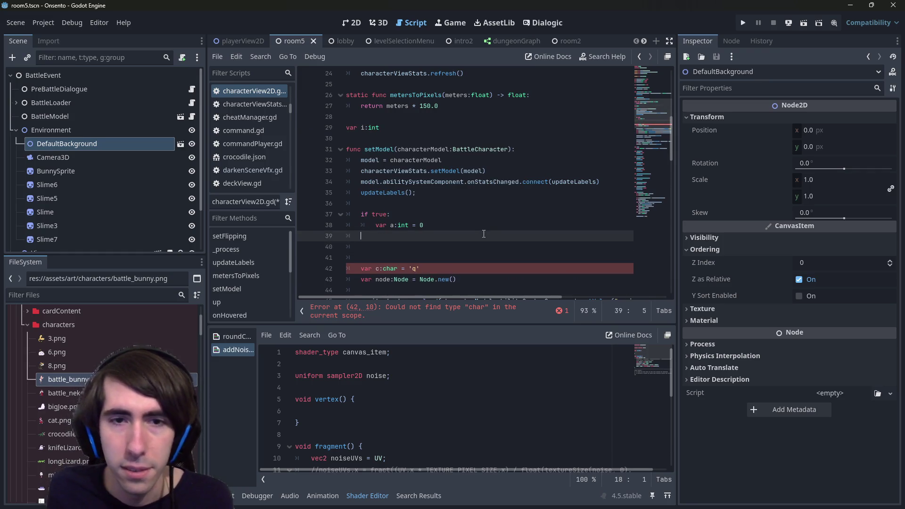
{"action": "key", "text": "Return"}
{"action": "key", "text": "Return"}
{"action": "key", "text": "Up"}
{"action": "type", "text": "i = a"}
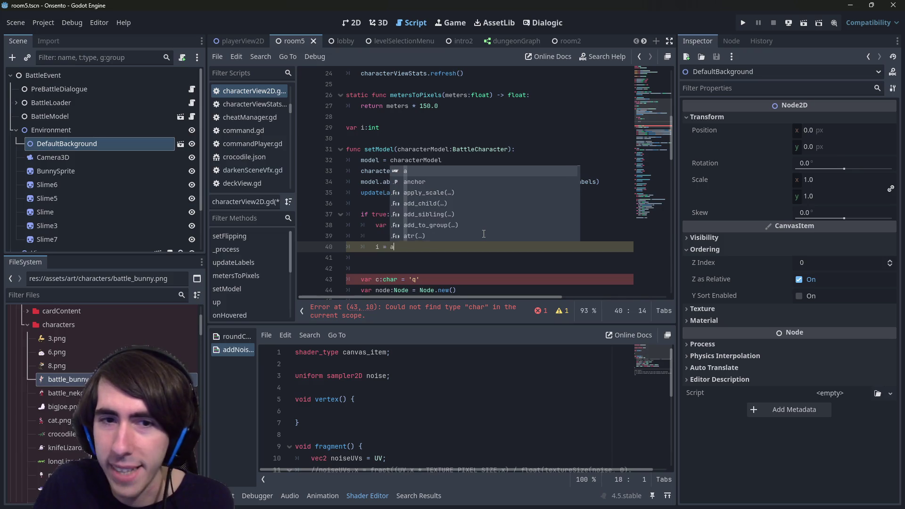
{"action": "key", "text": "shift+Home"}
{"action": "key", "text": "shift+Home"}
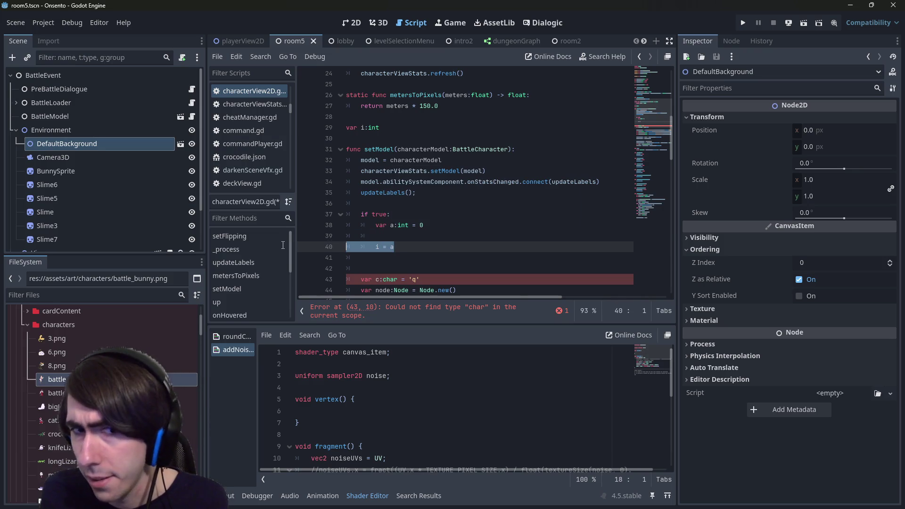
{"action": "key", "text": "Down"}
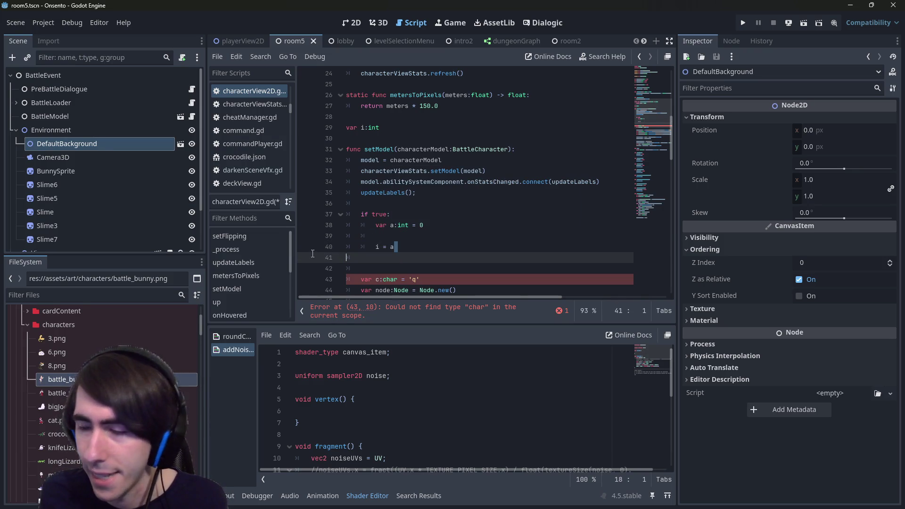
- Declare var node2:Node above setModel and add node2 = node after the Node.new() line
{"action": "left_click", "coordinate": [373, 138]}
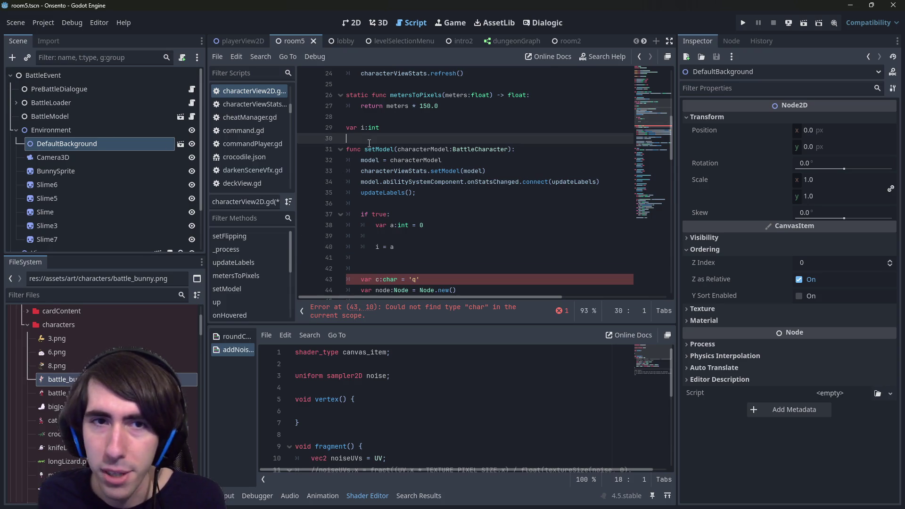
{"action": "key", "text": "Return"}
{"action": "key", "text": "Up"}
{"action": "scroll", "coordinate": [373, 137], "scroll_direction": "down", "scroll_amount": 1}
{"action": "type", "text": "var node2"}
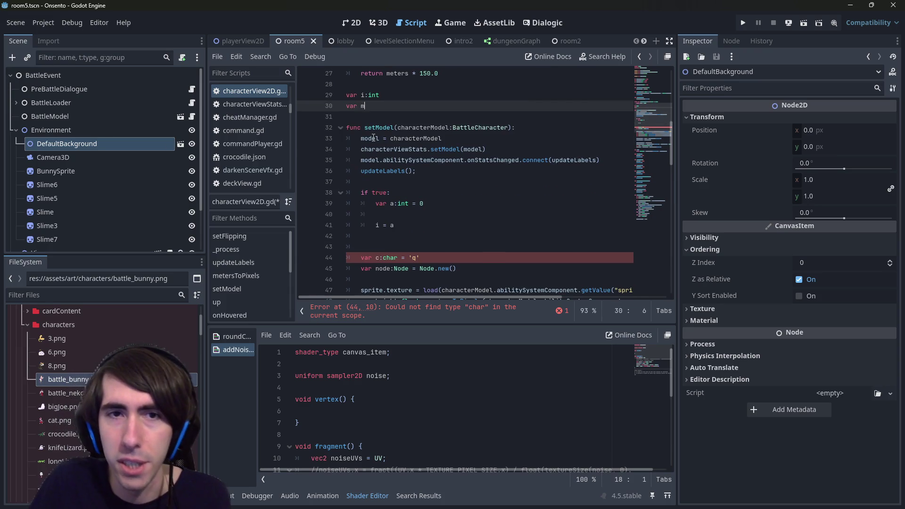
{"action": "type", "text": ":Node"}
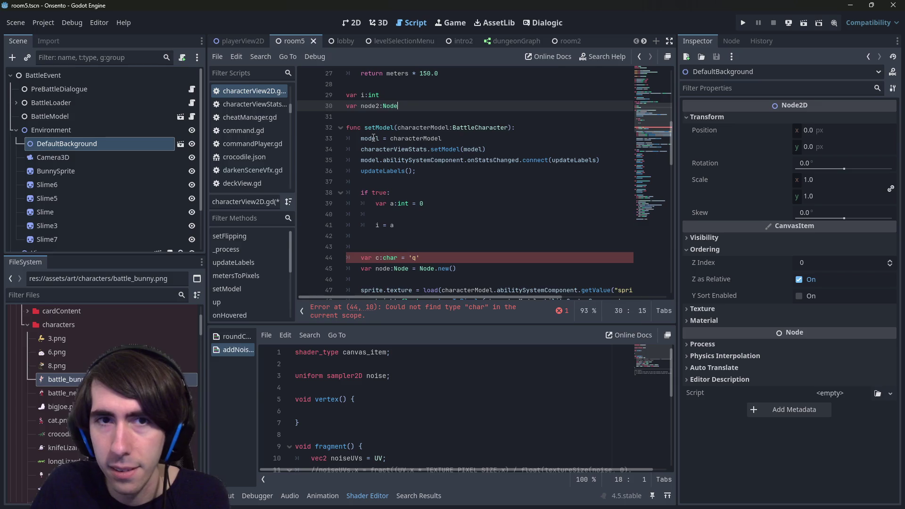
{"action": "double_click", "coordinate": [366, 106]}
{"action": "key", "text": "ctrl+c"}
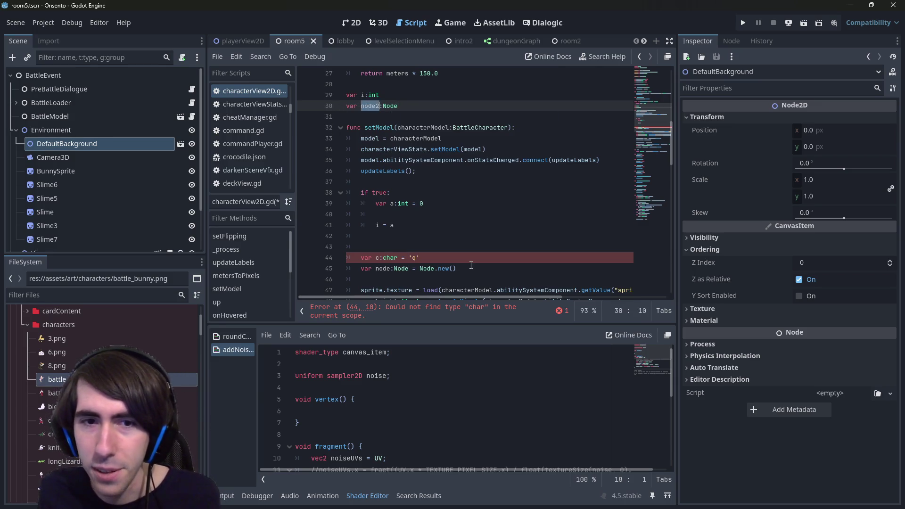
{"action": "left_click", "coordinate": [471, 265]}
{"action": "key", "text": "Return"}
{"action": "key", "text": "ctrl+v"}
{"action": "type", "text": "node"}
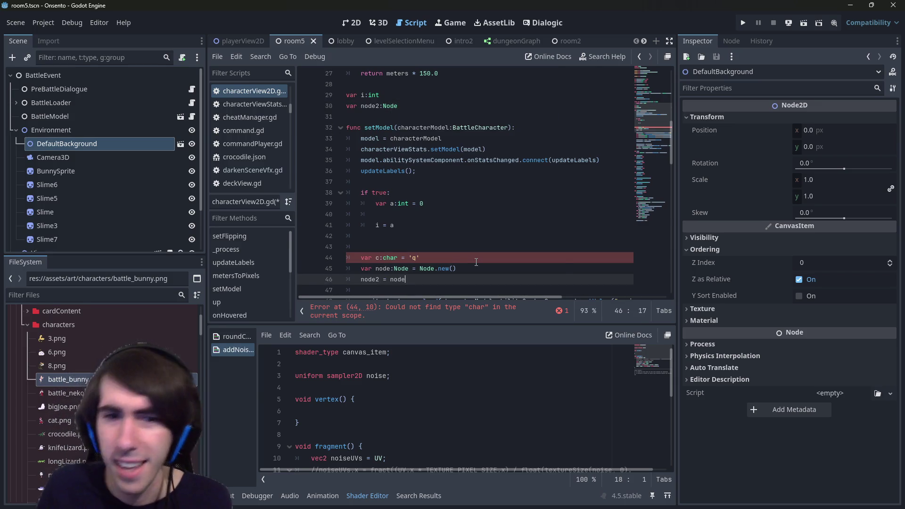
{"action": "left_click", "coordinate": [315, 288]}
{"action": "left_click_drag", "start_coordinate": [316, 288], "coordinate": [329, 280]}
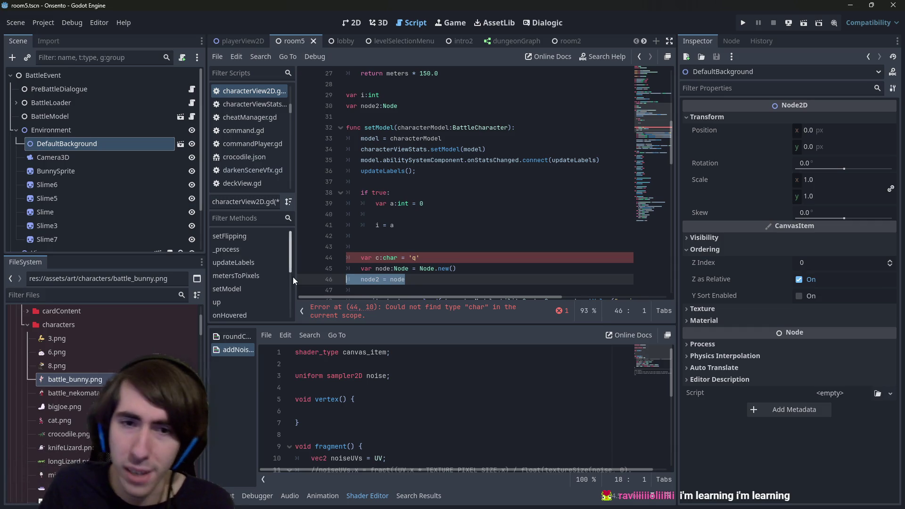
- Inspect the node, a and i = a lines, trying and reverting an extra indent
{"action": "double_click", "coordinate": [383, 268]}
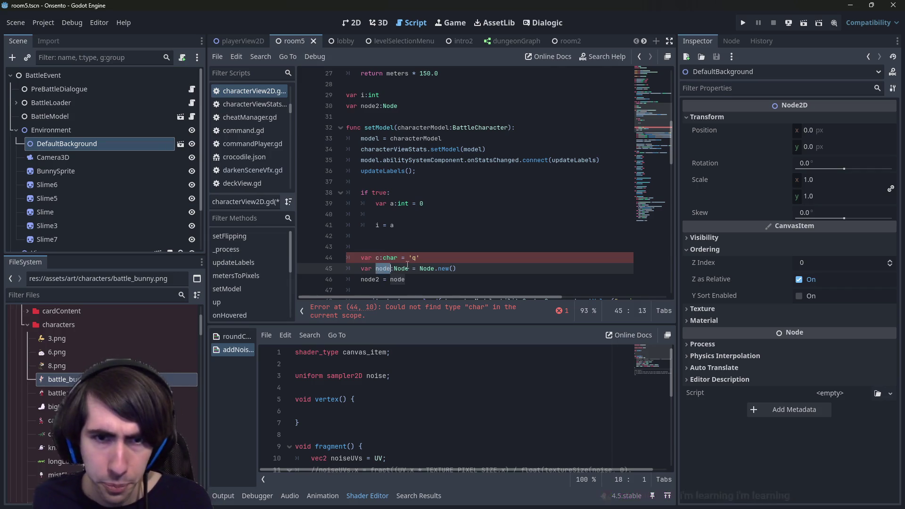
{"action": "scroll", "coordinate": [416, 250], "scroll_direction": "down", "scroll_amount": 1}
{"action": "left_click", "coordinate": [434, 236]}
{"action": "scroll", "coordinate": [435, 236], "scroll_direction": "up", "scroll_amount": 1}
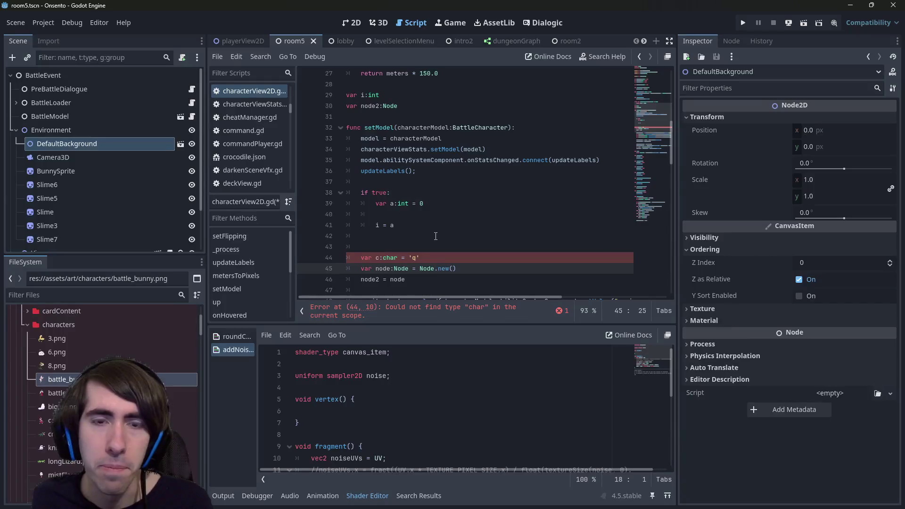
{"action": "left_click_drag", "start_coordinate": [424, 225], "coordinate": [313, 203]}
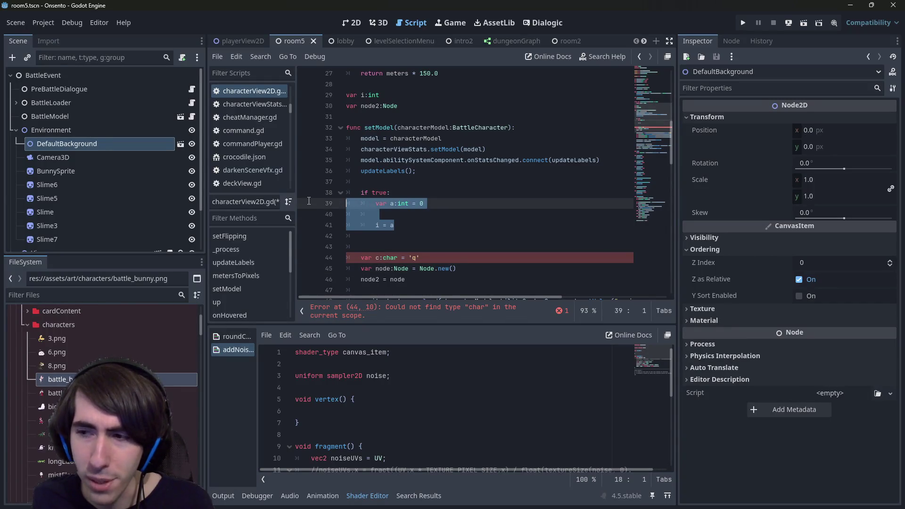
{"action": "key", "text": "Tab"}
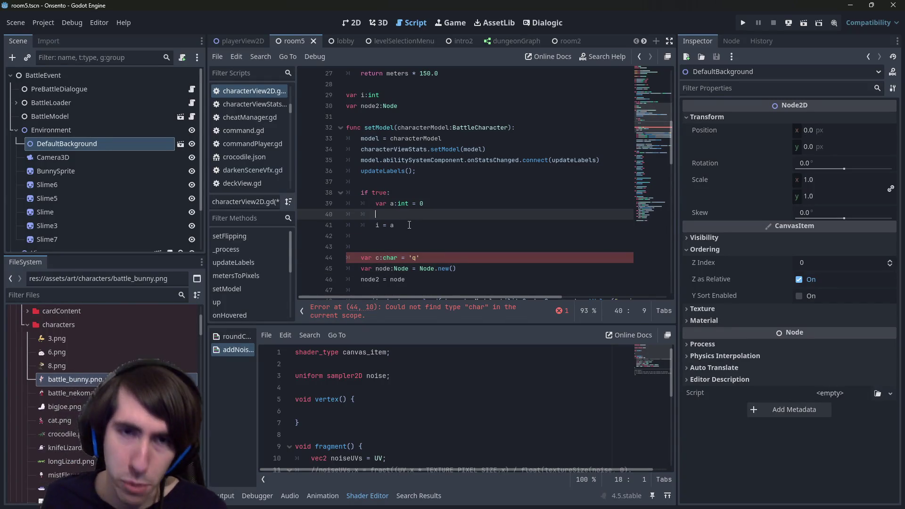
{"action": "key", "text": "shift+Tab"}
{"action": "key", "text": "shift+Home"}
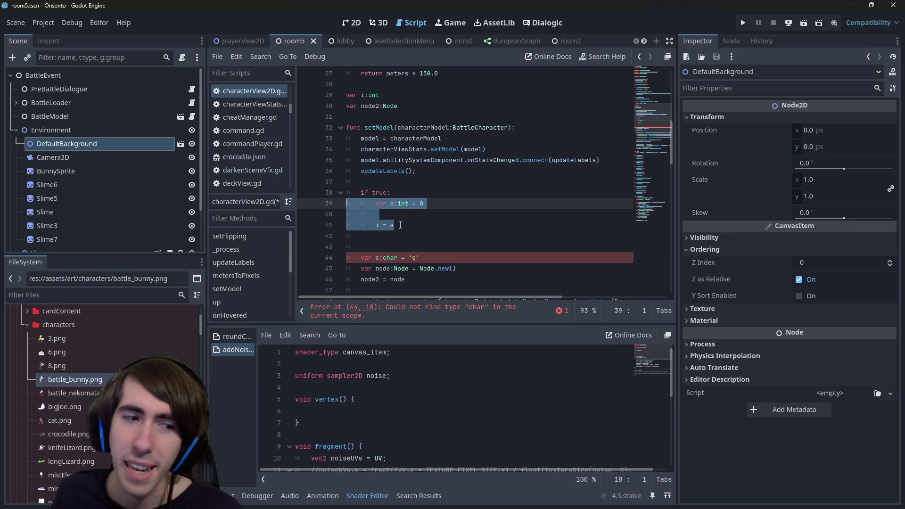
{"action": "left_click", "coordinate": [400, 224]}
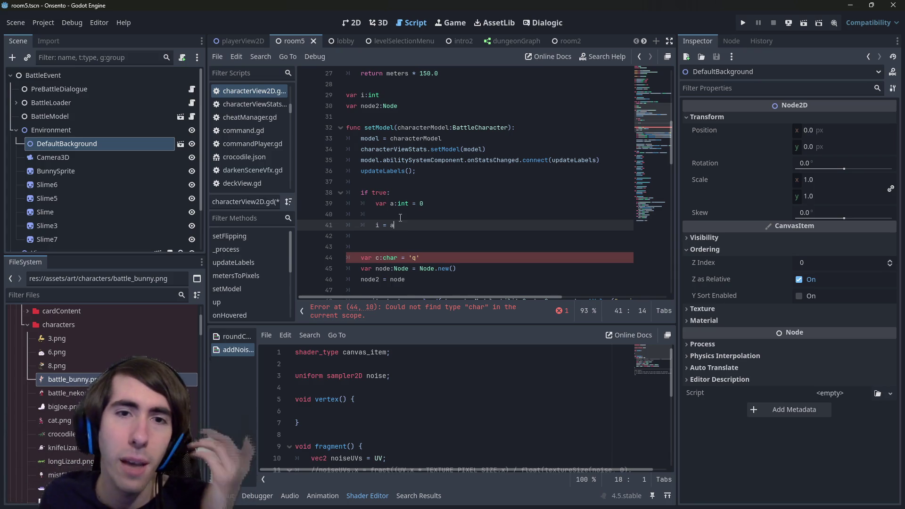
- Review the a, char, Node and node2 lines and check the int type's documentation
{"action": "left_click_drag", "start_coordinate": [352, 195], "coordinate": [423, 202]}
{"action": "left_click", "coordinate": [423, 200]}
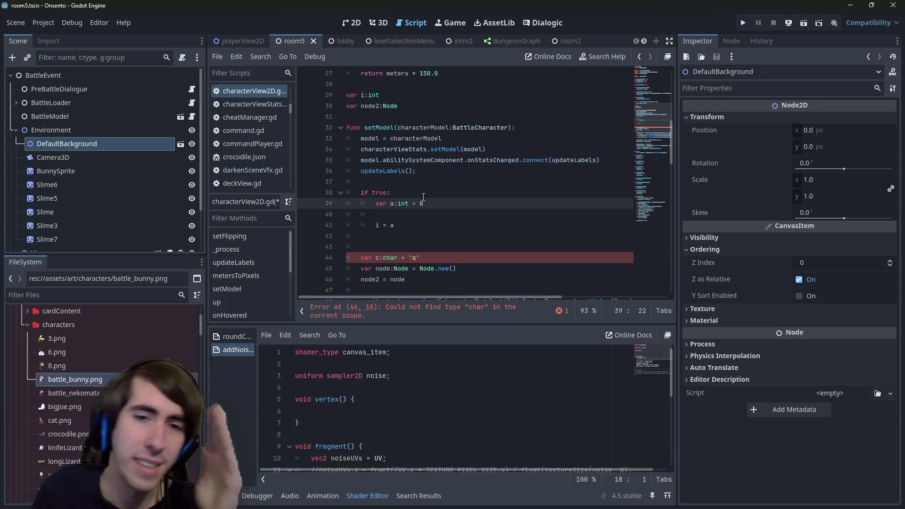
{"action": "mouse_move", "coordinate": [406, 279]}
{"action": "left_mouse_down"}
{"action": "mouse_move", "coordinate": [405, 269]}
{"action": "mouse_move", "coordinate": [330, 226]}
{"action": "mouse_move", "coordinate": [304, 268]}
{"action": "left_mouse_up"}
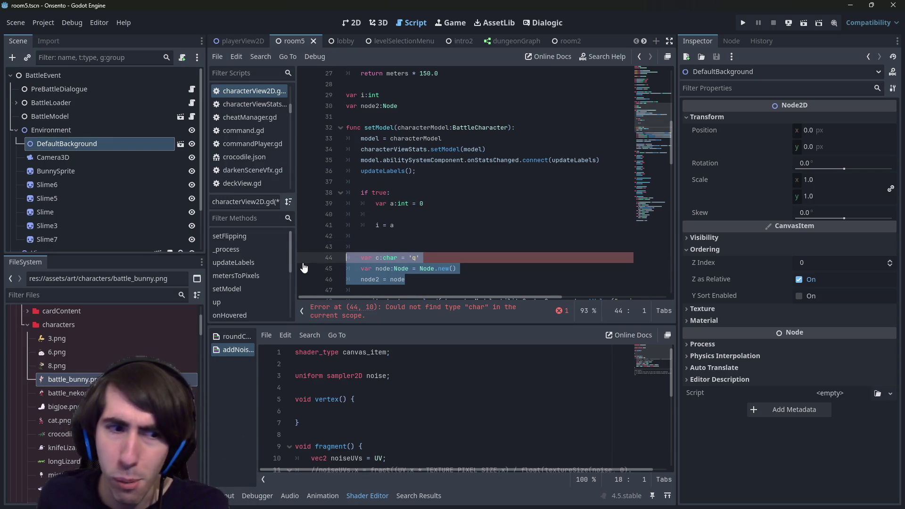
{"action": "left_click", "coordinate": [464, 269]}
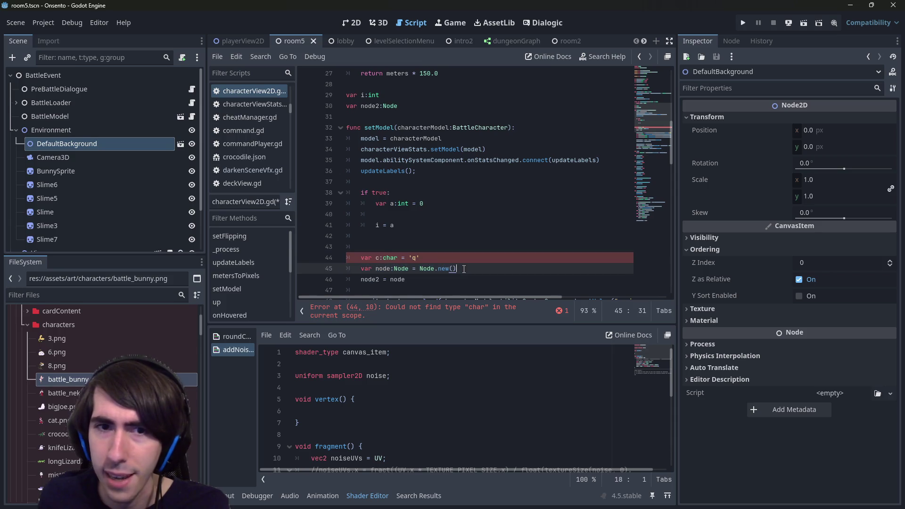
{"action": "left_click_drag", "start_coordinate": [375, 203], "coordinate": [424, 203]}
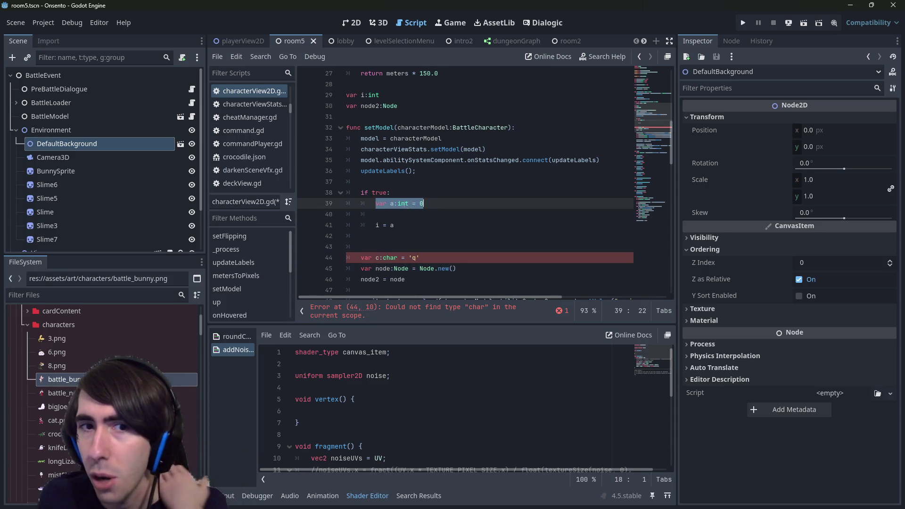
{"action": "left_click", "coordinate": [396, 203]}
{"action": "left_click", "coordinate": [394, 204]}
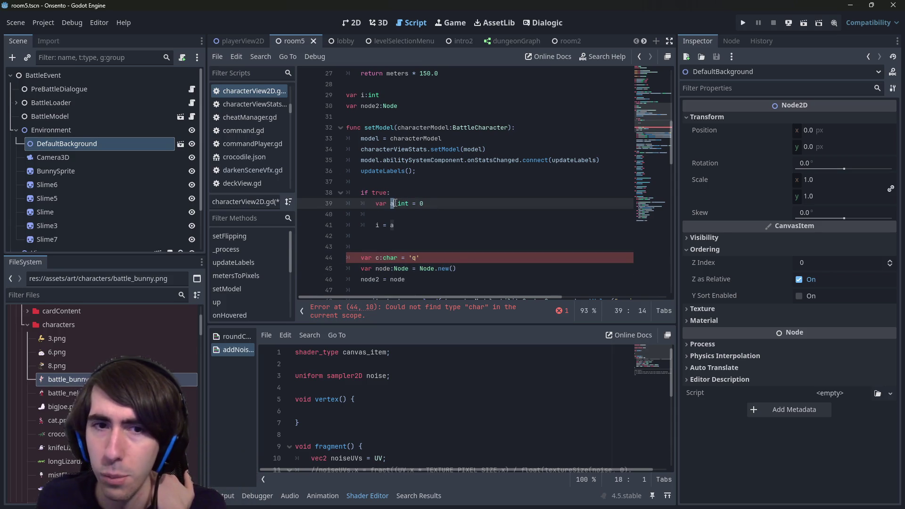
{"action": "type", "text": "a"}
{"action": "double_click", "coordinate": [402, 203]}
{"action": "mouse_move", "coordinate": [403, 204]}
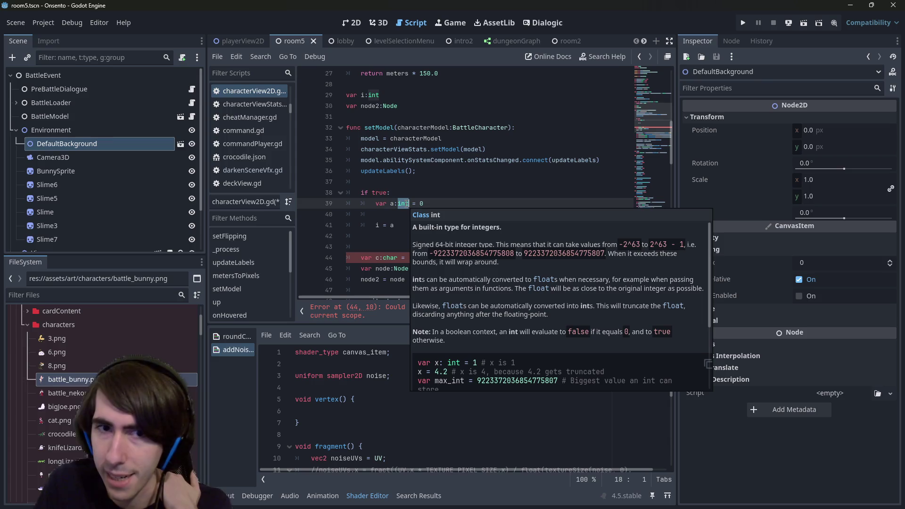
- Make it var node:Node = null with node = Node.new() on its own line, then view Node's docs
{"action": "left_click", "coordinate": [434, 268]}
{"action": "scroll", "coordinate": [421, 236], "scroll_direction": "down", "scroll_amount": 1}
{"action": "left_click", "coordinate": [410, 236]}
{"action": "key", "text": "Return"}
{"action": "key", "text": "Return"}
{"action": "key", "text": "Return"}
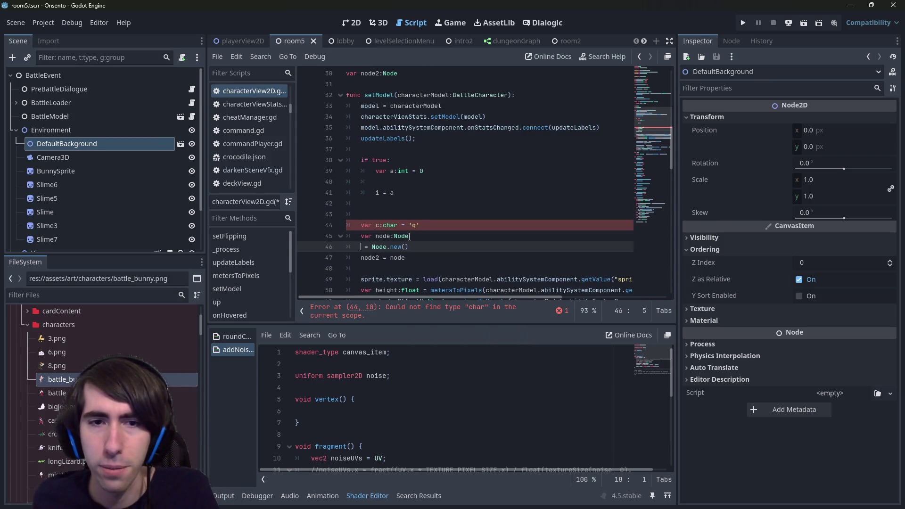
{"action": "type", "text": "node = Nod"}
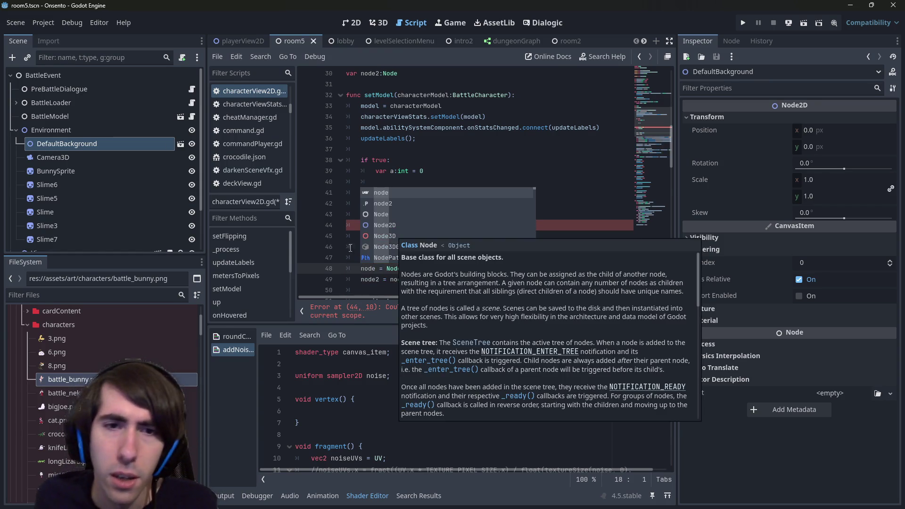
{"action": "key", "text": "Escape"}
{"action": "left_click", "coordinate": [432, 234]}
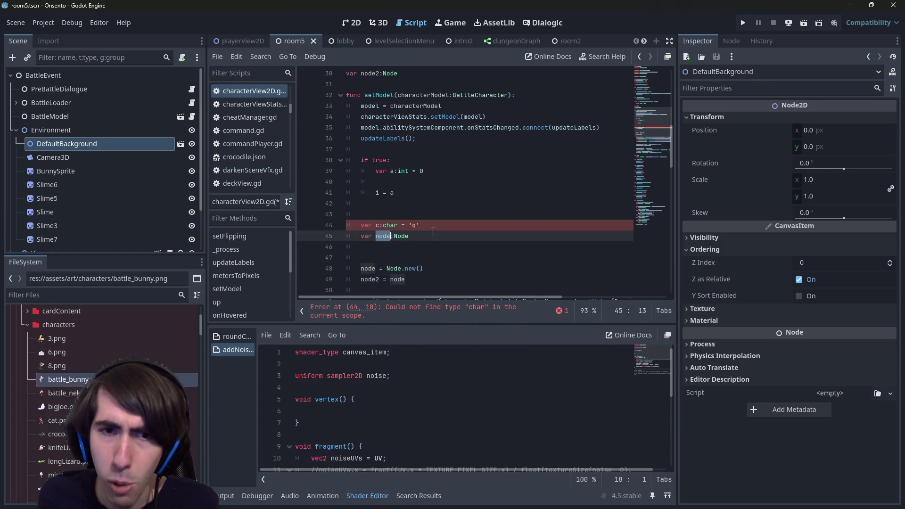
{"action": "type", "text": " = null"}
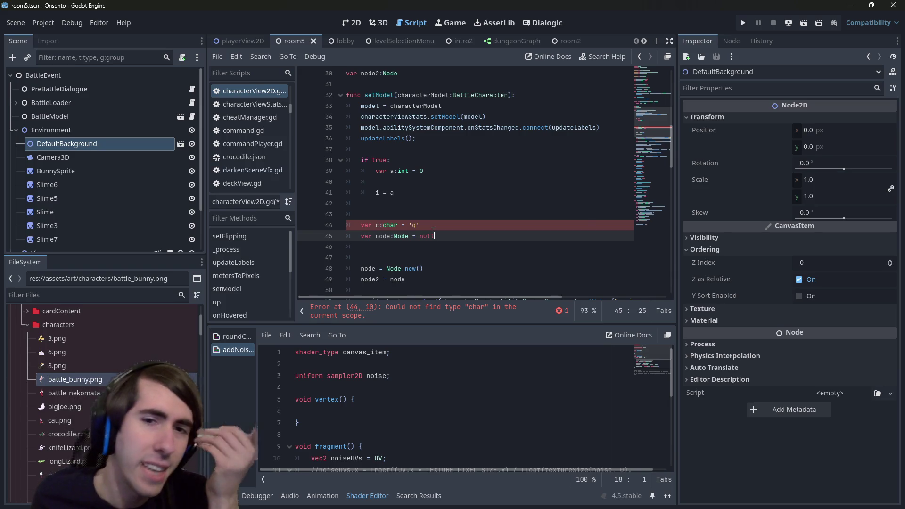
{"action": "left_click", "coordinate": [401, 237], "text": "ctrl"}
{"action": "scroll", "coordinate": [377, 202], "scroll_direction": "down", "scroll_amount": 10}
{"action": "scroll", "coordinate": [377, 202], "scroll_direction": "down", "scroll_amount": 15}
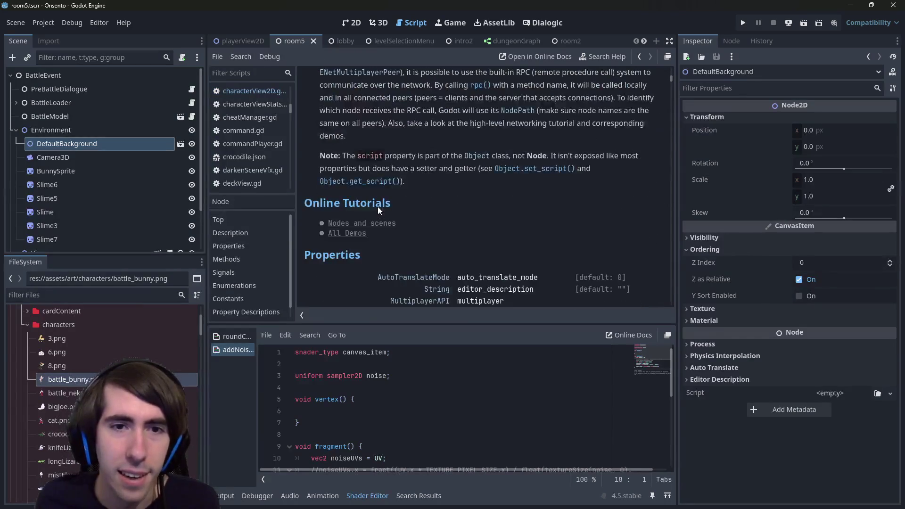
{"action": "scroll", "coordinate": [472, 193], "scroll_direction": "down", "scroll_amount": 2}
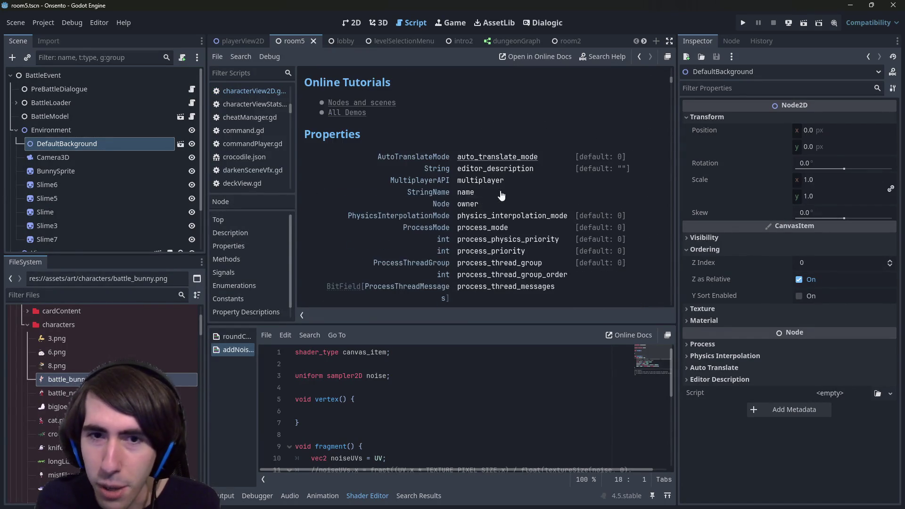
{"action": "scroll", "coordinate": [478, 178], "scroll_direction": "down", "scroll_amount": 2}
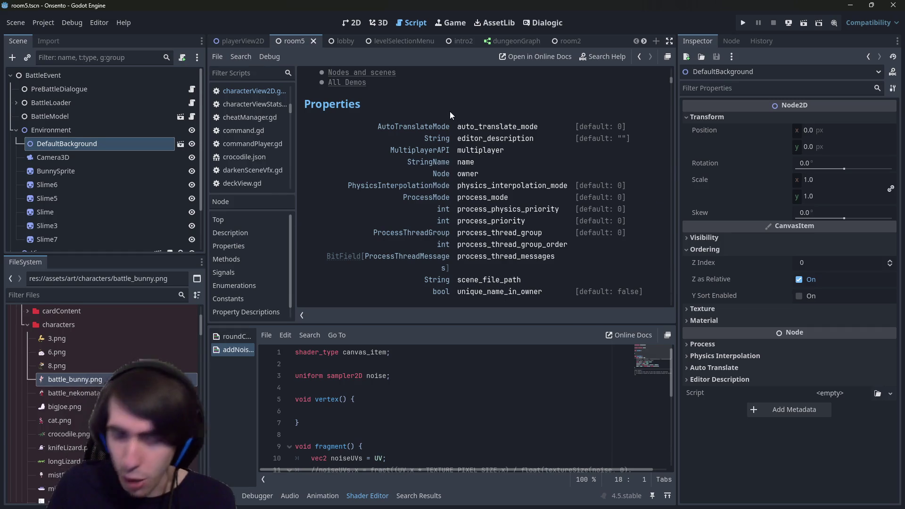
{"action": "key", "text": "alt+Left"}
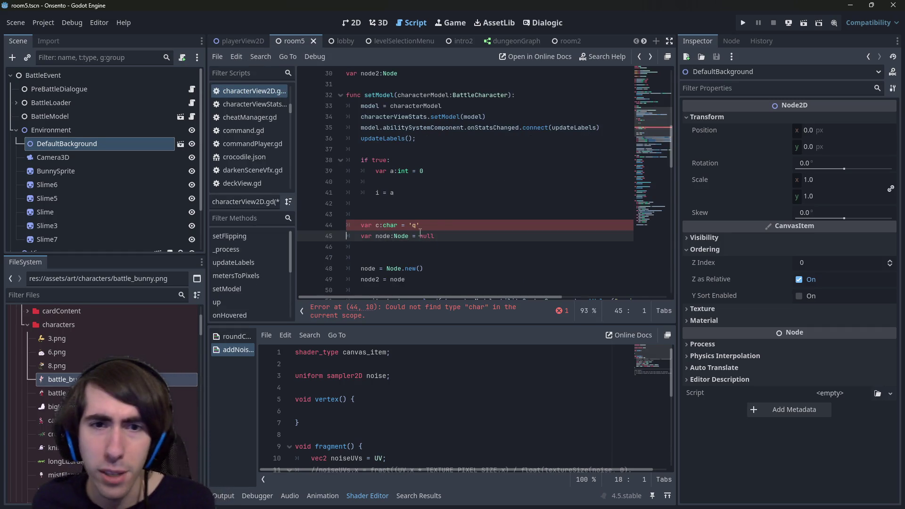
{"action": "key", "text": "shift+End"}
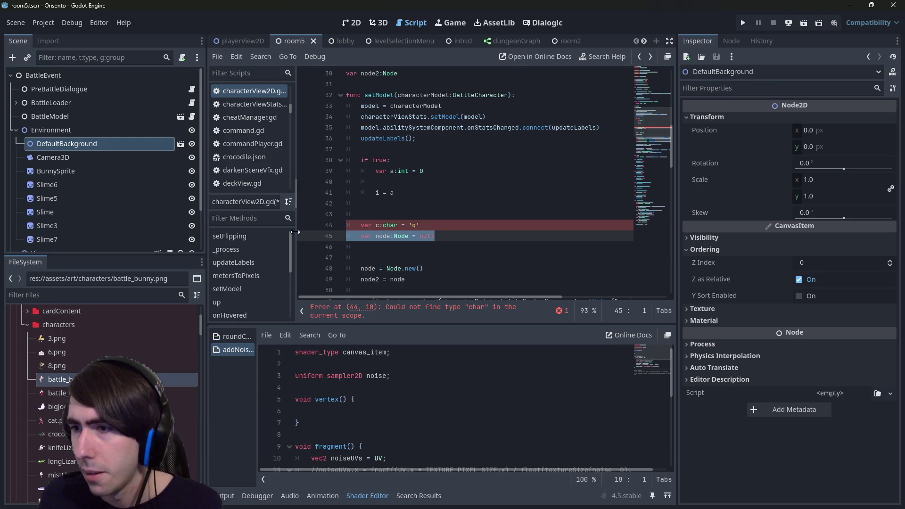
{"action": "key", "text": "End"}
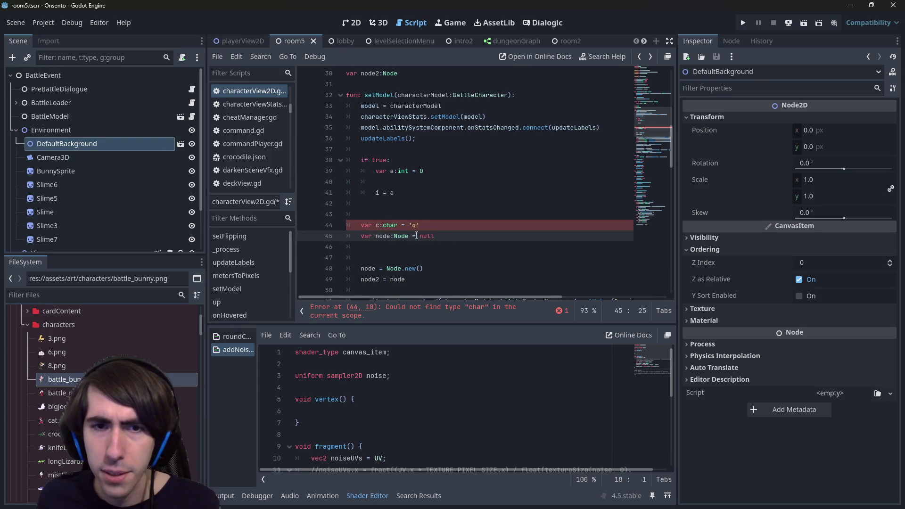
{"action": "double_click", "coordinate": [402, 235]}
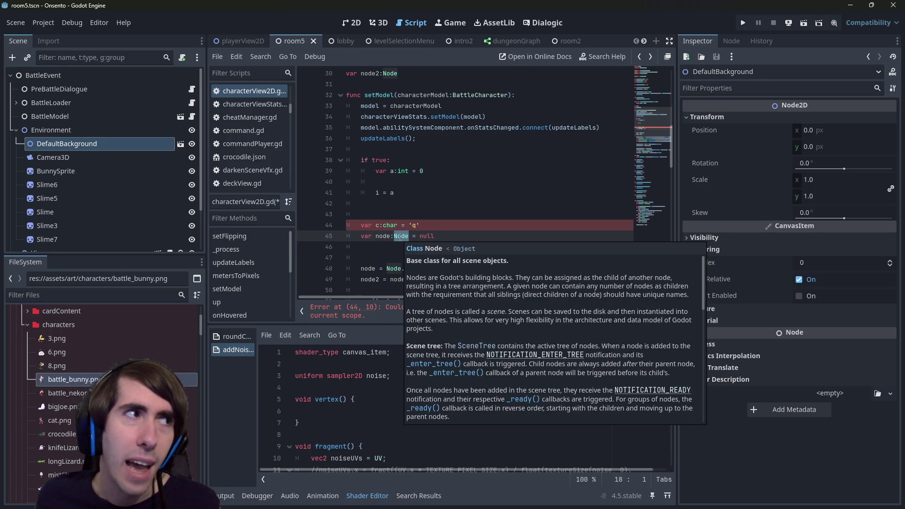
{"action": "mouse_move", "coordinate": [396, 233]}
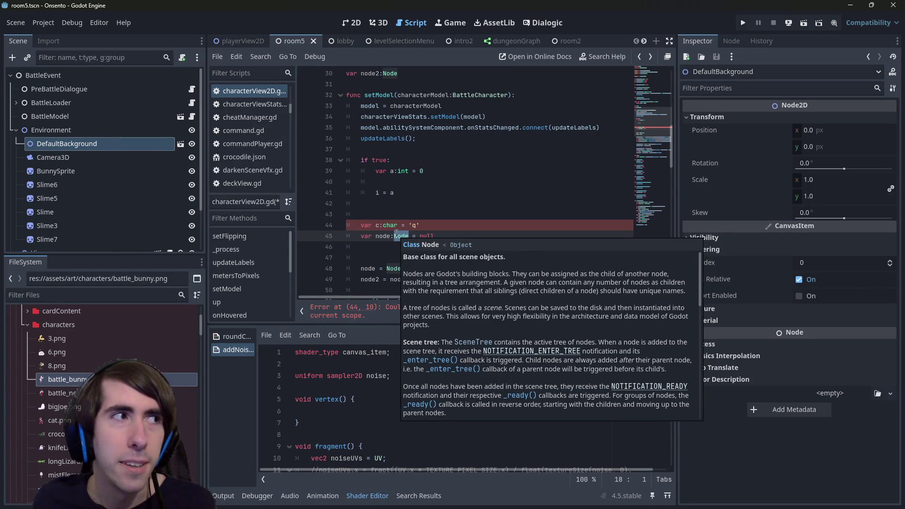
{"action": "left_click", "coordinate": [402, 236], "text": "ctrl"}
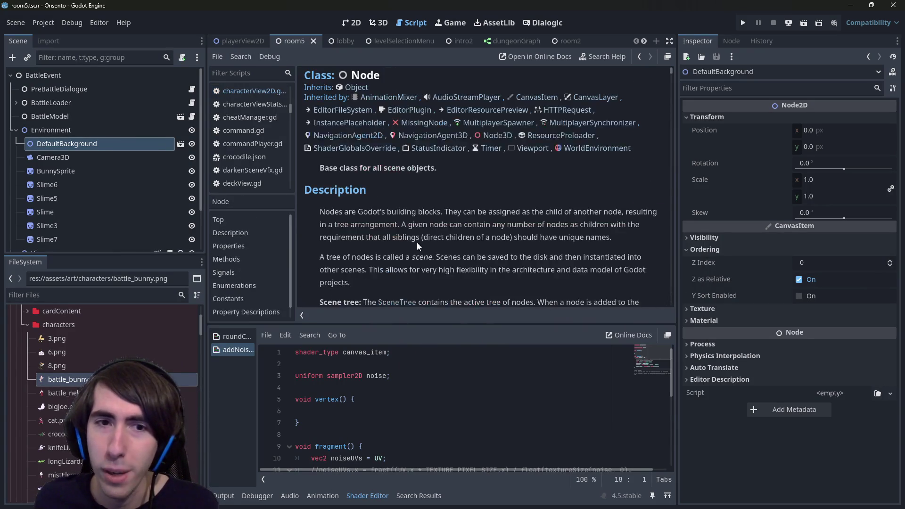
{"action": "scroll", "coordinate": [416, 215], "scroll_direction": "down", "scroll_amount": 15}
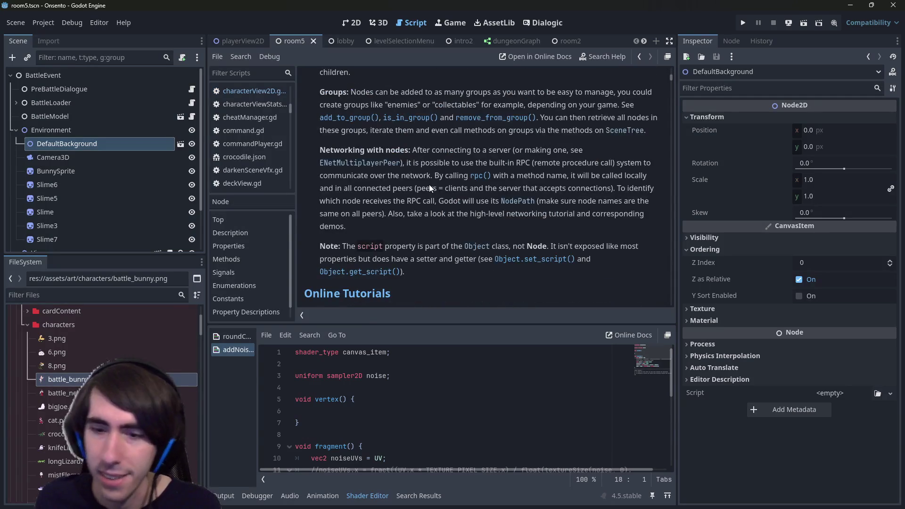
{"action": "key", "text": "alt+Left"}
{"action": "scroll", "coordinate": [429, 193], "scroll_direction": "down", "scroll_amount": 1}
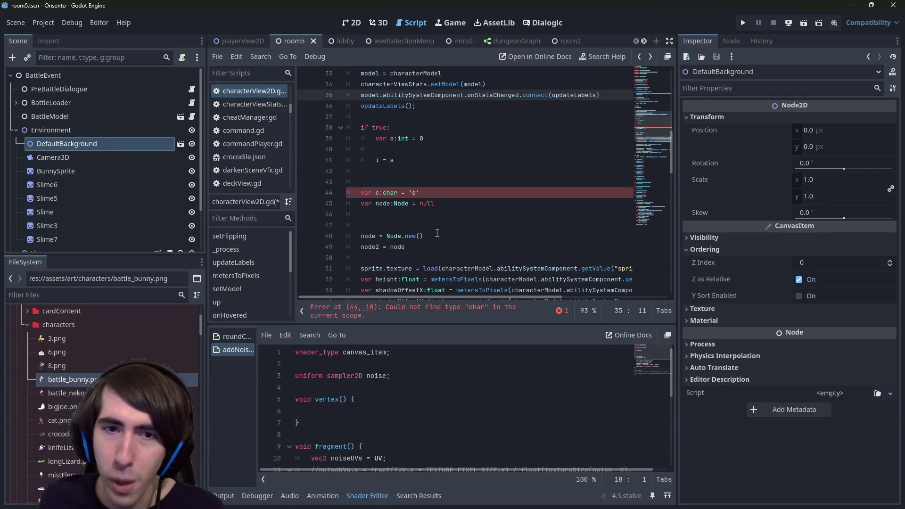
- Delete the if-true block plus the char, Node and node2 test lines, then save characterView2D.gd
{"action": "left_click_drag", "start_coordinate": [436, 233], "coordinate": [340, 238]}
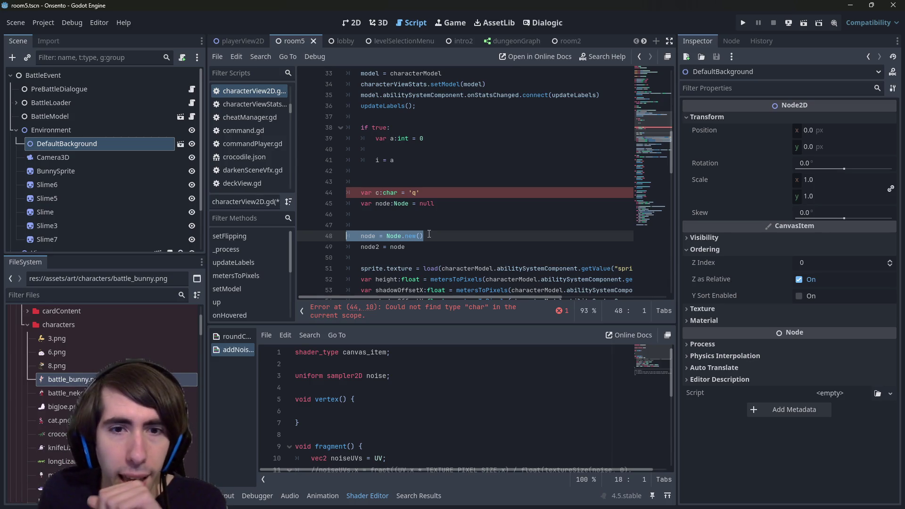
{"action": "left_click_drag", "start_coordinate": [405, 247], "coordinate": [347, 233]}
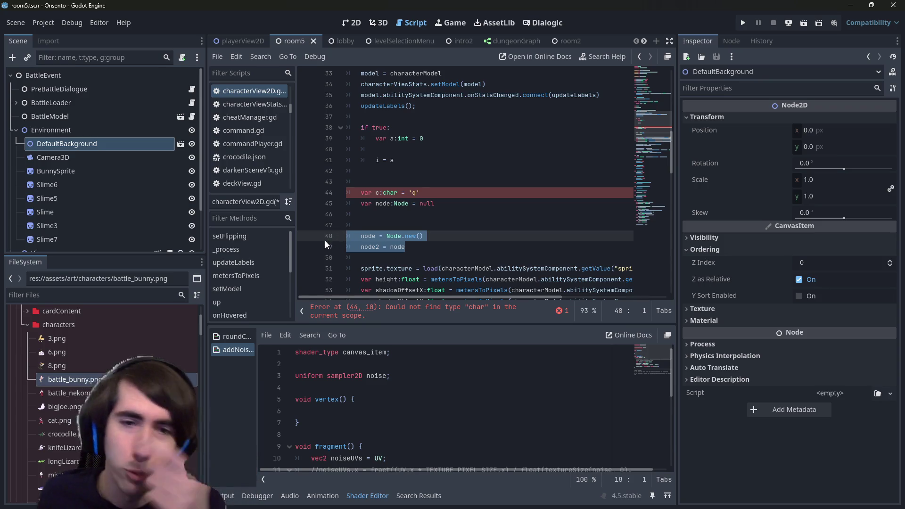
{"action": "left_click", "coordinate": [353, 257]}
{"action": "left_click_drag", "start_coordinate": [360, 389], "coordinate": [363, 446]}
{"action": "left_click", "coordinate": [382, 436]}
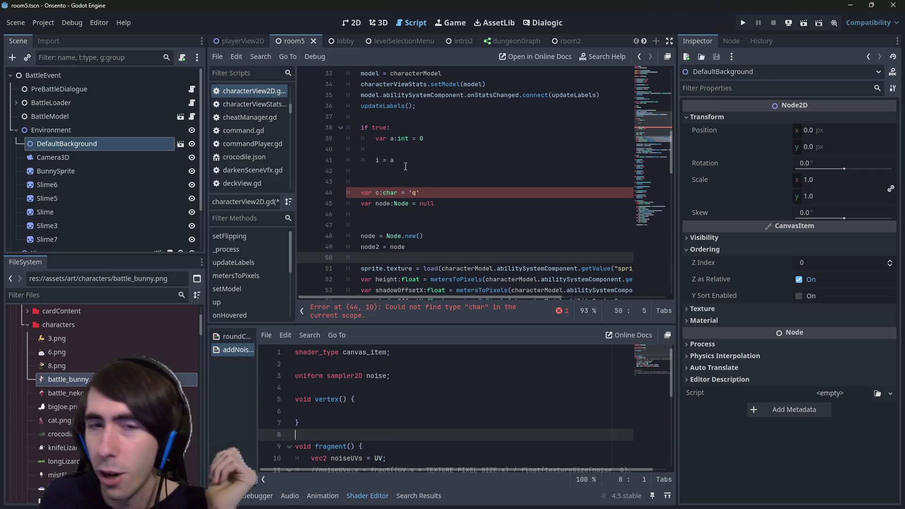
{"action": "left_click_drag", "start_coordinate": [377, 215], "coordinate": [432, 265]}
{"action": "left_click", "coordinate": [428, 257]}
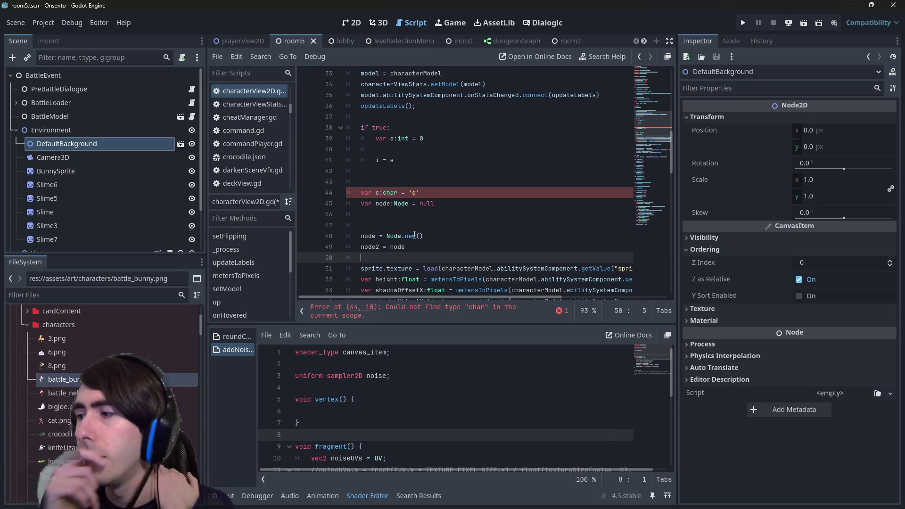
{"action": "left_click_drag", "start_coordinate": [437, 246], "coordinate": [326, 125]}
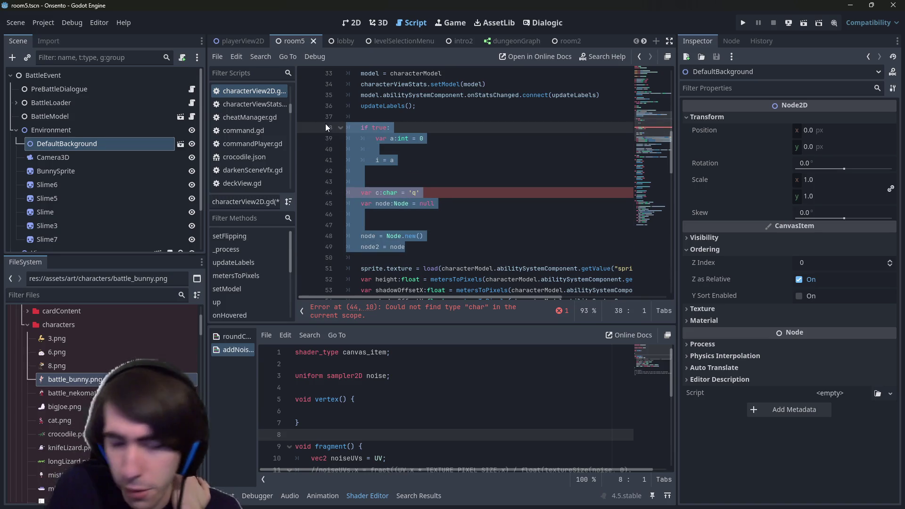
{"action": "key", "text": "BackSpace"}
{"action": "key", "text": "BackSpace"}
{"action": "key", "text": "BackSpace"}
{"action": "key", "text": "ctrl+s"}
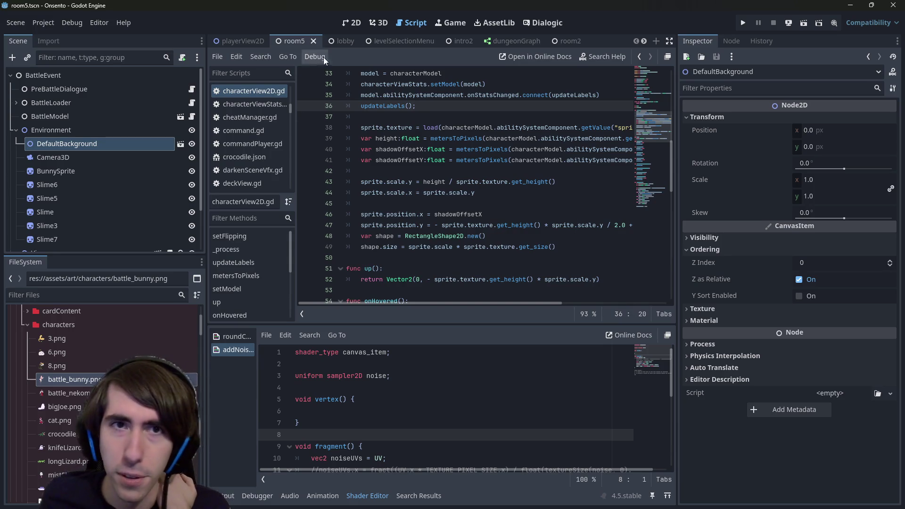
- In the 2D view, open DefaultBackground, then bring up the characterView2D scene tab
{"action": "left_click", "coordinate": [351, 23]}
{"action": "scroll", "coordinate": [349, 203], "scroll_direction": "up", "scroll_amount": 5}
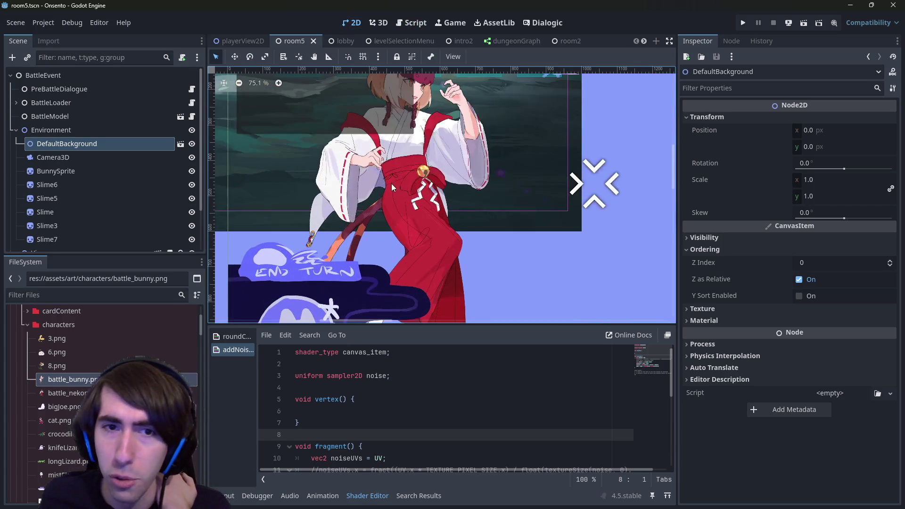
{"action": "scroll", "coordinate": [380, 194], "scroll_direction": "down", "scroll_amount": 6}
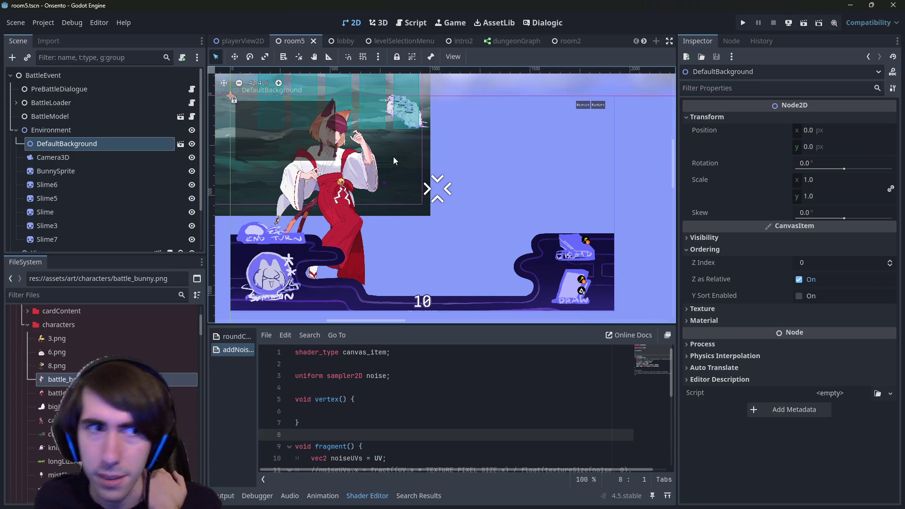
{"action": "left_click", "coordinate": [336, 217]}
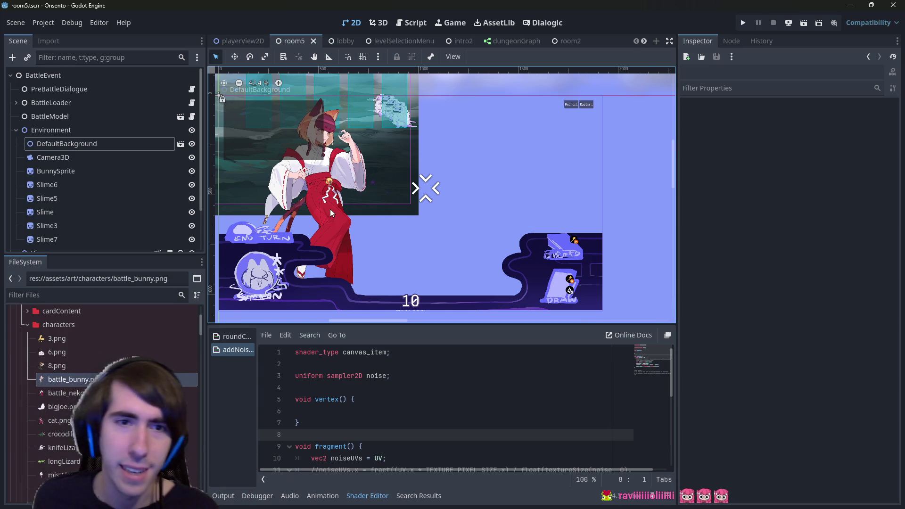
{"action": "double_click", "coordinate": [330, 208]}
{"action": "scroll", "coordinate": [456, 42], "scroll_direction": "up", "scroll_amount": 5}
{"action": "scroll", "coordinate": [413, 45], "scroll_direction": "up", "scroll_amount": 5}
{"action": "left_click", "coordinate": [358, 42]}
{"action": "scroll", "coordinate": [451, 229], "scroll_direction": "up", "scroll_amount": 6}
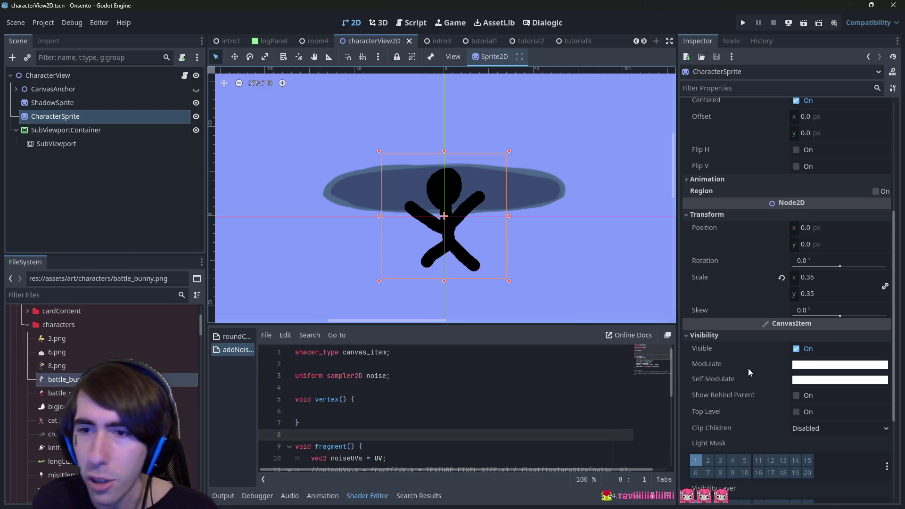
- Give CharacterSprite a new ShaderMaterial, then start and cancel creating a new shader
{"action": "scroll", "coordinate": [739, 347], "scroll_direction": "down", "scroll_amount": 5}
{"action": "left_click", "coordinate": [725, 401]}
{"action": "scroll", "coordinate": [725, 400], "scroll_direction": "down", "scroll_amount": 1}
{"action": "left_click", "coordinate": [827, 385]}
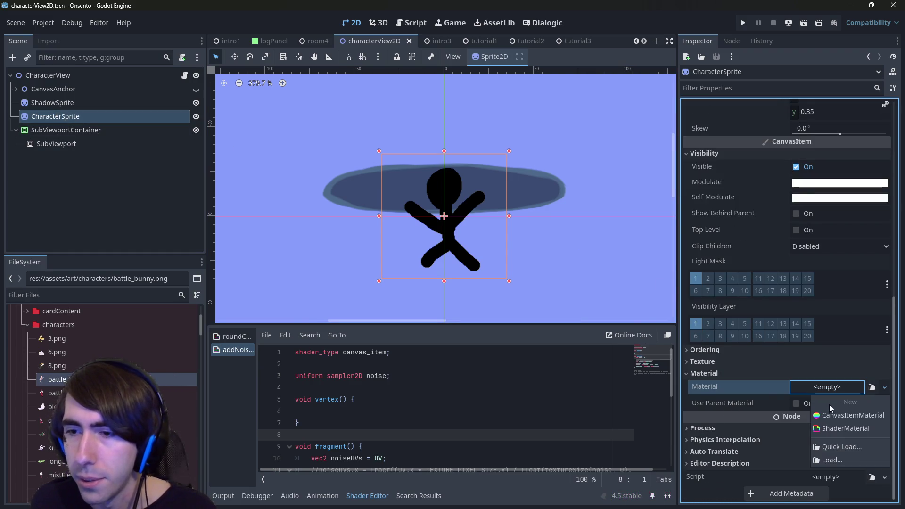
{"action": "left_click", "coordinate": [825, 428]}
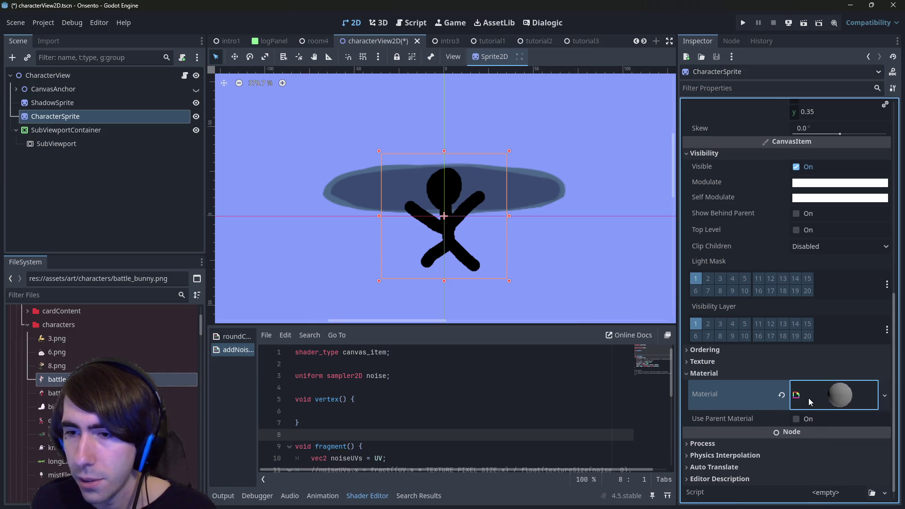
{"action": "scroll", "coordinate": [809, 401], "scroll_direction": "down", "scroll_amount": 1}
{"action": "left_click", "coordinate": [827, 377]}
{"action": "left_click", "coordinate": [838, 374]}
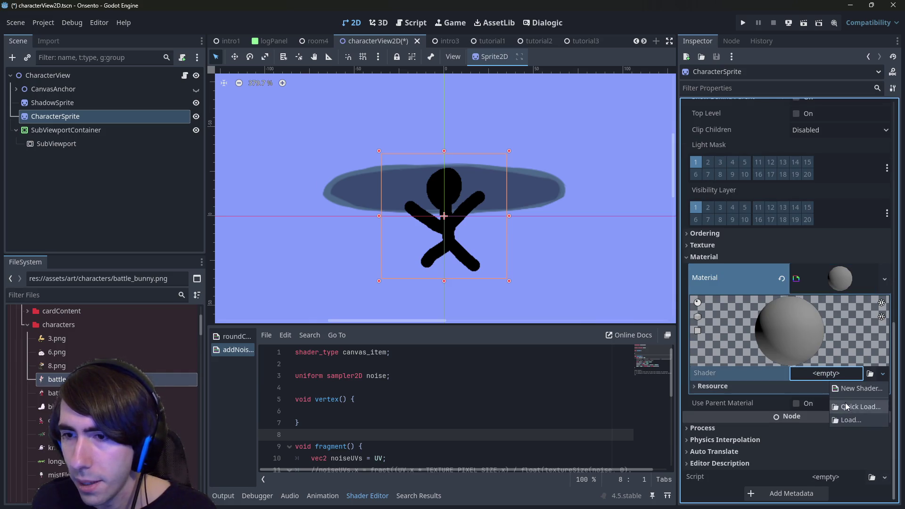
{"action": "left_click", "coordinate": [847, 388]}
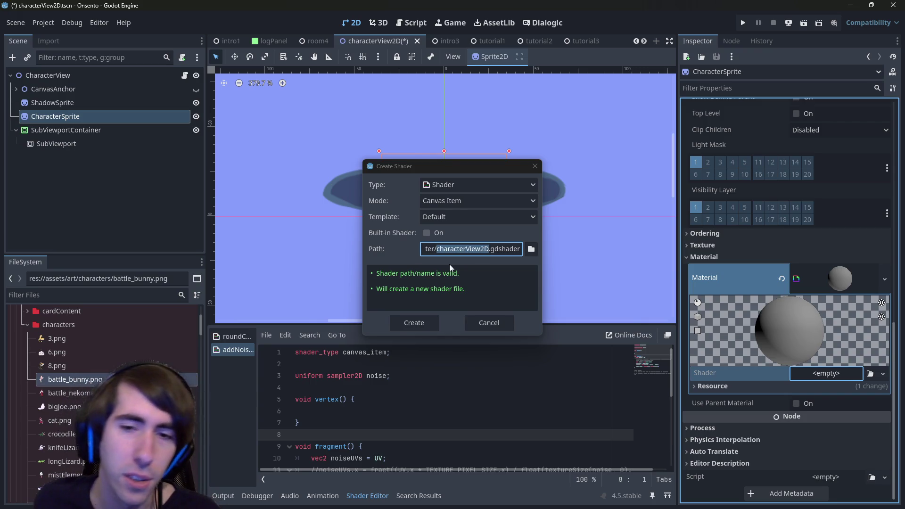
{"action": "left_click", "coordinate": [513, 323]}
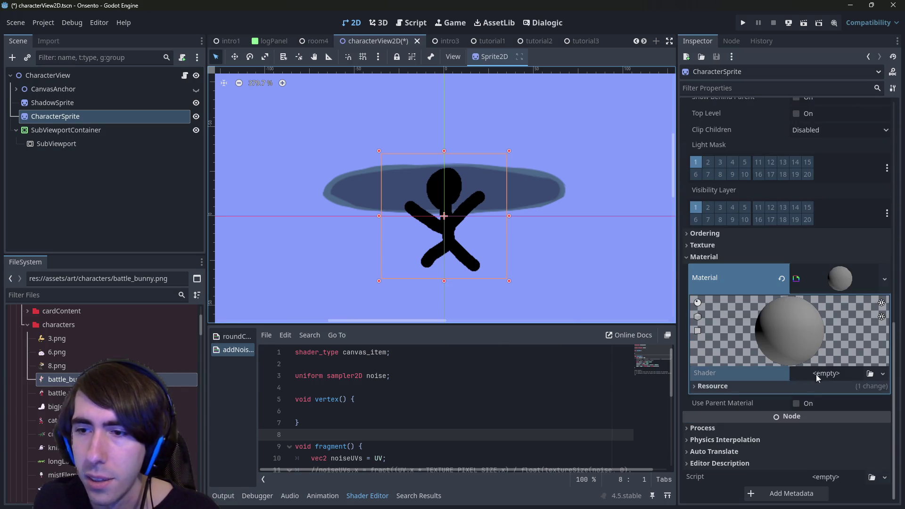
- Revert CharacterSprite's Material property so the slot is empty
{"action": "scroll", "coordinate": [819, 375], "scroll_direction": "up", "scroll_amount": 15}
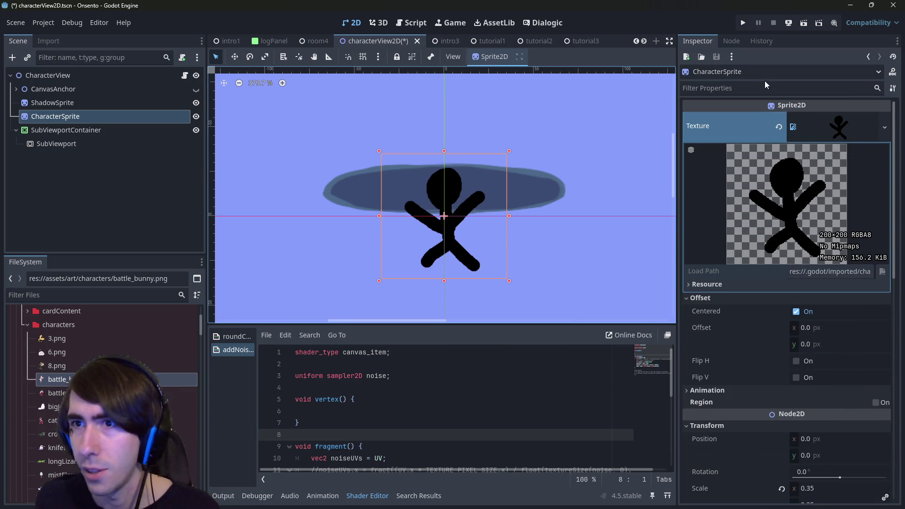
{"action": "scroll", "coordinate": [765, 259], "scroll_direction": "down", "scroll_amount": 12}
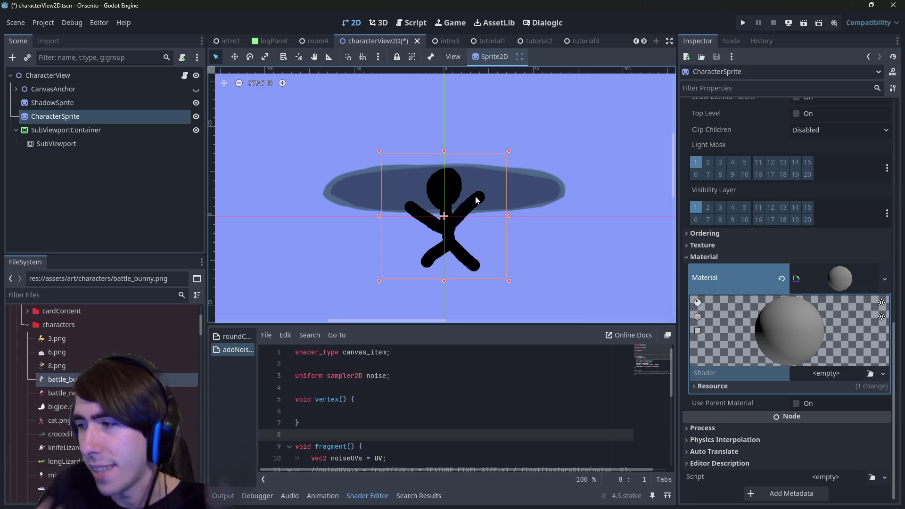
{"action": "left_click", "coordinate": [781, 278]}
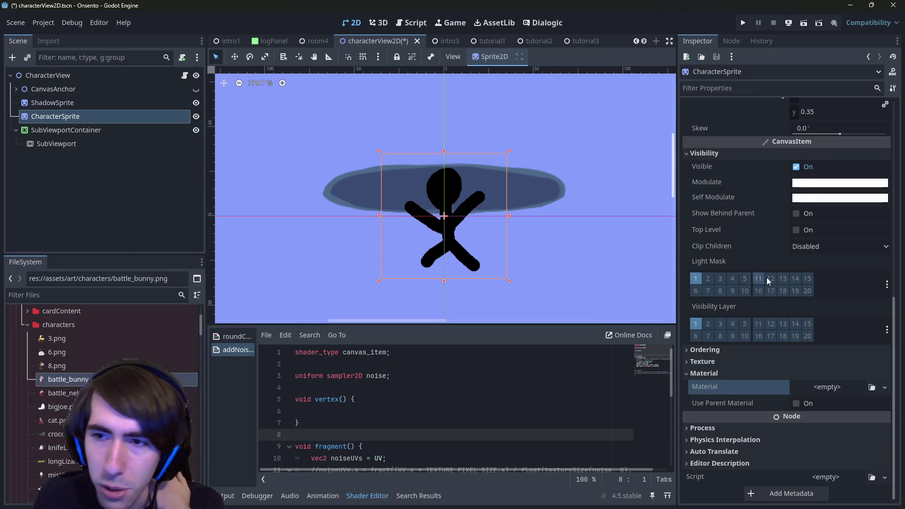
- Save the scene and move CharacterSprite under the SubViewport node
{"action": "left_click", "coordinate": [89, 143]}
{"action": "key", "text": "ctrl+s"}
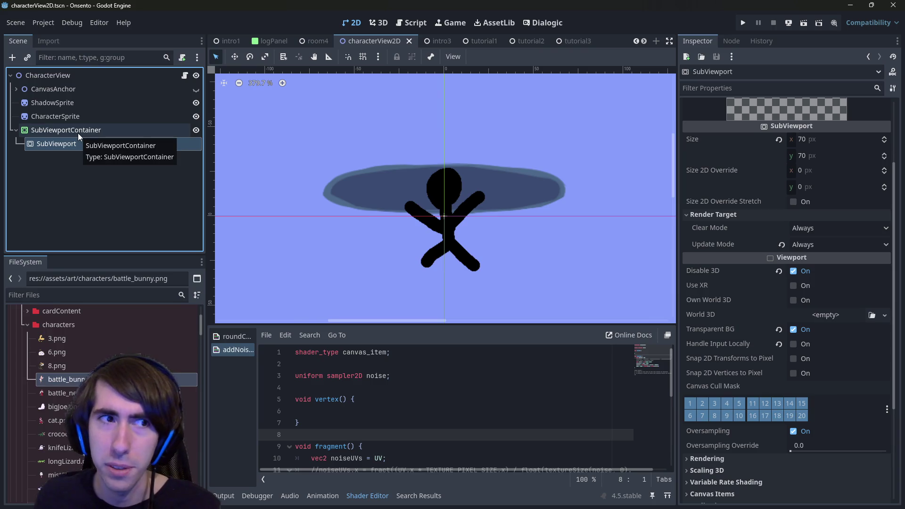
{"action": "key", "text": "Up"}
{"action": "left_click", "coordinate": [92, 141]}
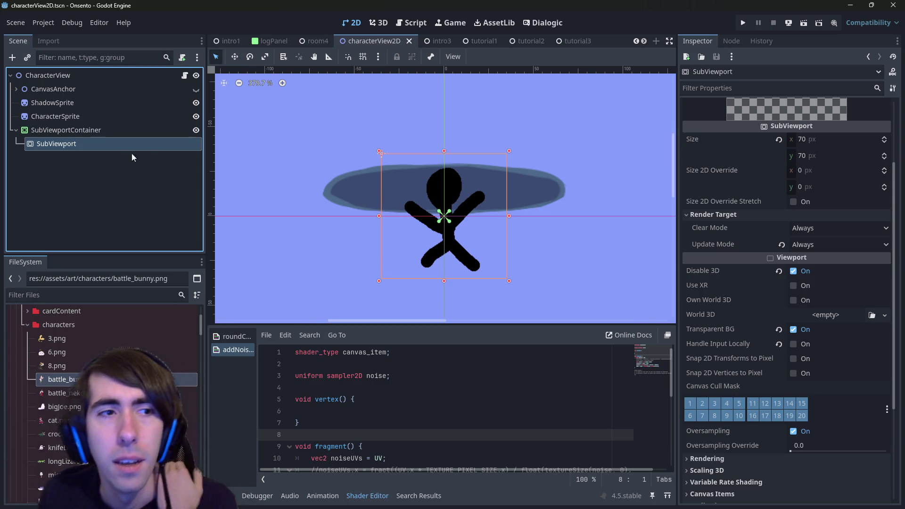
{"action": "left_click", "coordinate": [106, 132]}
{"action": "left_click", "coordinate": [102, 140]}
{"action": "left_click", "coordinate": [97, 134]}
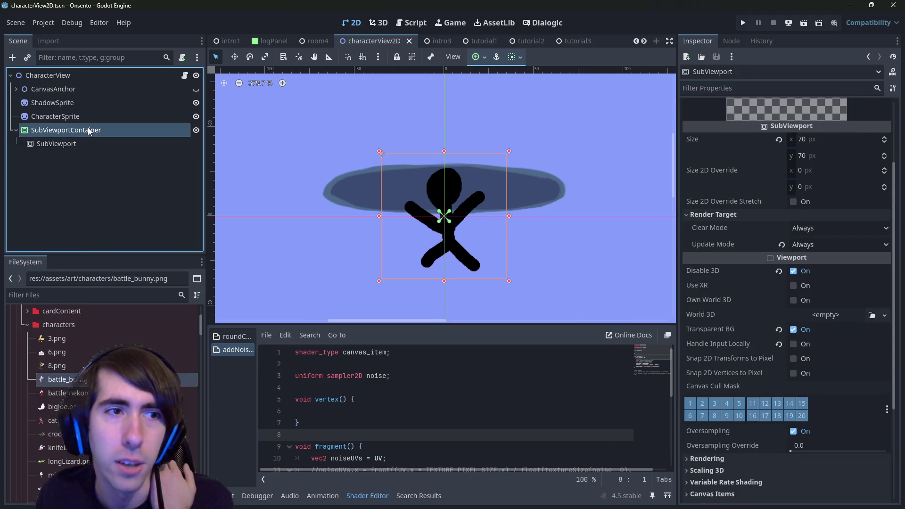
{"action": "left_click", "coordinate": [97, 150]}
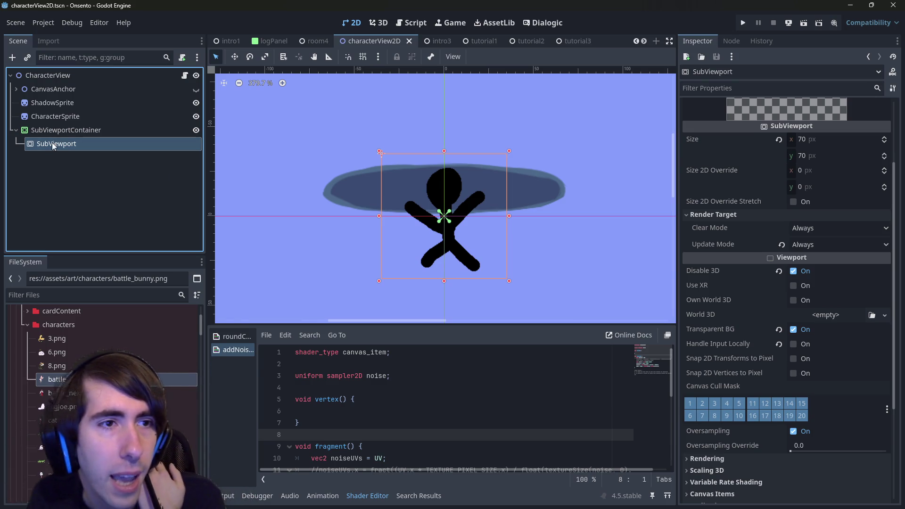
{"action": "left_click_drag", "start_coordinate": [86, 121], "coordinate": [100, 146]}
- Try a 315 px SubViewport width, then set it back to 70
{"action": "left_click", "coordinate": [406, 179]}
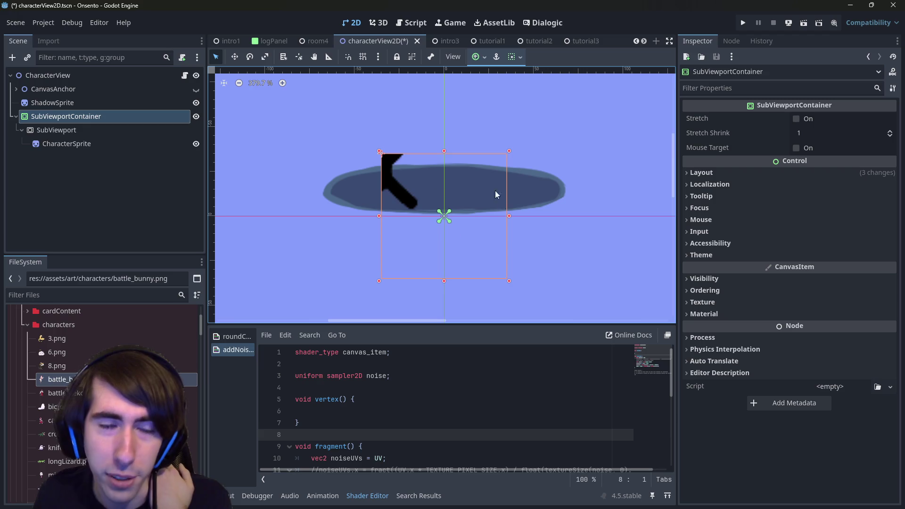
{"action": "left_click", "coordinate": [93, 133]}
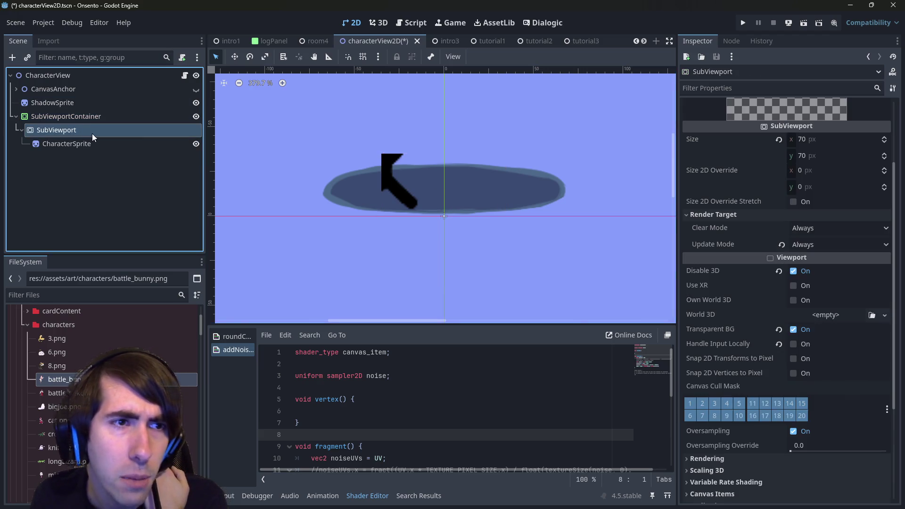
{"action": "left_click", "coordinate": [813, 240]}
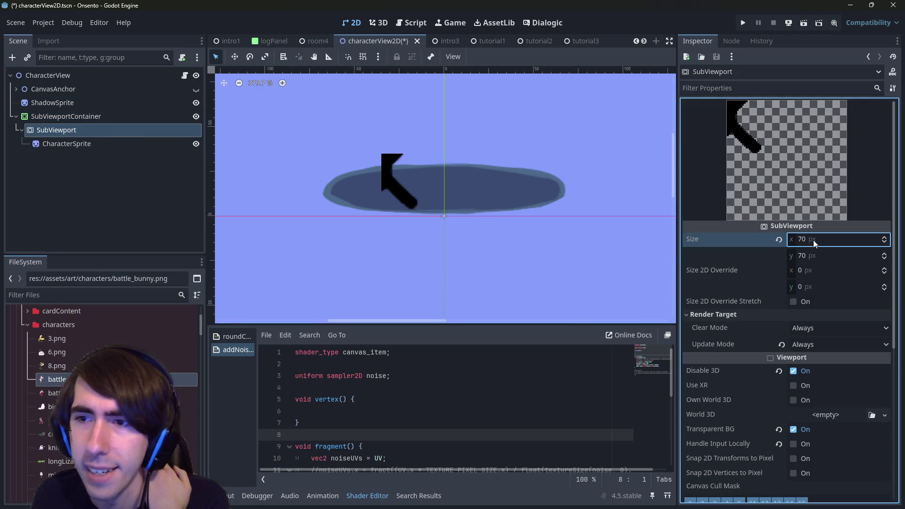
{"action": "left_click", "coordinate": [131, 117]}
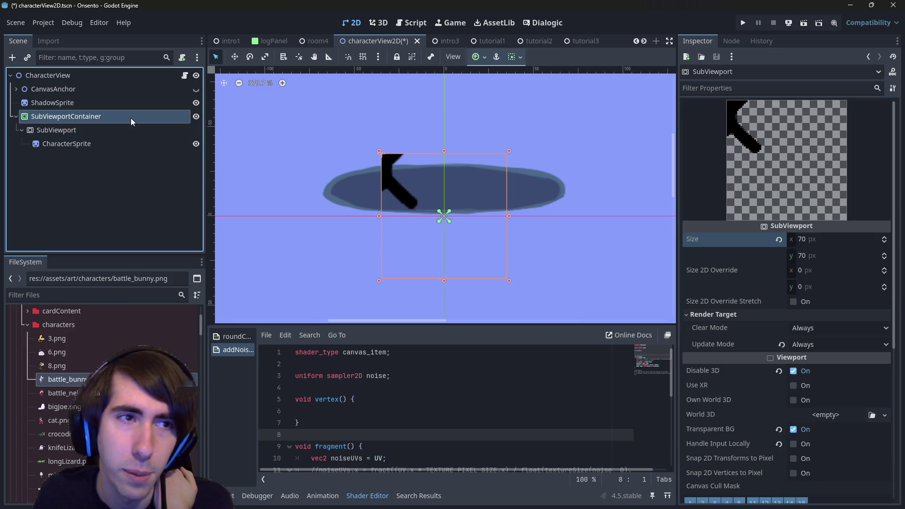
{"action": "left_click", "coordinate": [91, 135]}
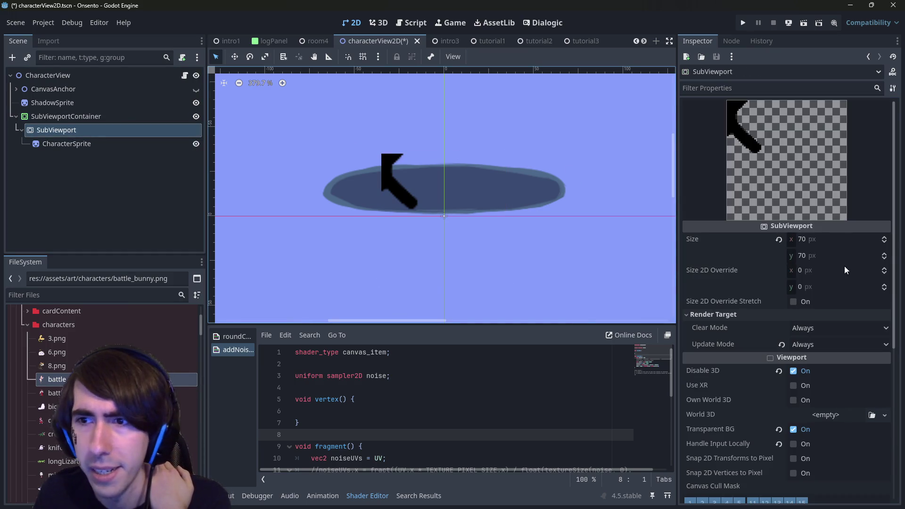
{"action": "left_click_drag", "start_coordinate": [813, 242], "coordinate": [862, 241]}
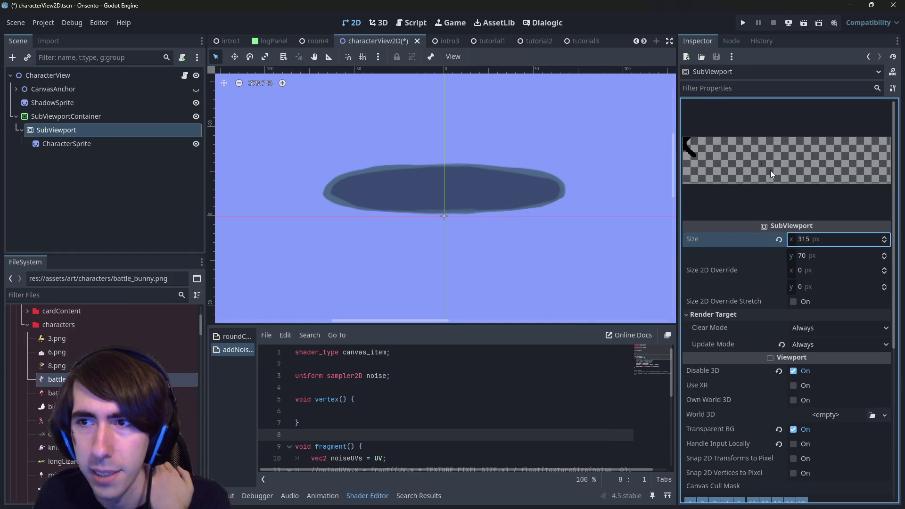
{"action": "type", "text": "70"}
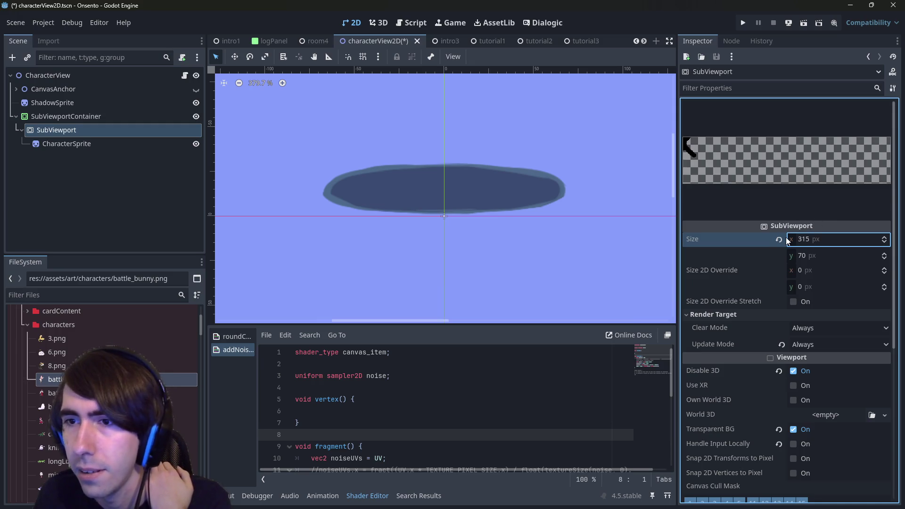
{"action": "key", "text": "Return"}
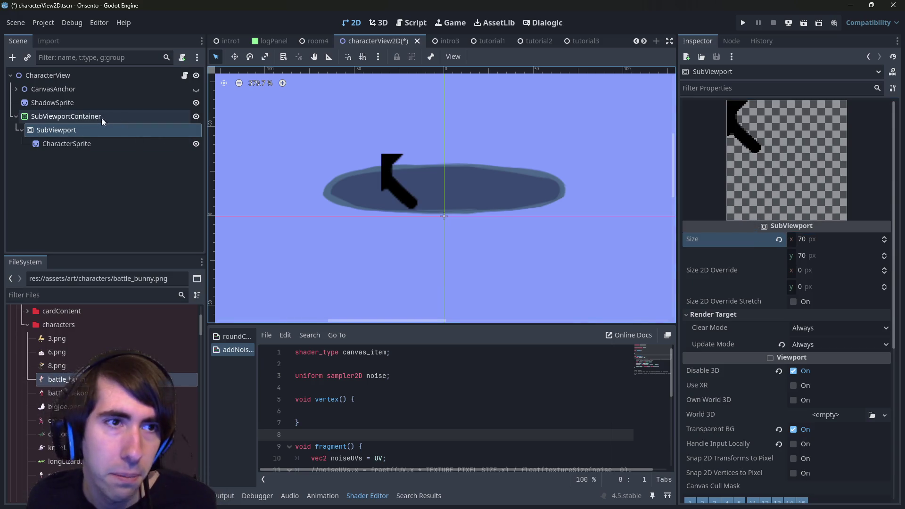
{"action": "left_click", "coordinate": [81, 144]}
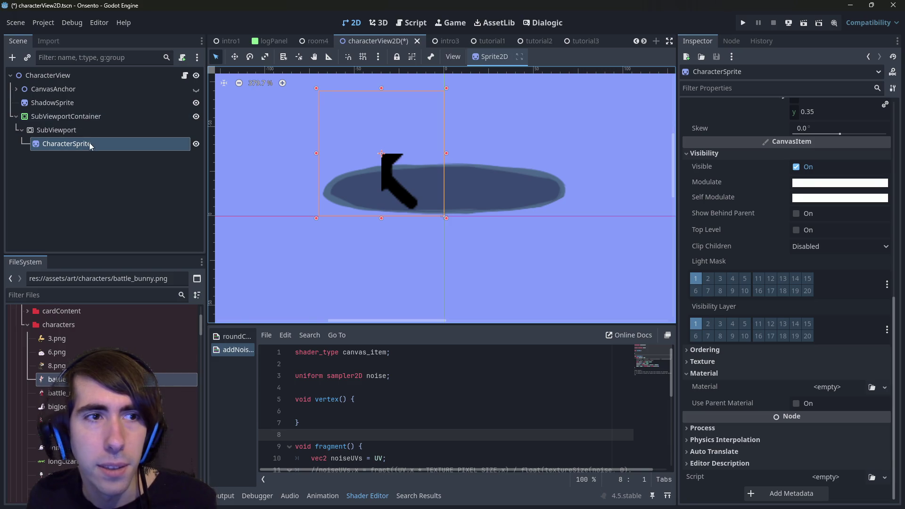
- Add a Control child with an anchor preset to the SubViewport and move CharacterSprite under it
{"action": "right_click", "coordinate": [169, 130]}
{"action": "left_click", "coordinate": [198, 134]}
{"action": "double_click", "coordinate": [323, 205]}
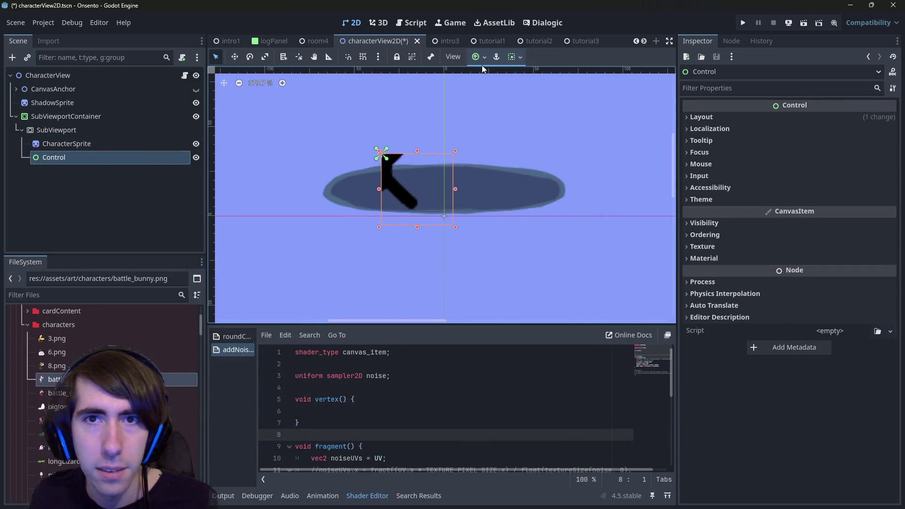
{"action": "left_click", "coordinate": [479, 59]}
{"action": "left_click", "coordinate": [499, 115]}
{"action": "left_click_drag", "start_coordinate": [104, 141], "coordinate": [106, 157]}
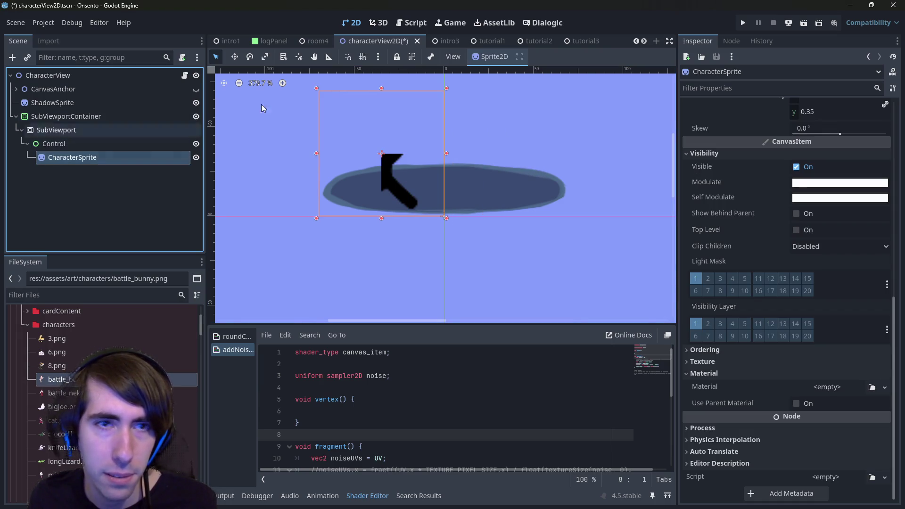
- Reset CharacterSprite and Control positions to 0,0 and save the scene
{"action": "scroll", "coordinate": [783, 222], "scroll_direction": "up", "scroll_amount": 5}
{"action": "scroll", "coordinate": [774, 225], "scroll_direction": "up", "scroll_amount": 3}
{"action": "left_click", "coordinate": [780, 436]}
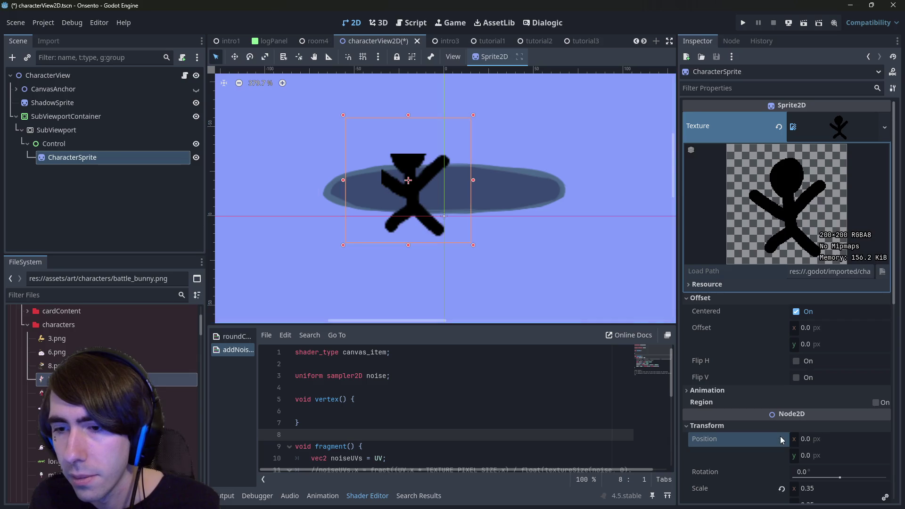
{"action": "scroll", "coordinate": [464, 255], "scroll_direction": "down", "scroll_amount": 2}
{"action": "left_click", "coordinate": [117, 145]}
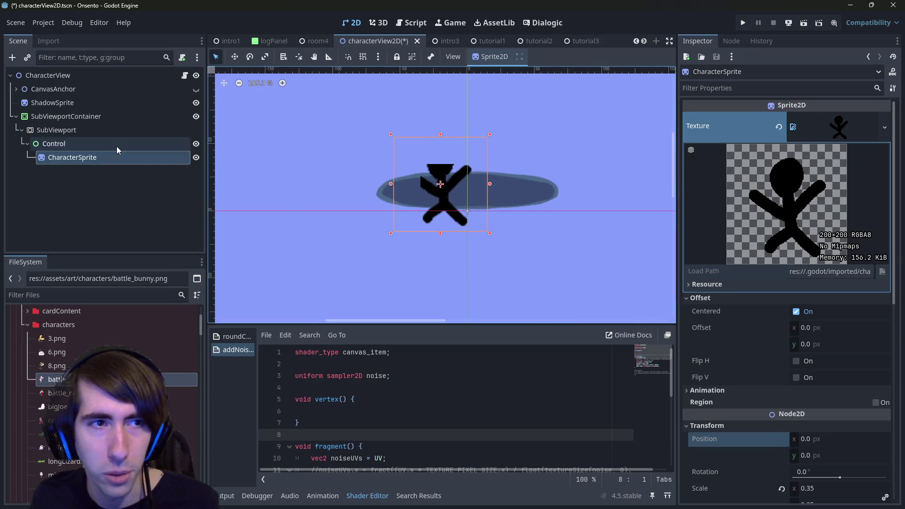
{"action": "left_click", "coordinate": [745, 117]}
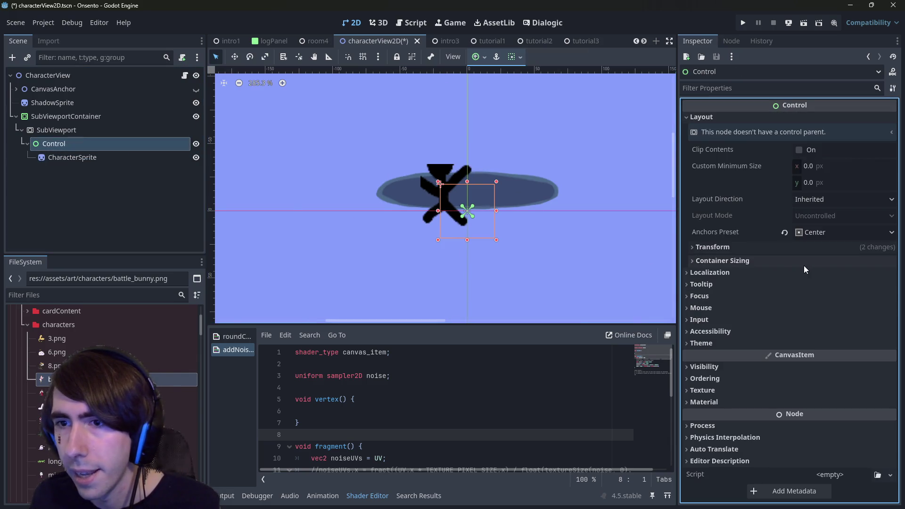
{"action": "left_click", "coordinate": [790, 248]}
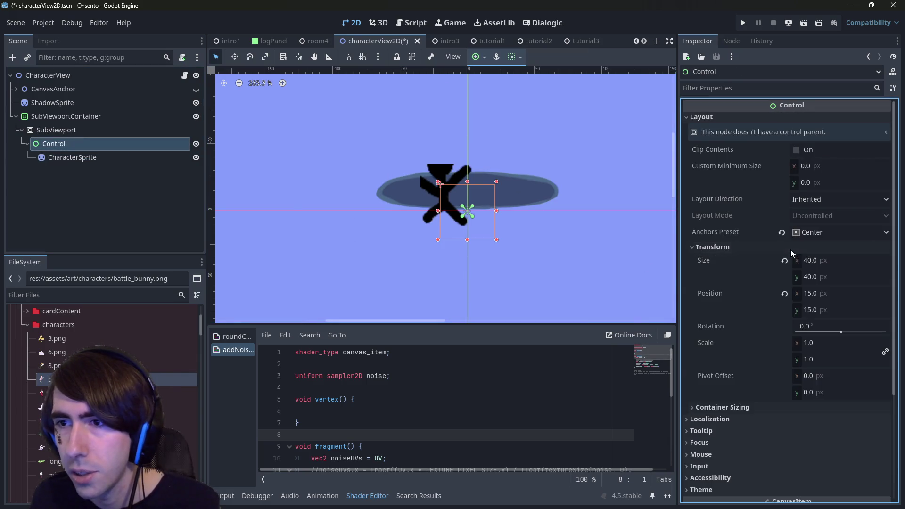
{"action": "left_click", "coordinate": [783, 294]}
{"action": "key", "text": "ctrl+s"}
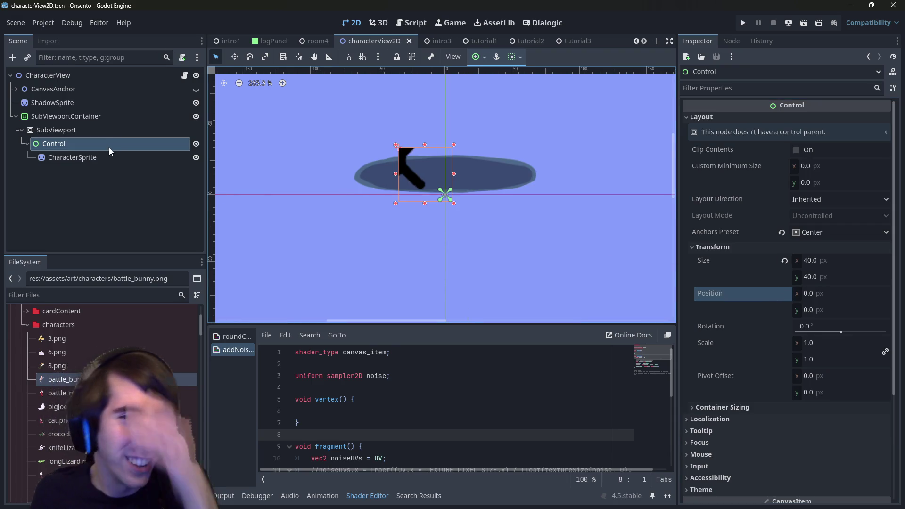
{"action": "left_click", "coordinate": [125, 123]}
{"action": "left_click", "coordinate": [118, 120]}
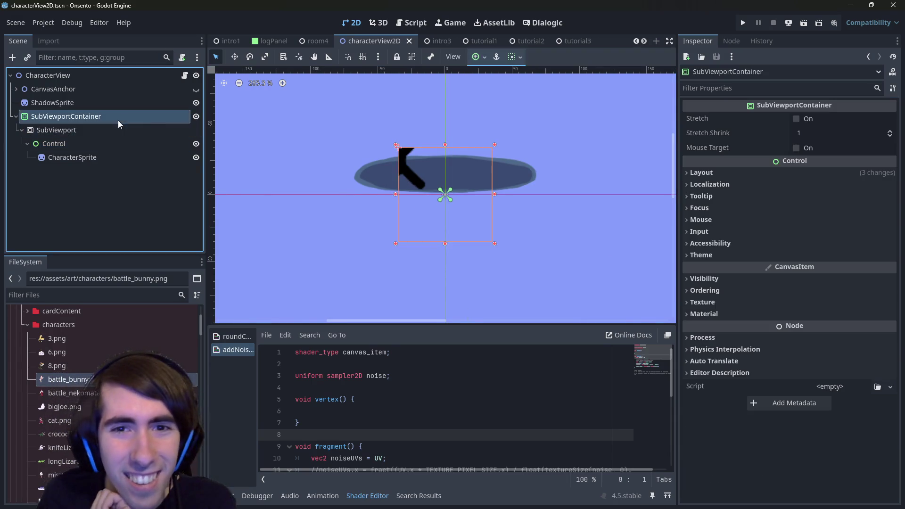
- Apply the Center anchor preset to the Control node
{"action": "left_click", "coordinate": [118, 143]}
{"action": "left_click", "coordinate": [480, 56]}
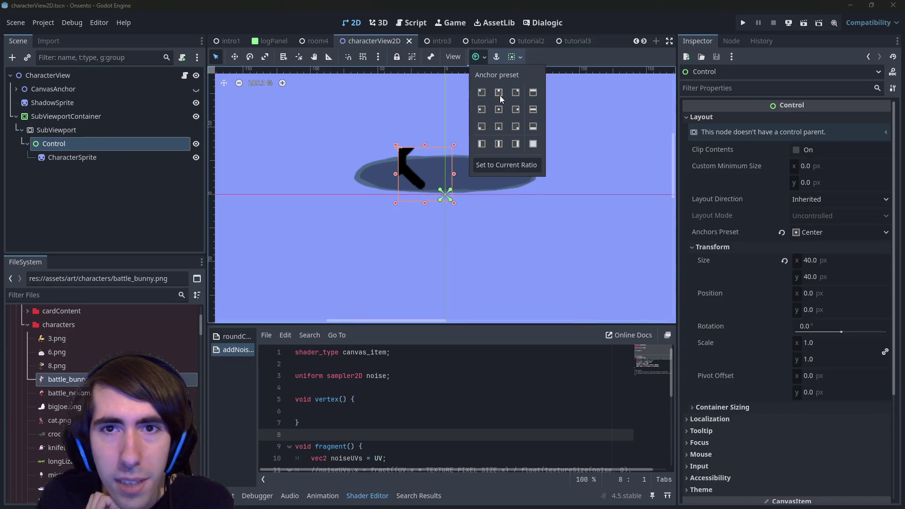
{"action": "left_click", "coordinate": [498, 110]}
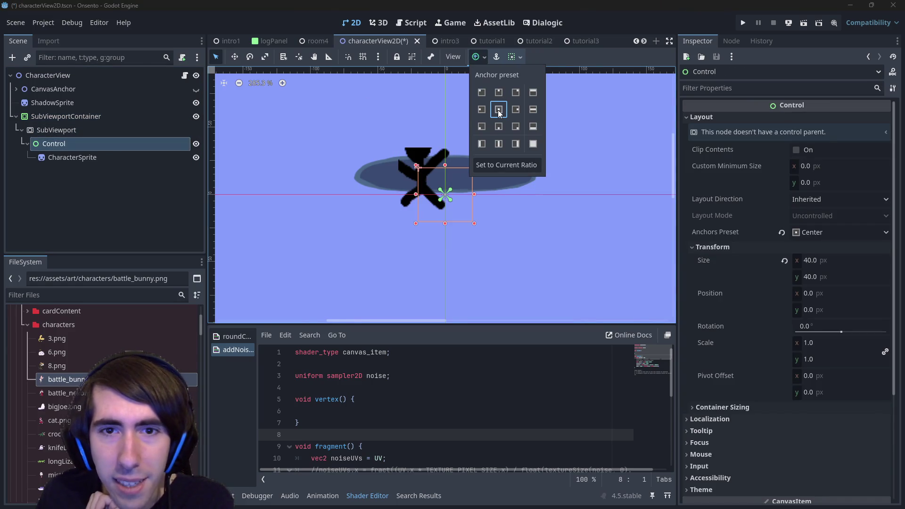
- Compare the CharacterSprite and Control properties, reset the Control's size to zero, and save the scene
{"action": "left_click", "coordinate": [66, 155]}
{"action": "left_click", "coordinate": [66, 155]}
{"action": "scroll", "coordinate": [720, 330], "scroll_direction": "down", "scroll_amount": 1}
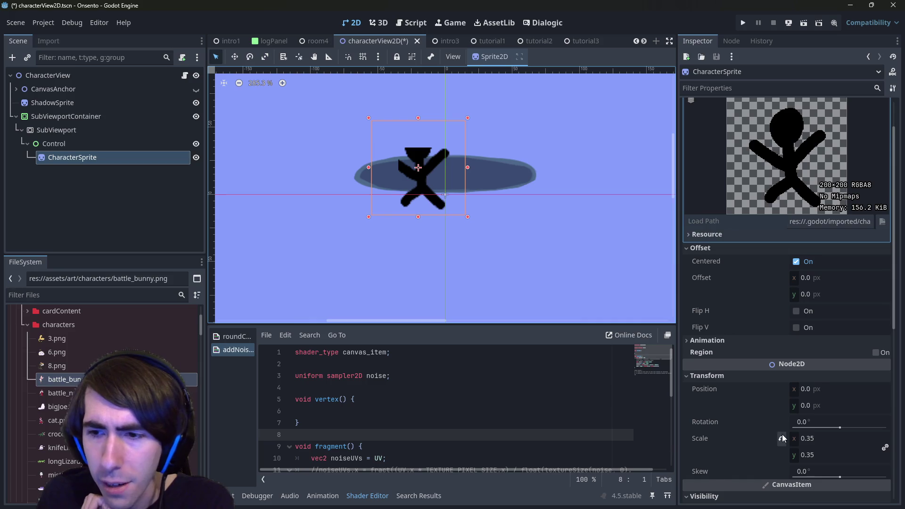
{"action": "scroll", "coordinate": [782, 426], "scroll_direction": "down", "scroll_amount": 2}
{"action": "left_click", "coordinate": [72, 142]}
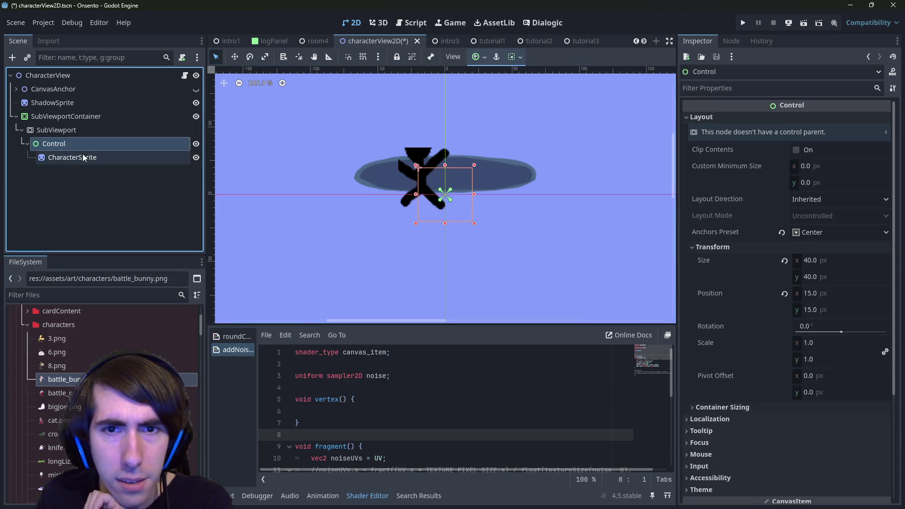
{"action": "left_click", "coordinate": [83, 156]}
{"action": "left_click", "coordinate": [82, 144]}
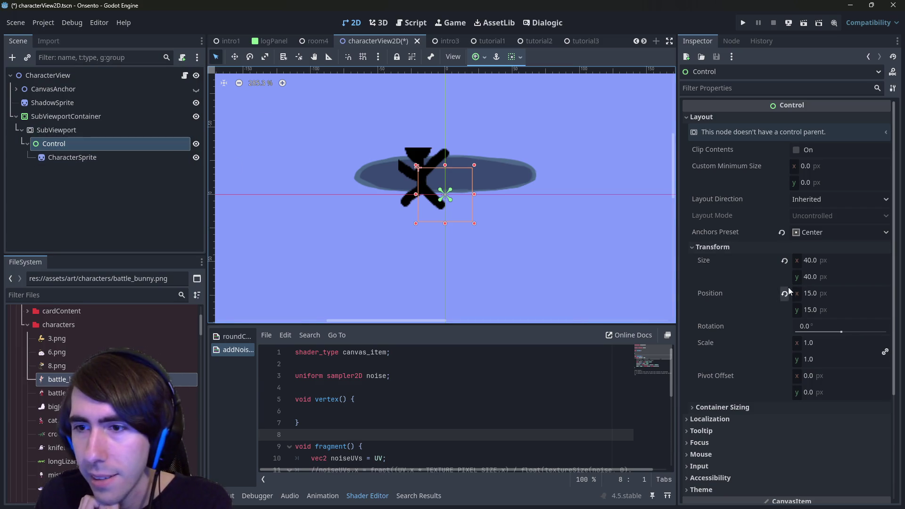
{"action": "left_click", "coordinate": [784, 260]}
{"action": "key", "text": "ctrl+s"}
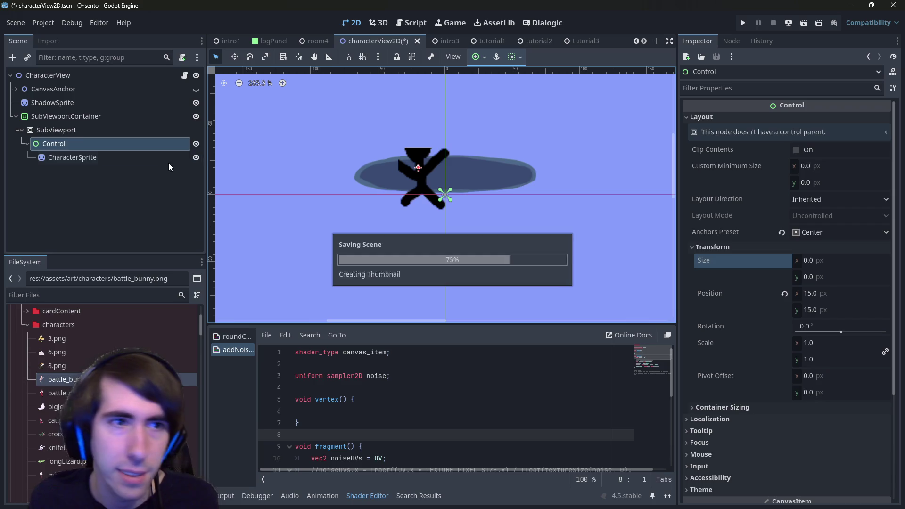
- Re-anchor the Control to the viewport center so it sits at 35, 35
{"action": "left_click", "coordinate": [143, 159]}
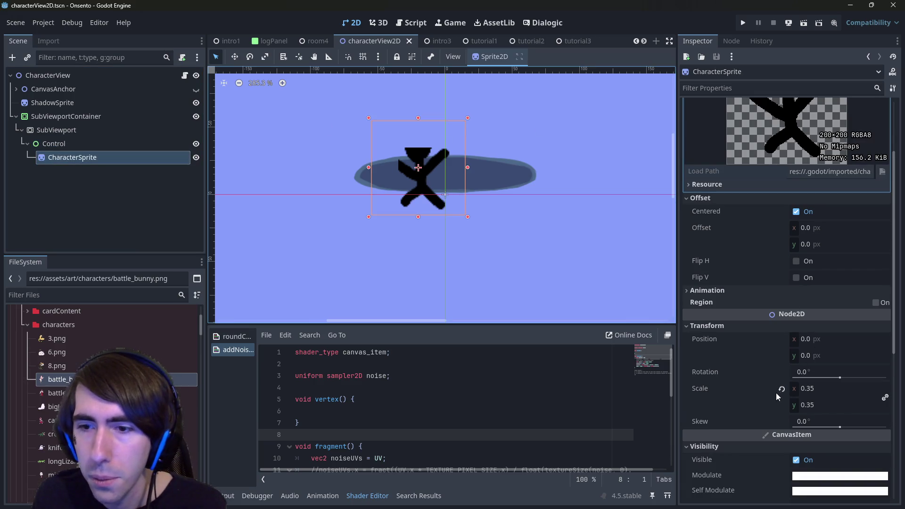
{"action": "left_click", "coordinate": [129, 143]}
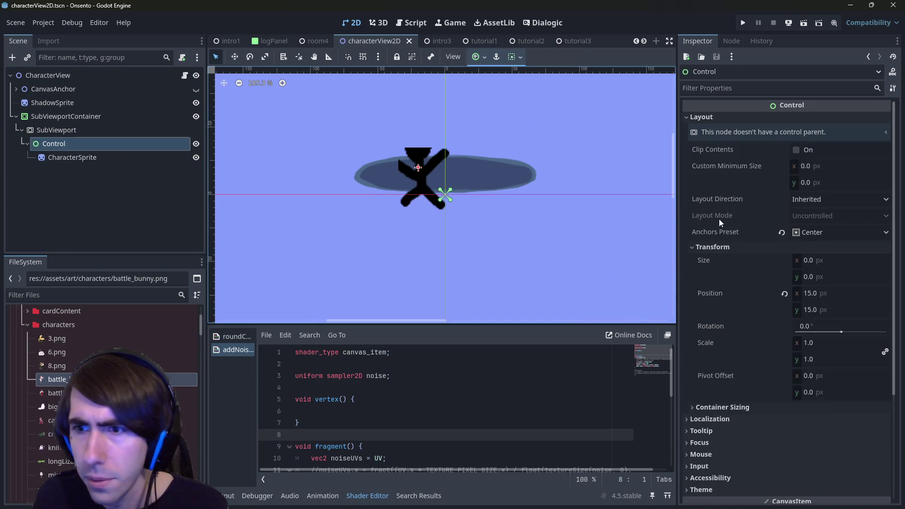
{"action": "left_click", "coordinate": [479, 58]}
{"action": "left_click", "coordinate": [499, 109]}
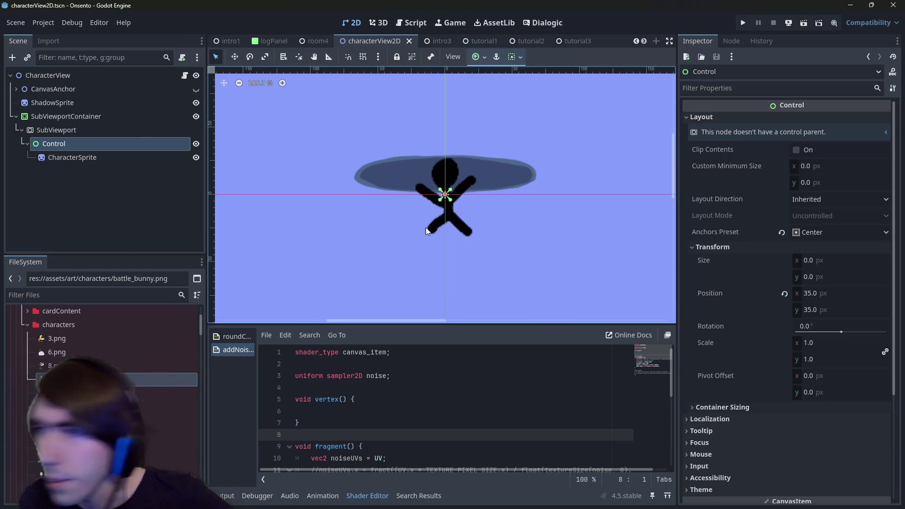
- Check the SubViewportContainer settings, the CharacterSprite texture, and the SubViewport's rendered preview
{"action": "left_click", "coordinate": [440, 210]}
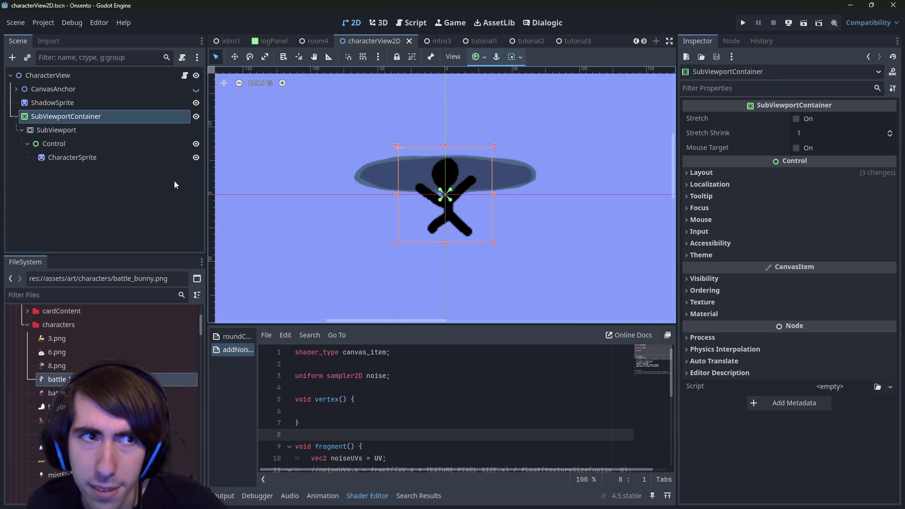
{"action": "left_click", "coordinate": [70, 158]}
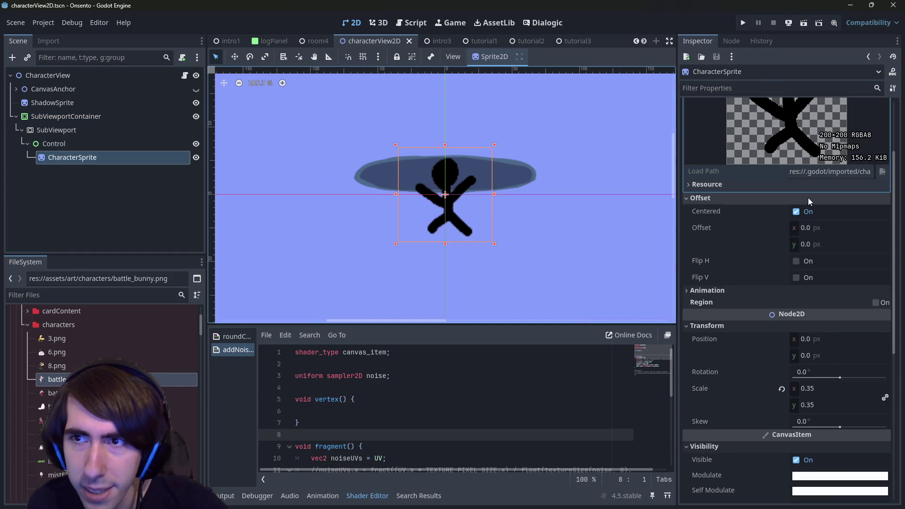
{"action": "left_click", "coordinate": [808, 197]}
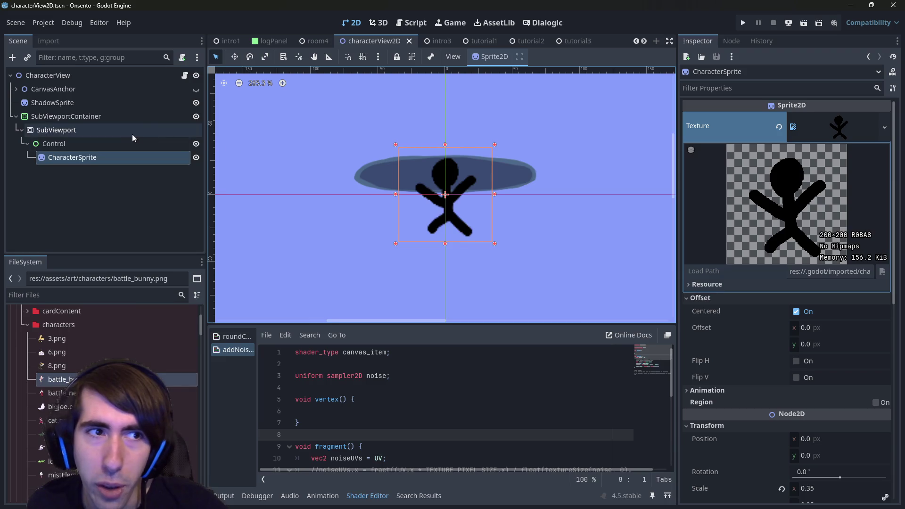
{"action": "left_click", "coordinate": [130, 133]}
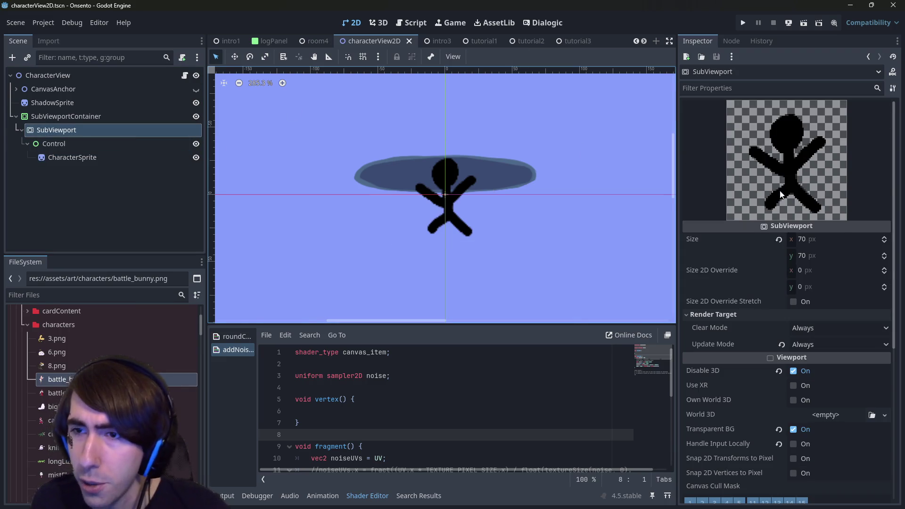
{"action": "left_click", "coordinate": [85, 144]}
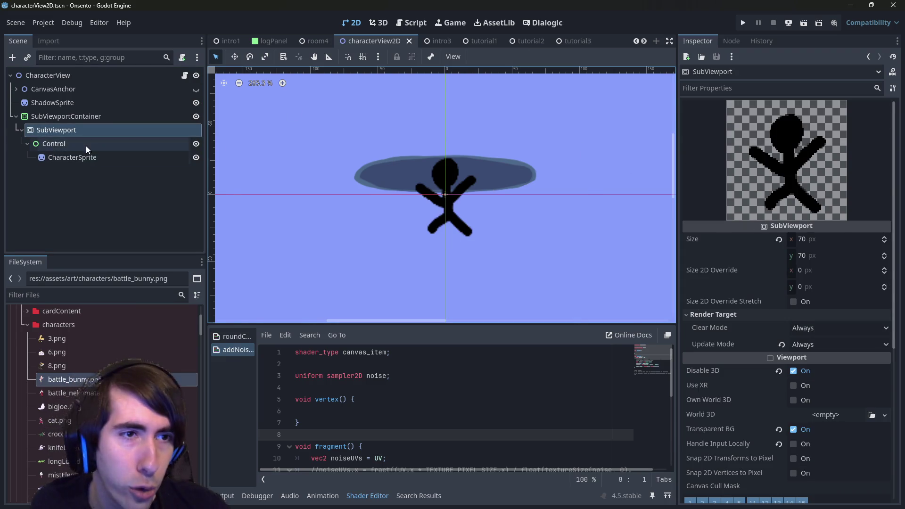
{"action": "right_click", "coordinate": [85, 143]}
{"action": "left_click", "coordinate": [105, 150]}
{"action": "type", "text": "sprite"}
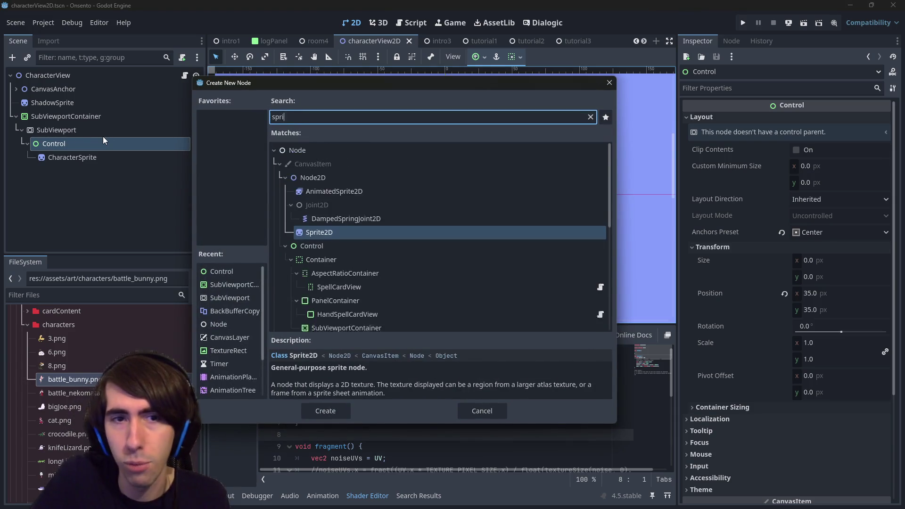
{"action": "key", "text": "Return"}
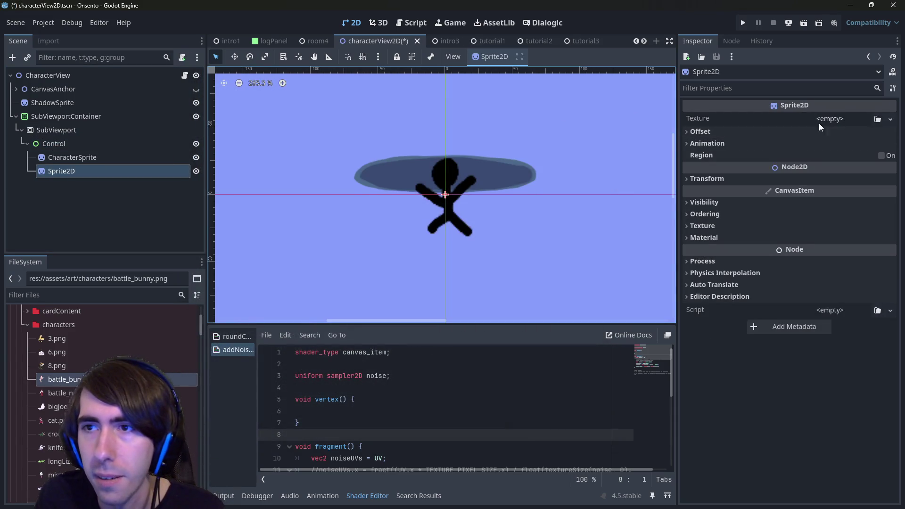
{"action": "left_click", "coordinate": [819, 121]}
{"action": "left_click", "coordinate": [806, 388]}
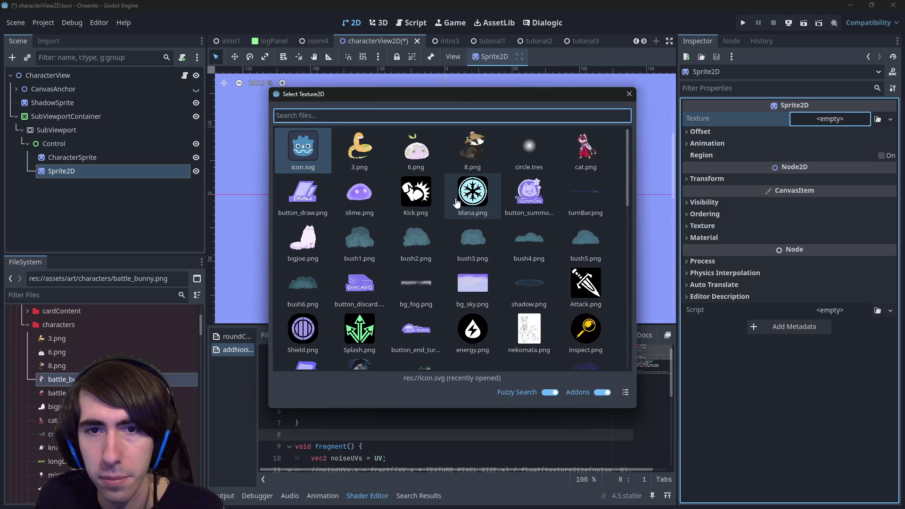
{"action": "double_click", "coordinate": [469, 197]}
{"action": "key", "text": "ctrl+s"}
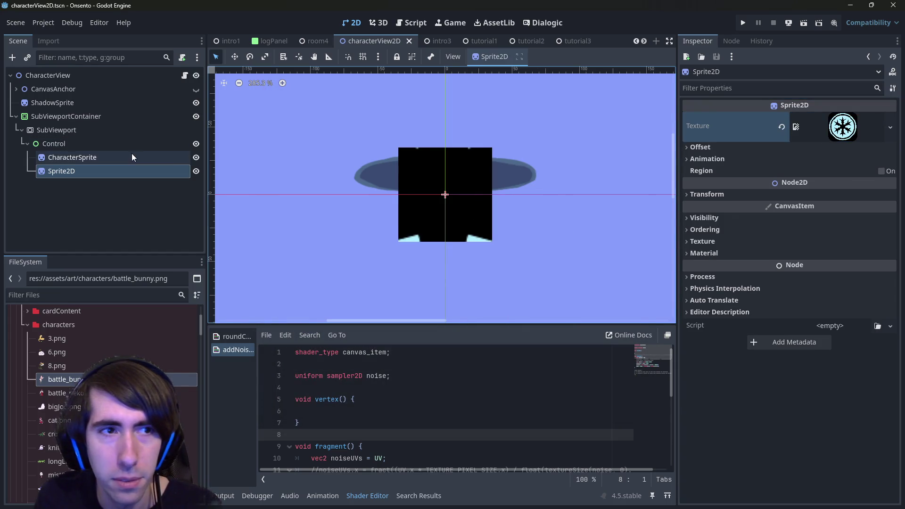
{"action": "left_click", "coordinate": [811, 126]}
{"action": "left_click", "coordinate": [811, 126]}
{"action": "left_click", "coordinate": [733, 194]}
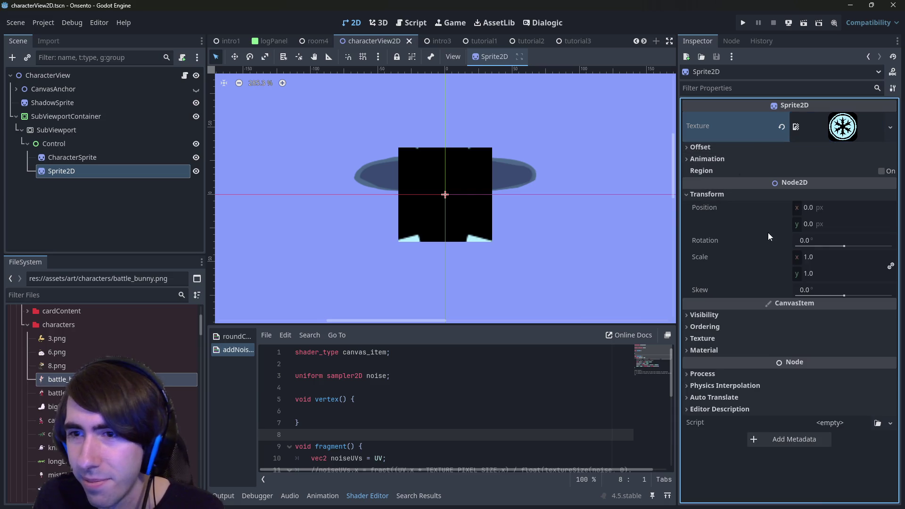
{"action": "left_click", "coordinate": [836, 257]}
{"action": "type", "text": "0.69"}
{"action": "key", "text": "Return"}
{"action": "mouse_move", "coordinate": [836, 257]}
{"action": "left_mouse_down"}
{"action": "mouse_move", "coordinate": [820, 257]}
{"action": "mouse_move", "coordinate": [835, 257]}
{"action": "left_mouse_up"}
{"action": "left_click", "coordinate": [81, 198]}
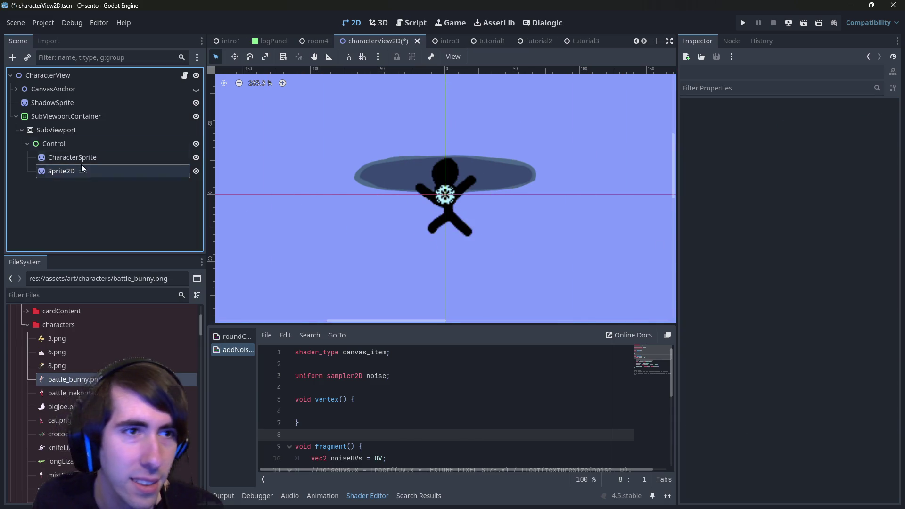
{"action": "left_click", "coordinate": [60, 102]}
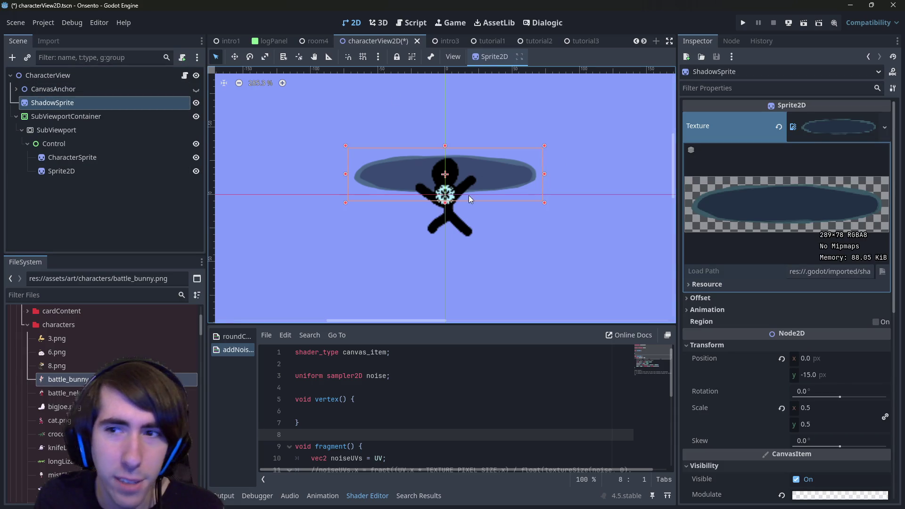
{"action": "left_click", "coordinate": [86, 130]}
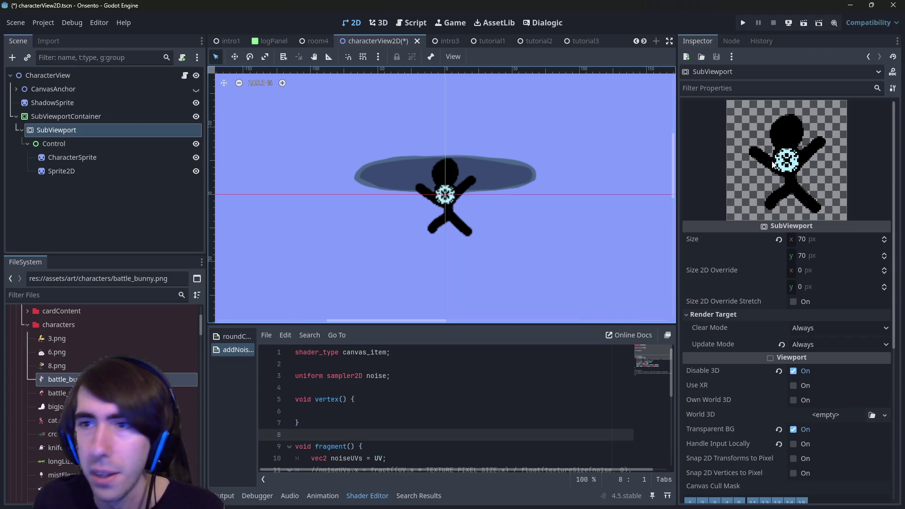
{"action": "scroll", "coordinate": [415, 179], "scroll_direction": "down", "scroll_amount": 2}
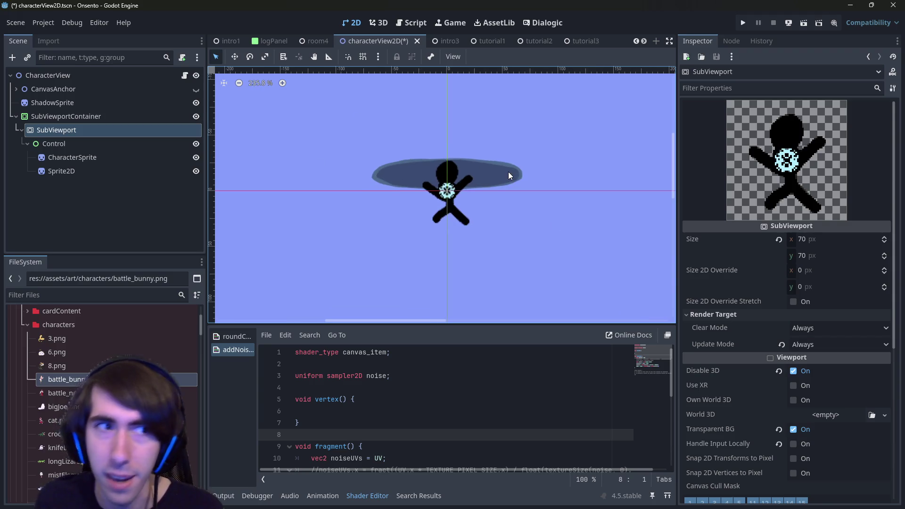
{"action": "scroll", "coordinate": [508, 171], "scroll_direction": "up", "scroll_amount": 4}
{"action": "scroll", "coordinate": [493, 176], "scroll_direction": "down", "scroll_amount": 2}
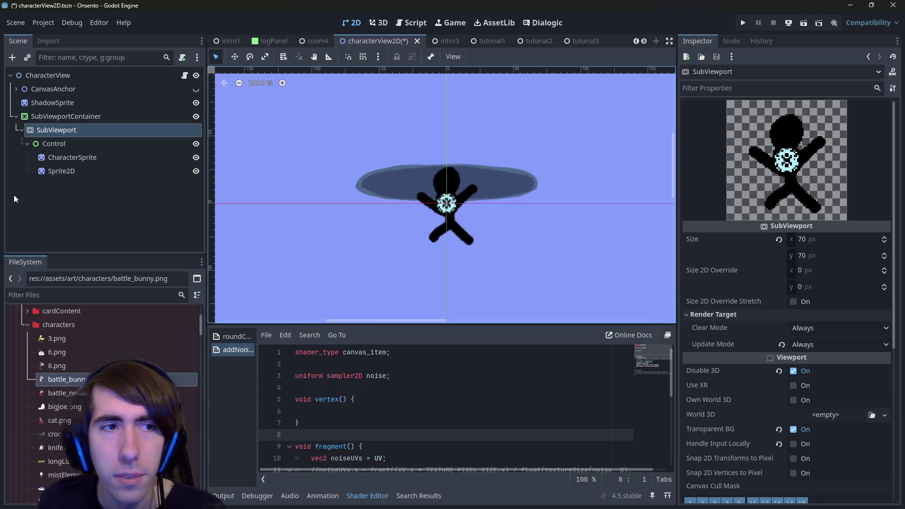
{"action": "left_click", "coordinate": [75, 171]}
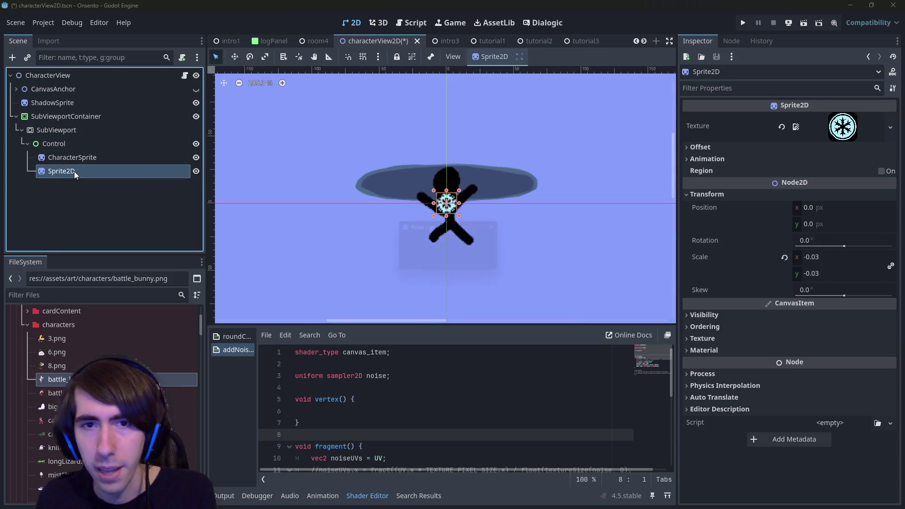
{"action": "key", "text": "Delete"}
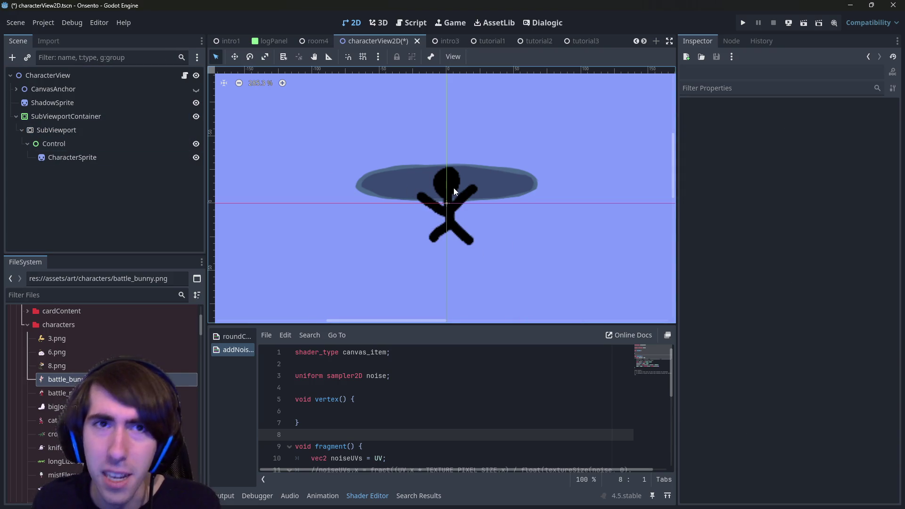
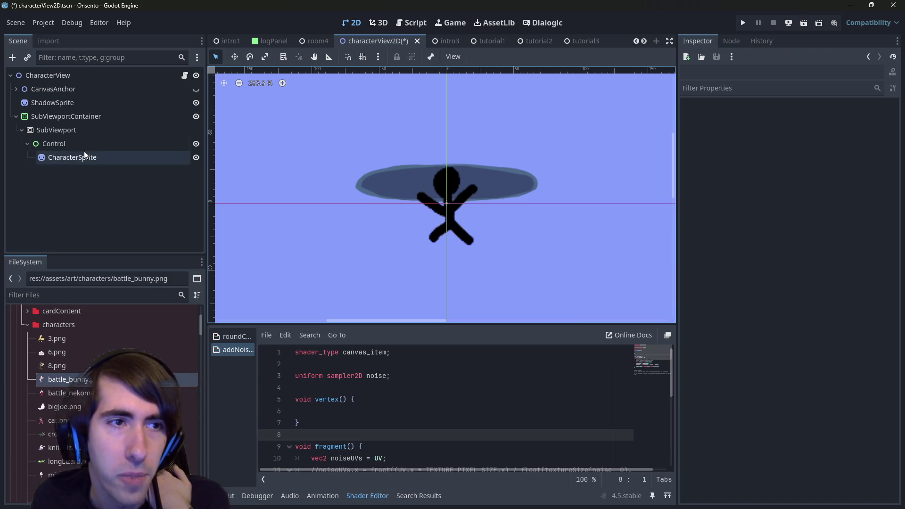
- Inspect the SubViewport, Control and CharacterSprite nodes in the scene tree
{"action": "left_click", "coordinate": [82, 132]}
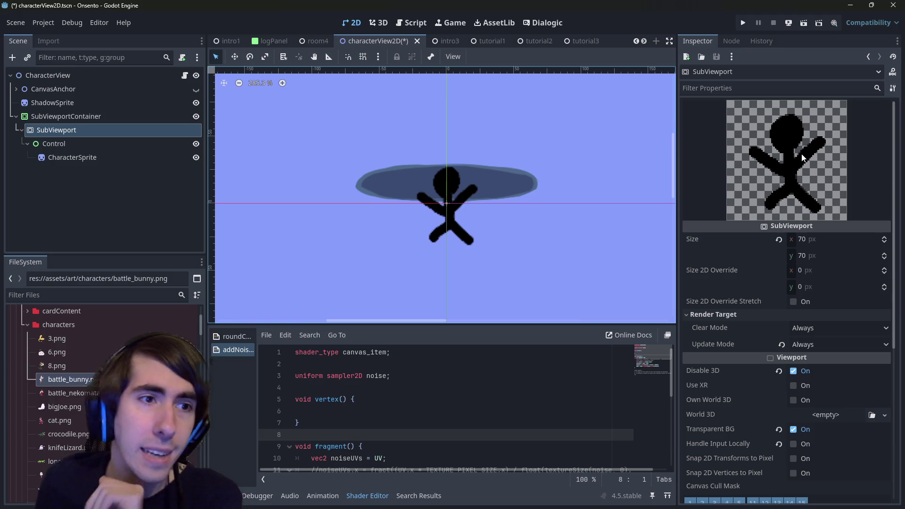
{"action": "left_click", "coordinate": [109, 157]}
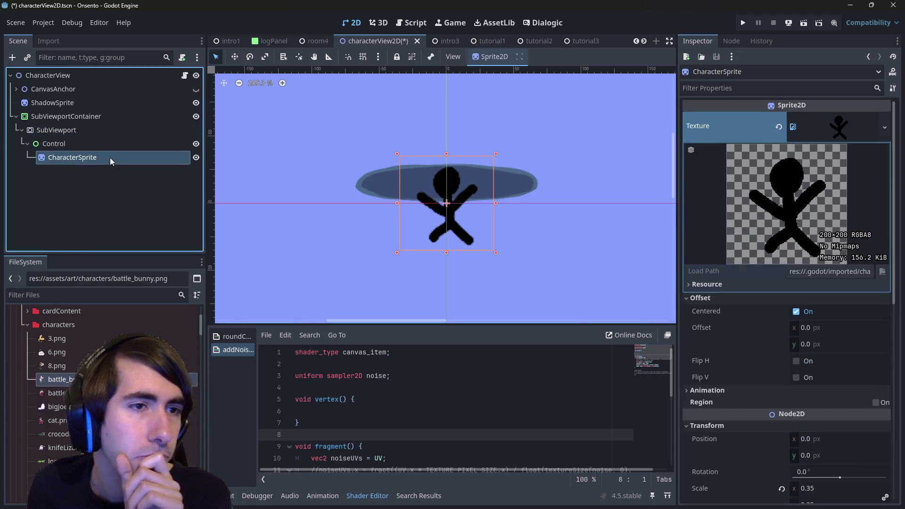
{"action": "left_click", "coordinate": [83, 135]}
{"action": "left_click", "coordinate": [93, 144]}
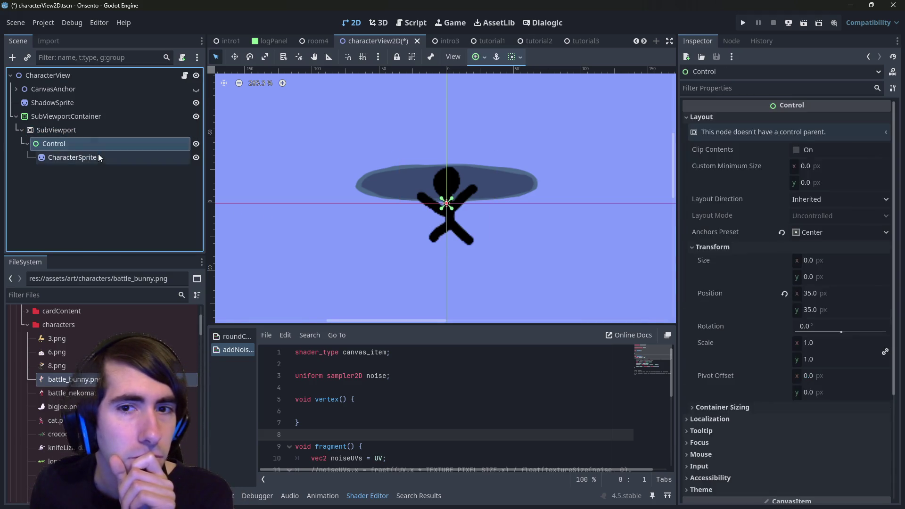
{"action": "left_click", "coordinate": [99, 156]}
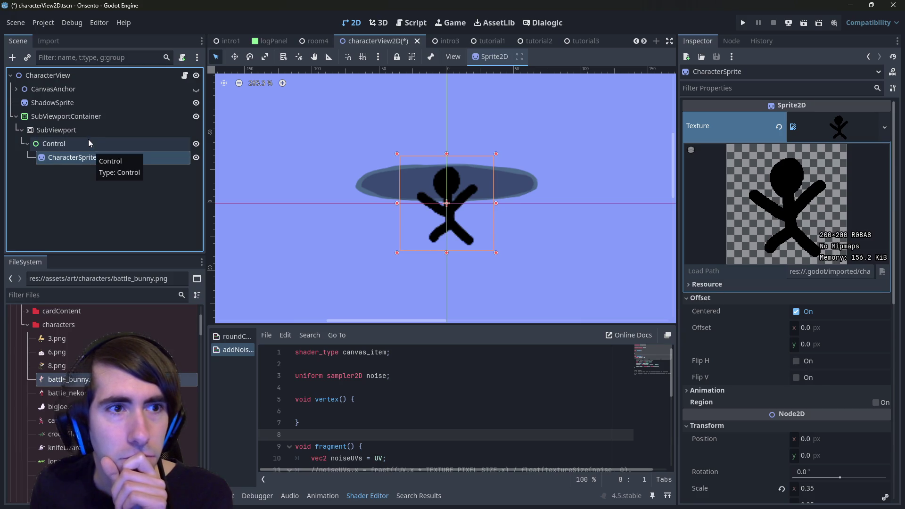
- Start adding a child node to the SubViewport from its context menu
{"action": "left_click", "coordinate": [80, 131]}
{"action": "right_click", "coordinate": [81, 131]}
{"action": "left_click", "coordinate": [94, 140]}
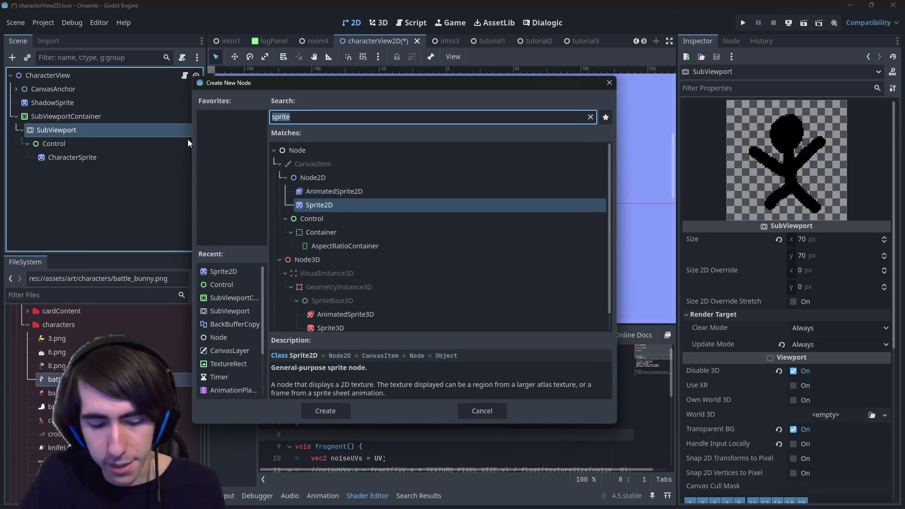
- Create a ColorRect under the SubViewport and apply the Full Rect anchor preset
{"action": "type", "text": "texture"}
{"action": "key", "text": "ctrl+a"}
{"action": "key", "text": "BackSpace"}
{"action": "type", "text": "colorrect"}
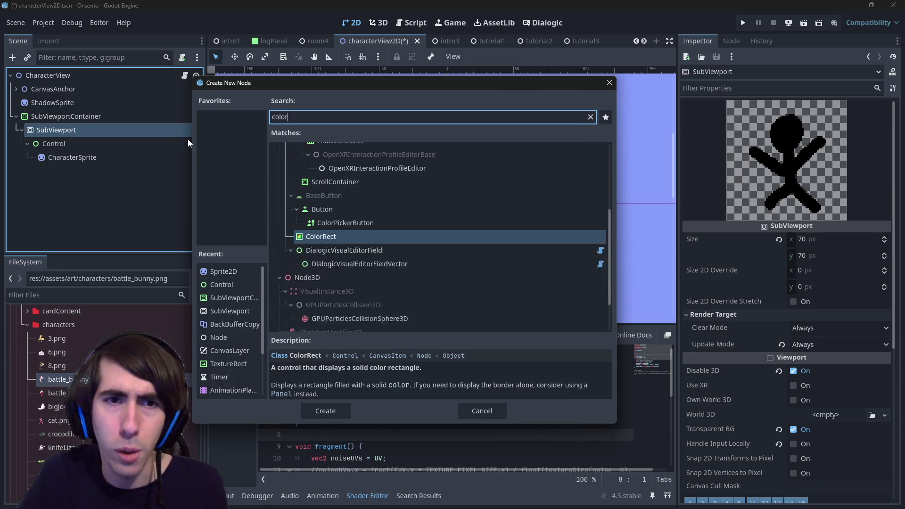
{"action": "key", "text": "Return"}
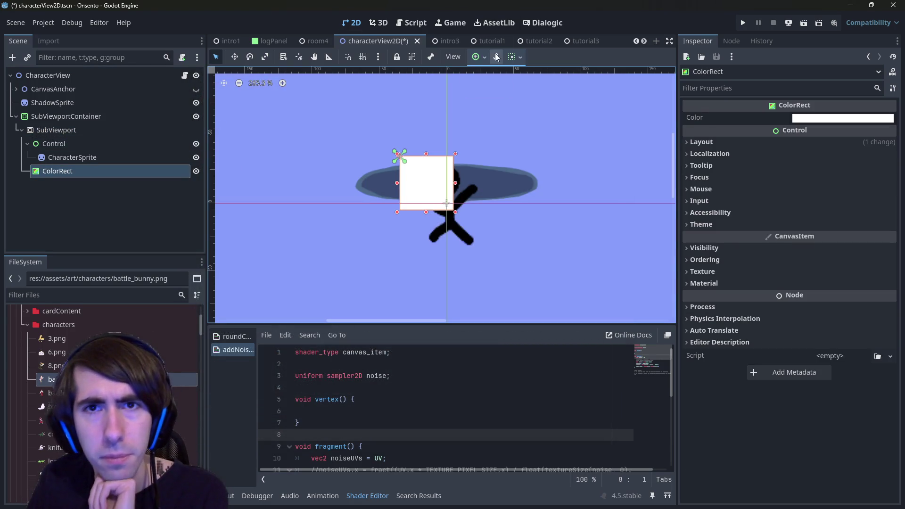
{"action": "left_click", "coordinate": [480, 57]}
{"action": "left_click", "coordinate": [530, 143]}
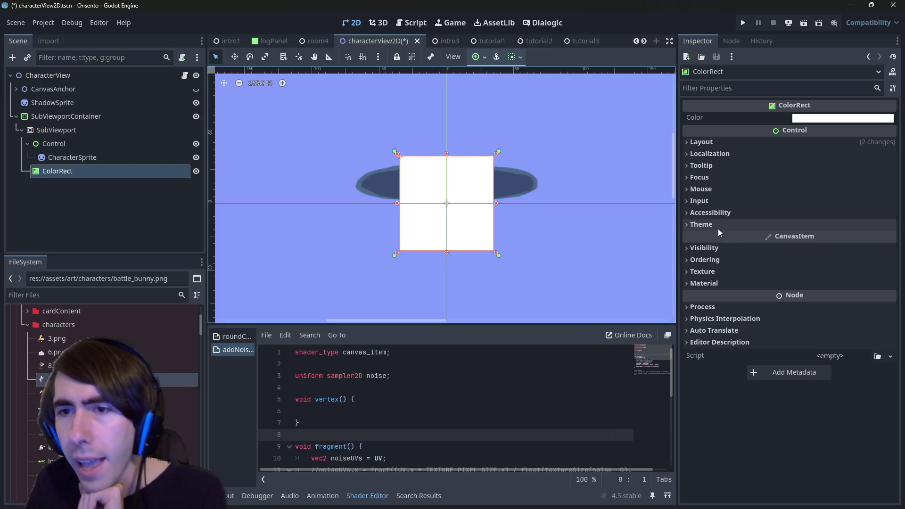
- Give the ColorRect a CanvasItemMaterial, then replace it with a new ShaderMaterial
{"action": "left_click", "coordinate": [726, 283]}
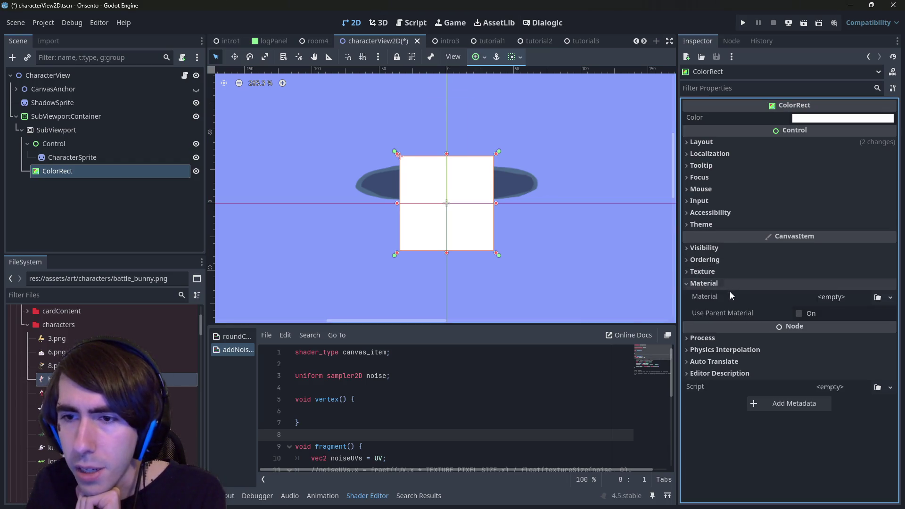
{"action": "left_click", "coordinate": [847, 297]}
{"action": "left_click", "coordinate": [850, 324]}
{"action": "left_click", "coordinate": [824, 298]}
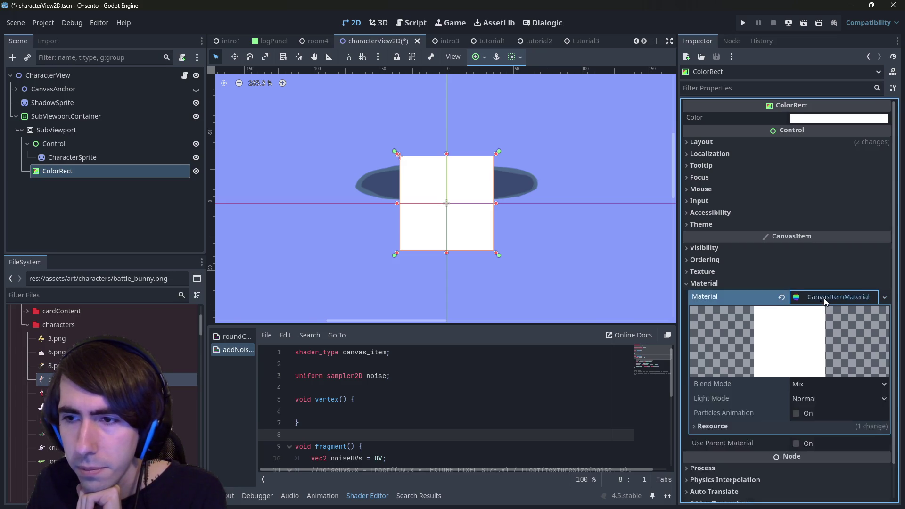
{"action": "left_click", "coordinate": [885, 257]}
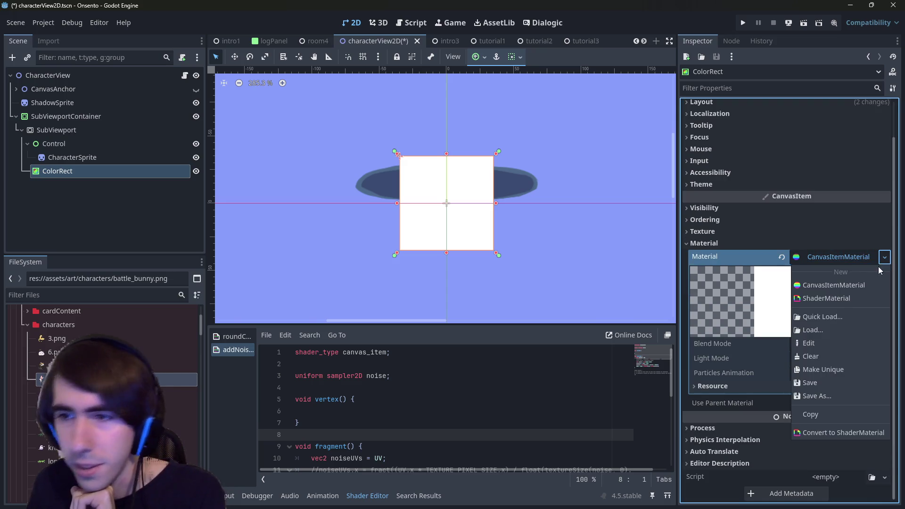
{"action": "left_click", "coordinate": [850, 253]}
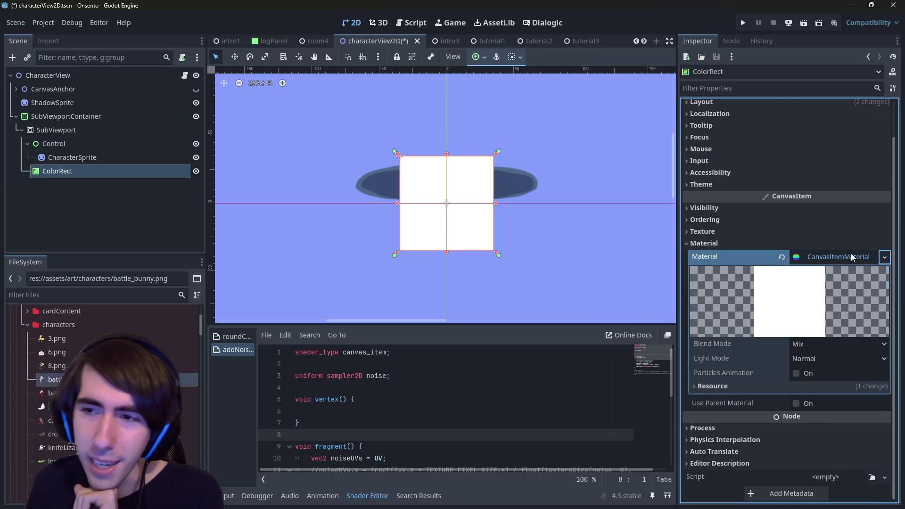
{"action": "left_click", "coordinate": [884, 261]}
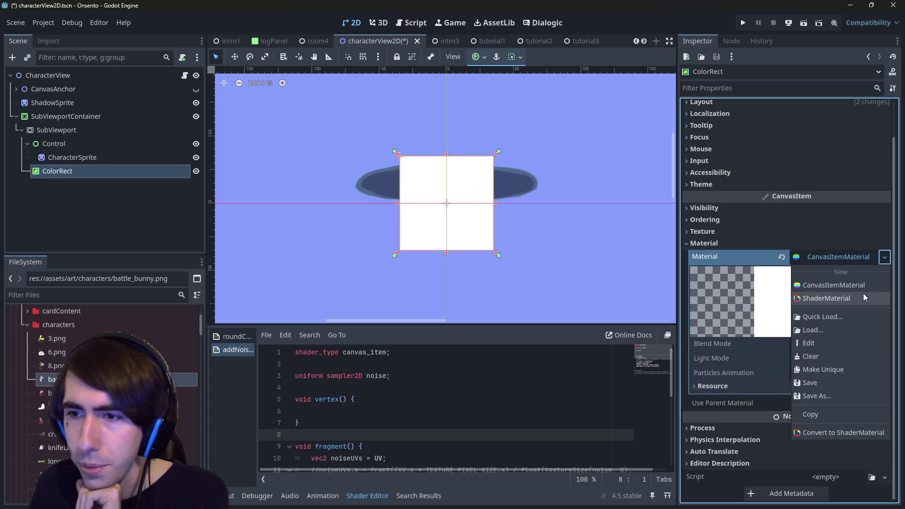
{"action": "left_click", "coordinate": [864, 293]}
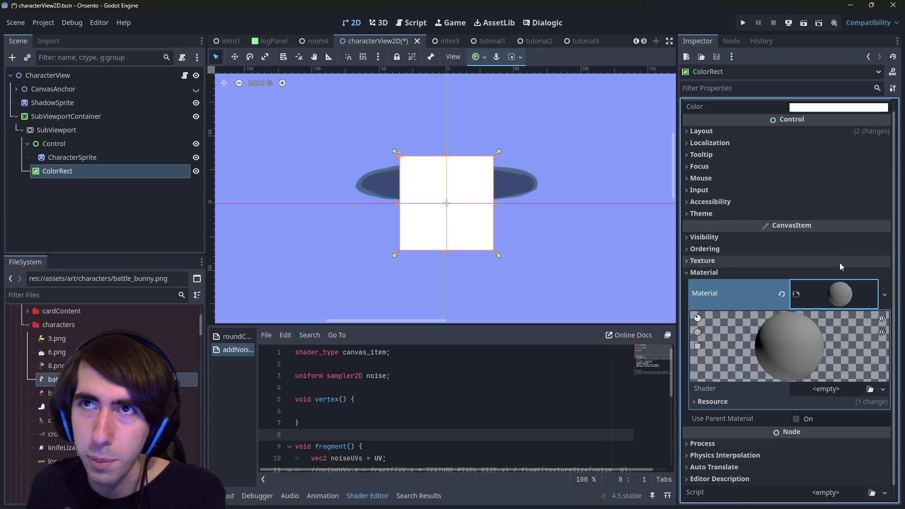
- Begin a new shader for the material, cancel it, and collapse the characters folder
{"action": "left_click", "coordinate": [827, 387]}
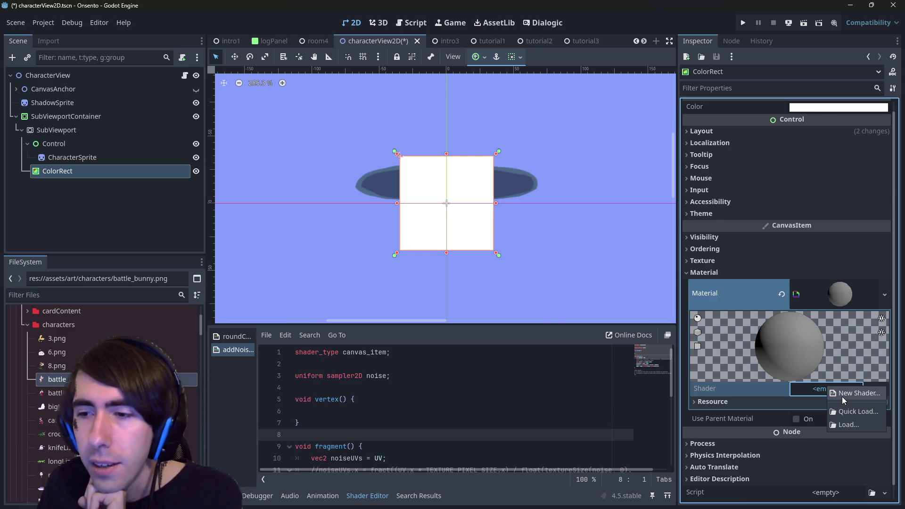
{"action": "left_click", "coordinate": [842, 397]}
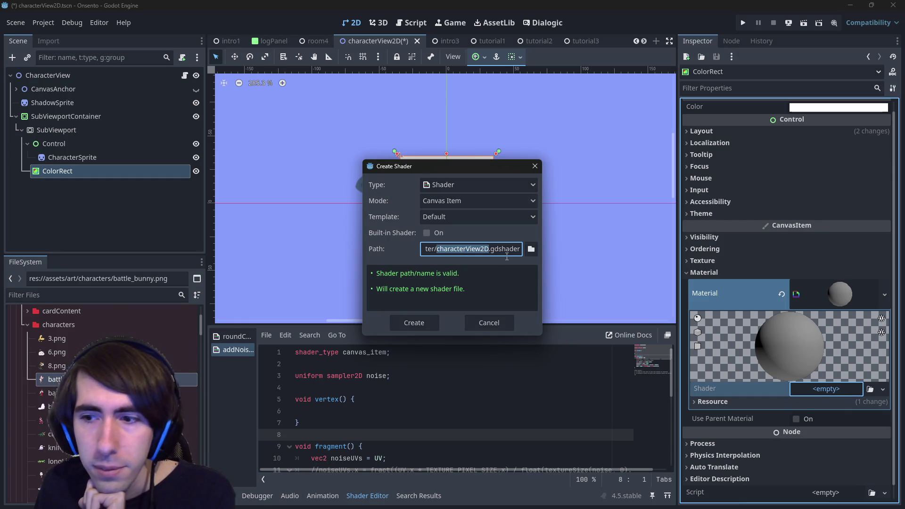
{"action": "left_click", "coordinate": [493, 316]}
{"action": "double_click", "coordinate": [58, 324]}
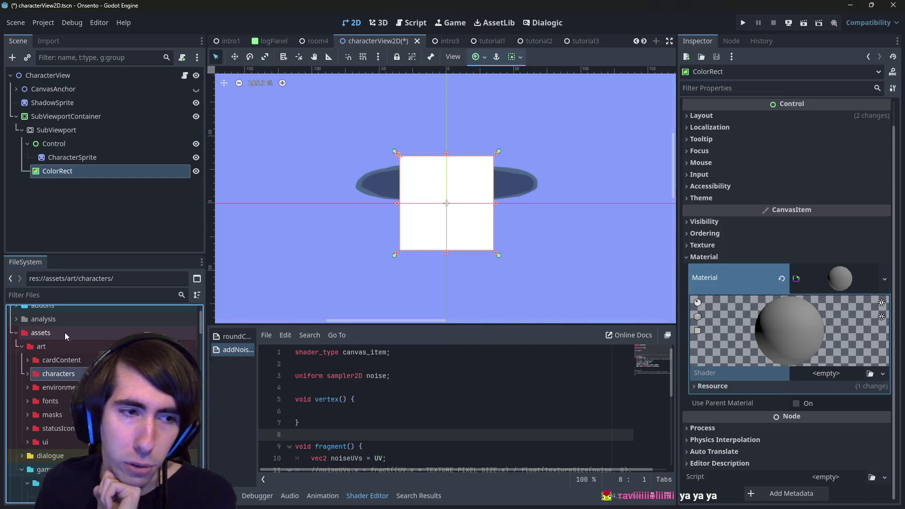
- Collapse the assets folder and view Chrome's image results for unreal engine materials
{"action": "double_click", "coordinate": [64, 332]}
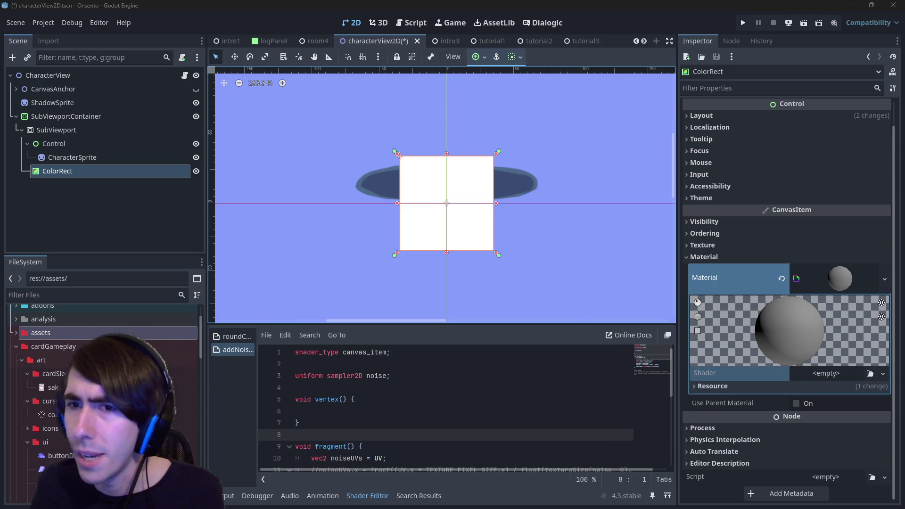
{"action": "key", "text": "alt+Tab"}
{"action": "left_click", "coordinate": [165, 109]}
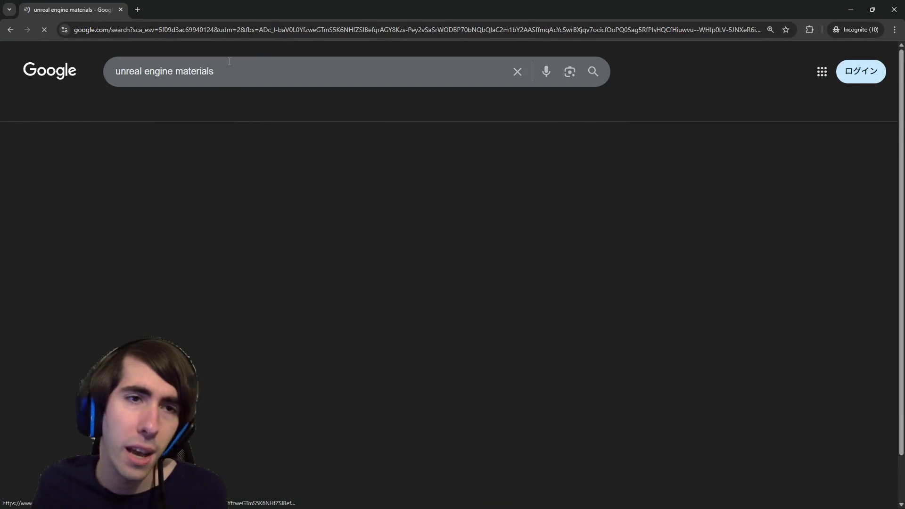
- Preview the first material image result and scroll further through the results
{"action": "left_click", "coordinate": [152, 229]}
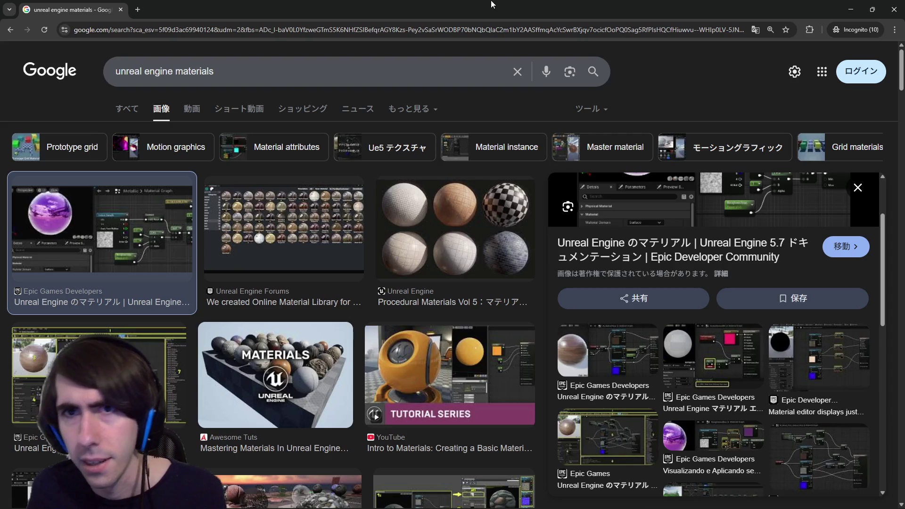
{"action": "key", "text": "alt+Tab"}
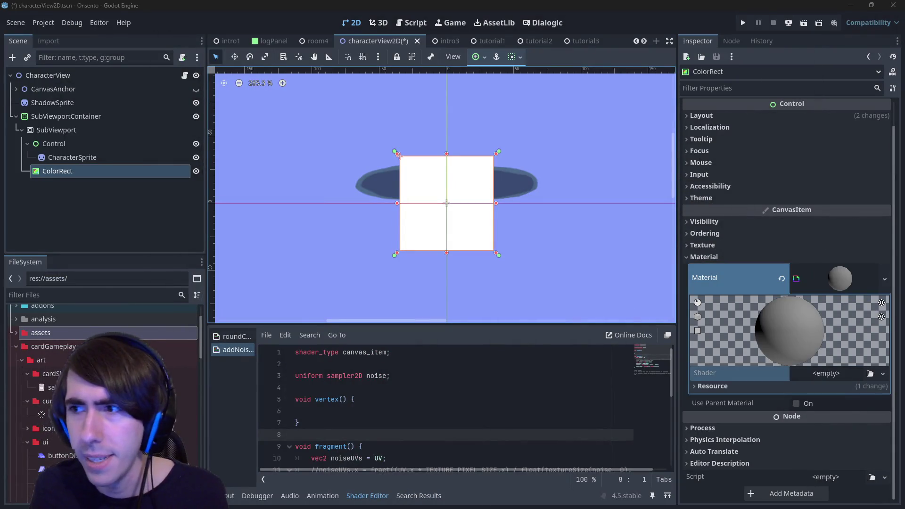
{"action": "key", "text": "alt+Tab"}
{"action": "scroll", "coordinate": [409, 308], "scroll_direction": "down", "scroll_amount": 4}
{"action": "scroll", "coordinate": [408, 309], "scroll_direction": "down", "scroll_amount": 3}
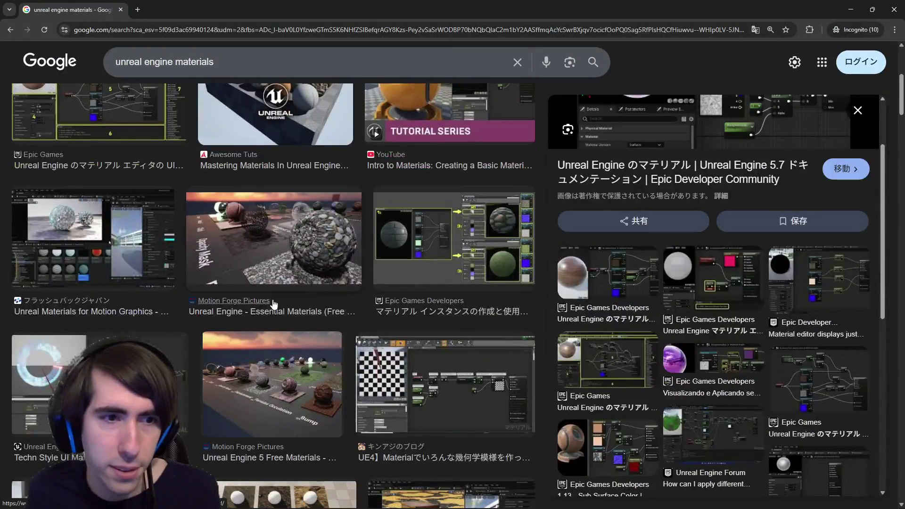
{"action": "scroll", "coordinate": [196, 364], "scroll_direction": "down", "scroll_amount": 2}
- Open the Techn Style UI Materials graph image full-size in a new tab
{"action": "left_click", "coordinate": [186, 233]}
{"action": "right_click", "coordinate": [674, 179]}
{"action": "left_click", "coordinate": [717, 317]}
{"action": "left_click", "coordinate": [198, 16]}
{"action": "scroll", "coordinate": [575, 297], "scroll_direction": "up", "scroll_amount": 5, "text": "ctrl"}
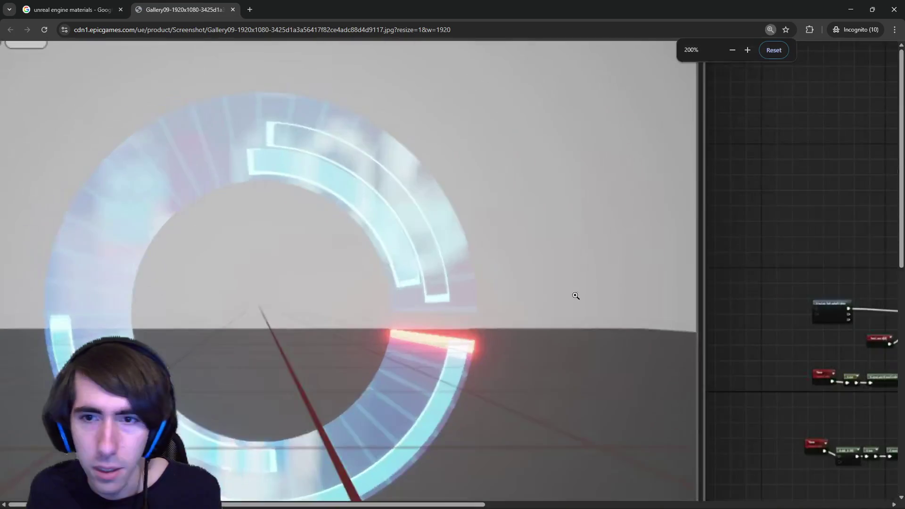
{"action": "scroll", "coordinate": [576, 297], "scroll_direction": "down", "scroll_amount": 6, "text": "ctrl"}
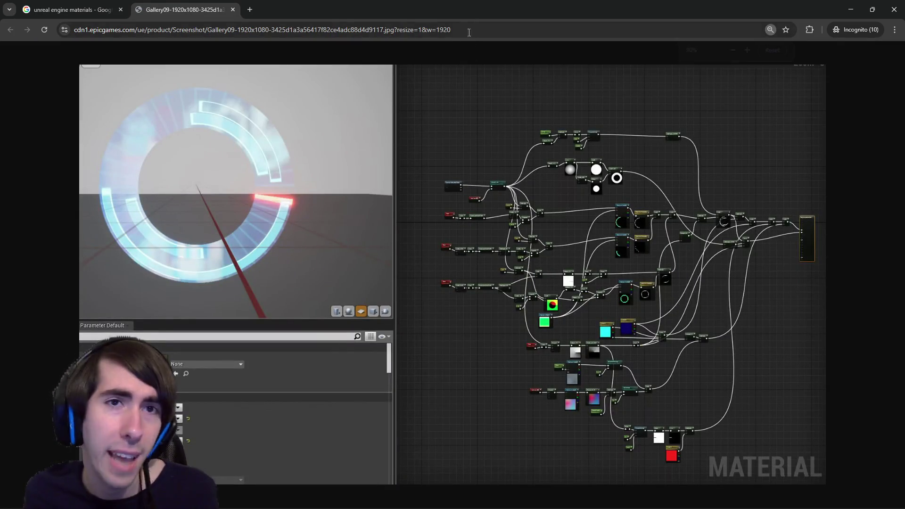
- Compare the shader's boxSize line in Godot, then return to the image results
{"action": "key", "text": "alt+Tab"}
{"action": "scroll", "coordinate": [404, 356], "scroll_direction": "down", "scroll_amount": 2}
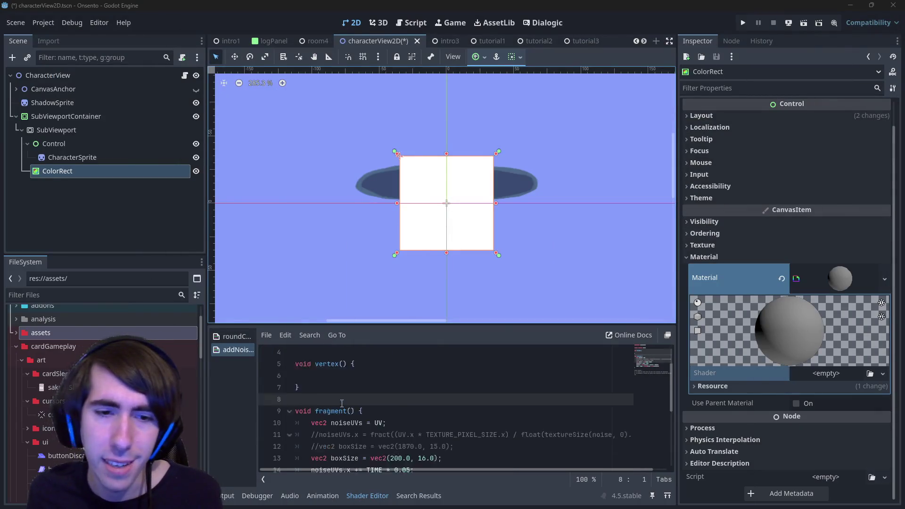
{"action": "left_click", "coordinate": [390, 422]}
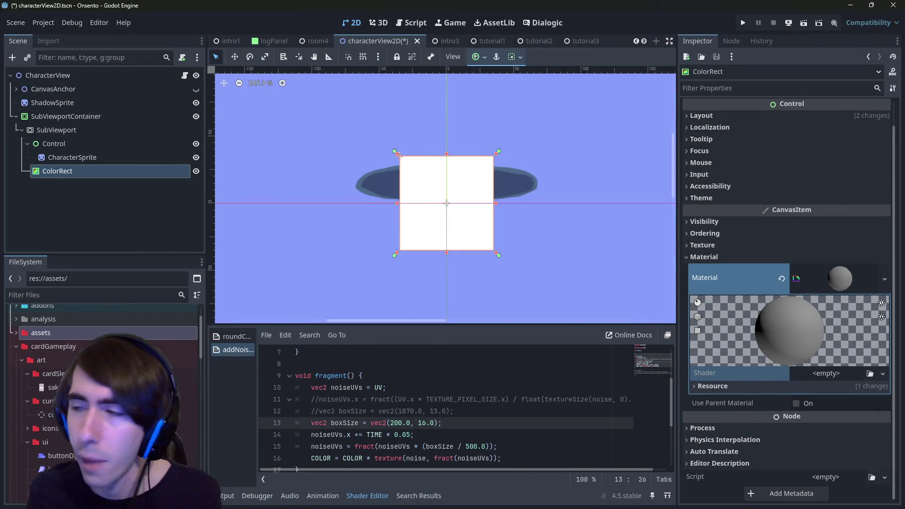
{"action": "key", "text": "alt+Tab"}
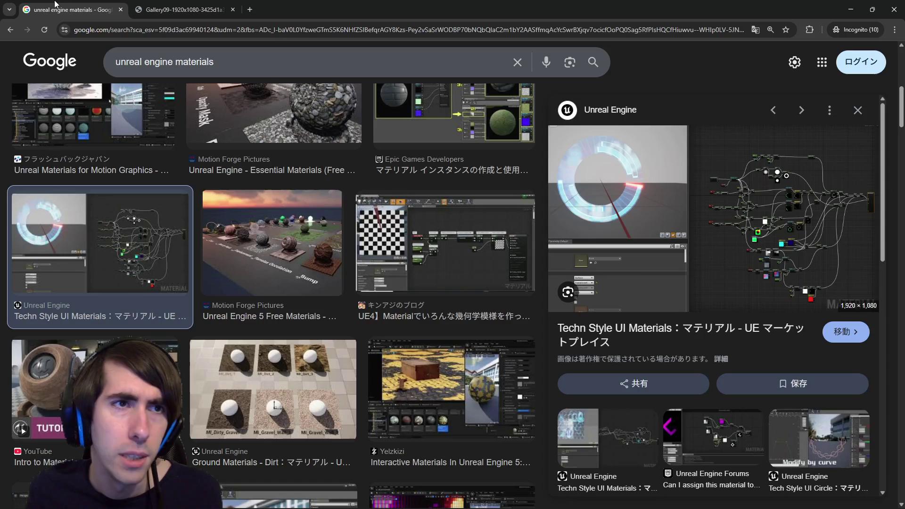
{"action": "left_click", "coordinate": [70, 10]}
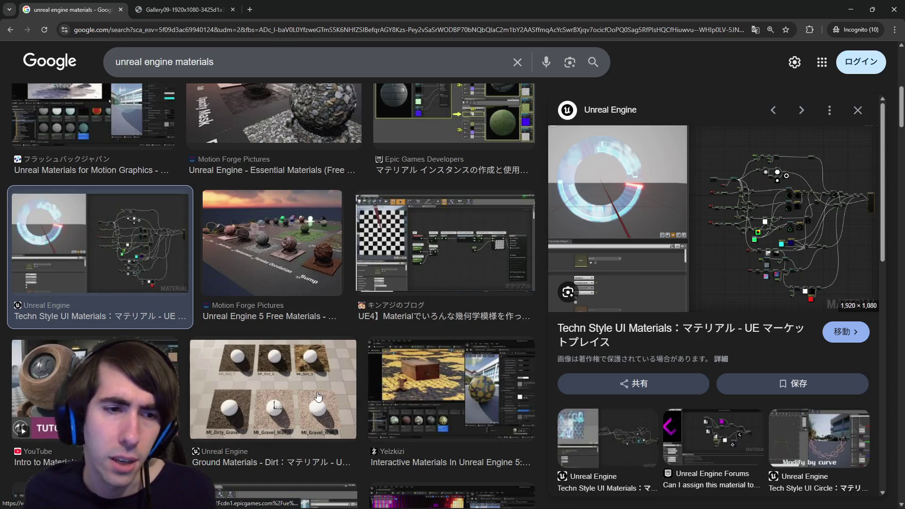
- Preview the UMG Dynamic Material result, then go back to the Godot editor
{"action": "scroll", "coordinate": [315, 383], "scroll_direction": "down", "scroll_amount": 6}
{"action": "scroll", "coordinate": [315, 383], "scroll_direction": "down", "scroll_amount": 1}
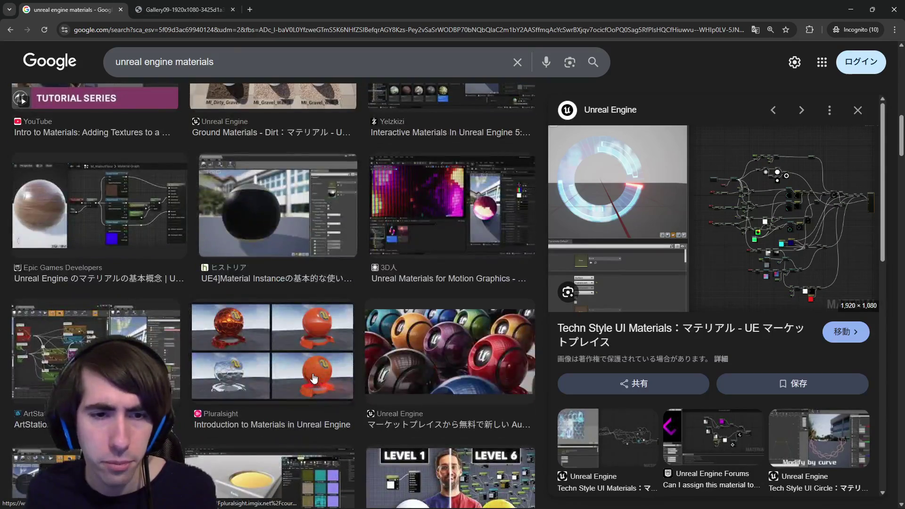
{"action": "scroll", "coordinate": [270, 341], "scroll_direction": "up", "scroll_amount": 3}
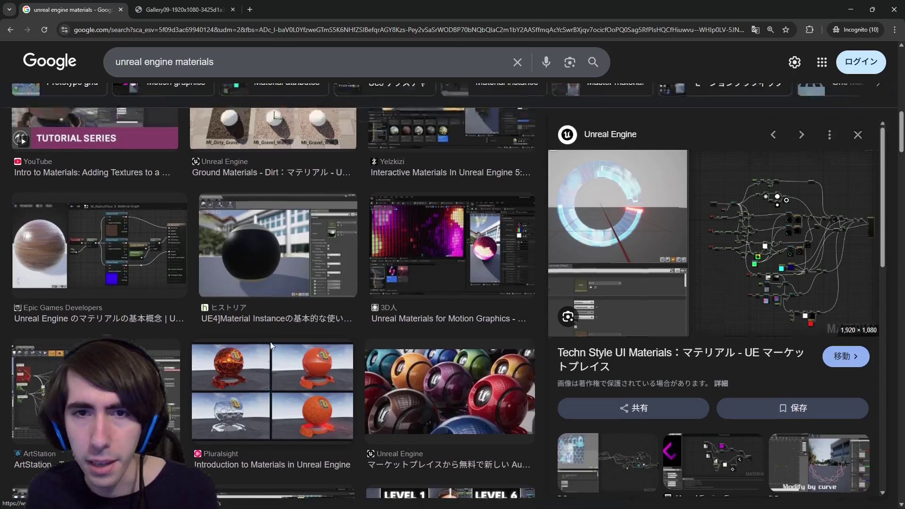
{"action": "scroll", "coordinate": [759, 282], "scroll_direction": "down", "scroll_amount": 1}
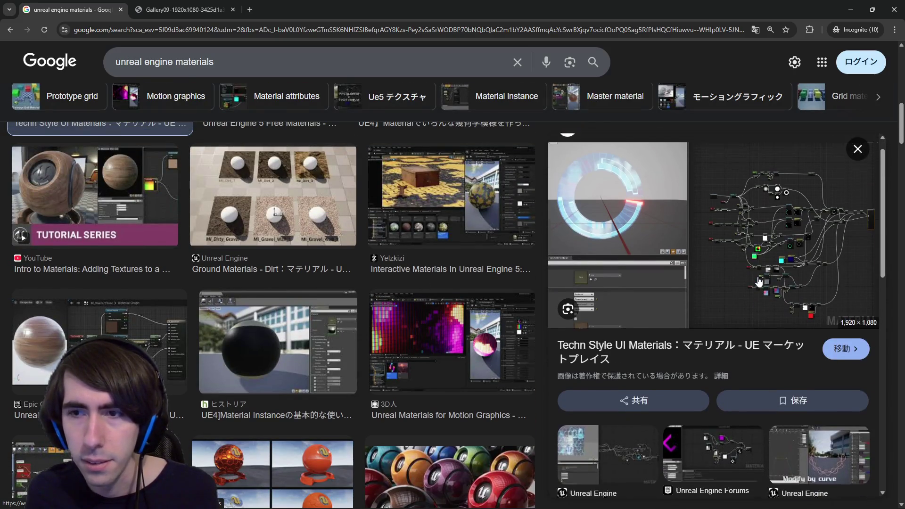
{"action": "scroll", "coordinate": [759, 281], "scroll_direction": "up", "scroll_amount": 1}
{"action": "scroll", "coordinate": [647, 397], "scroll_direction": "down", "scroll_amount": 6}
{"action": "scroll", "coordinate": [646, 398], "scroll_direction": "up", "scroll_amount": 4}
{"action": "scroll", "coordinate": [647, 398], "scroll_direction": "down", "scroll_amount": 3}
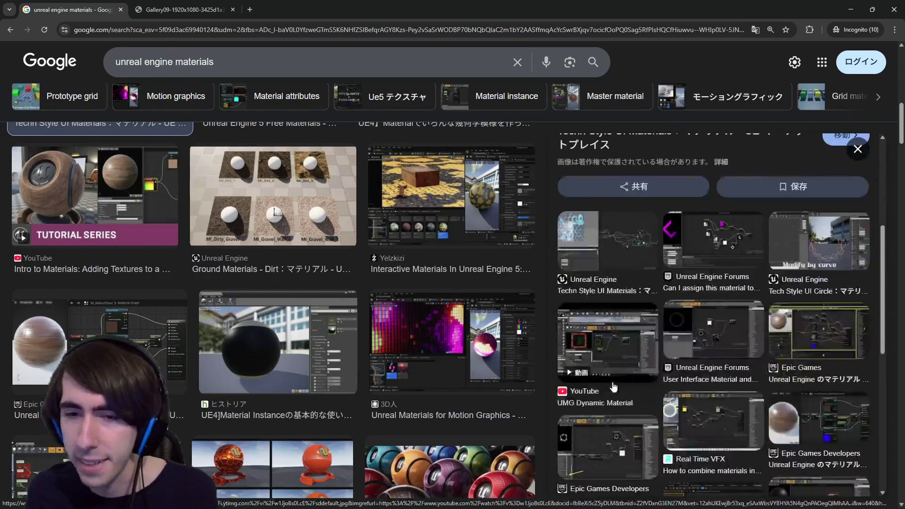
{"action": "left_click", "coordinate": [613, 351]}
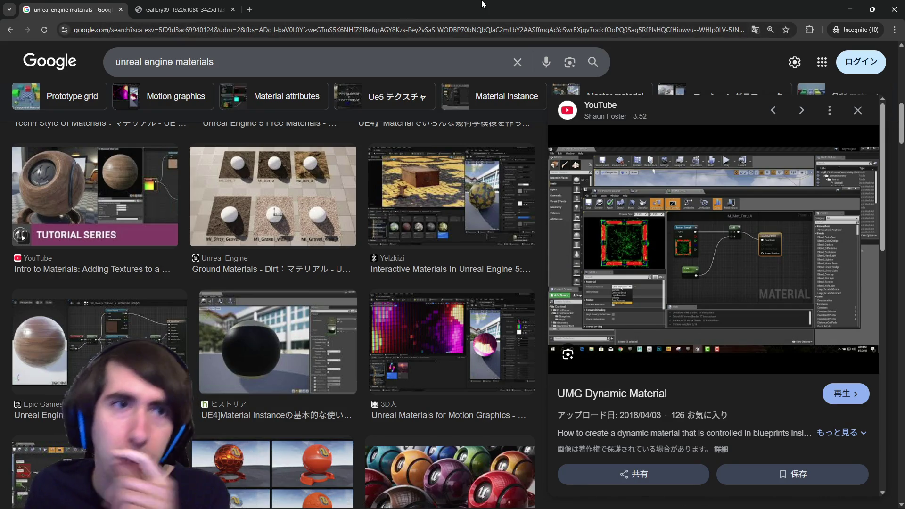
{"action": "key", "text": "alt+Tab"}
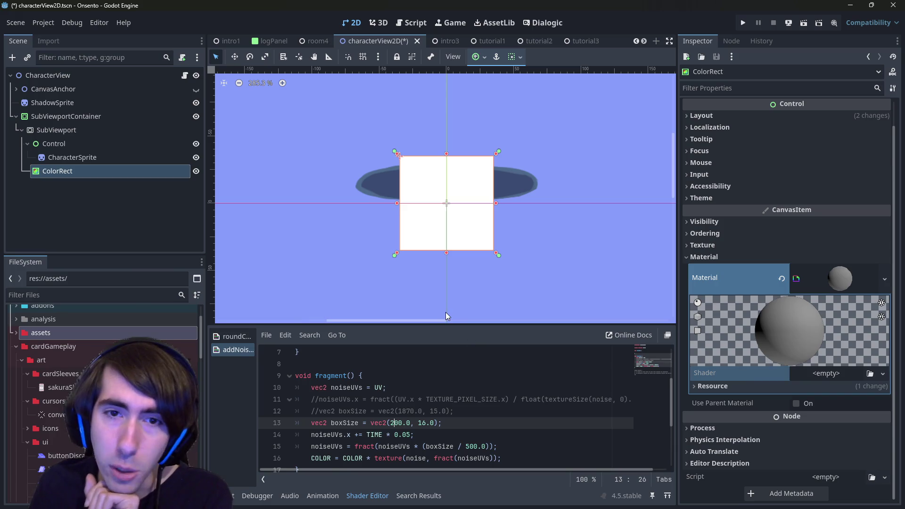
- Select the ColorRect, enlarge the shader code area, and start a New Shader for its material
{"action": "left_click", "coordinate": [91, 177]}
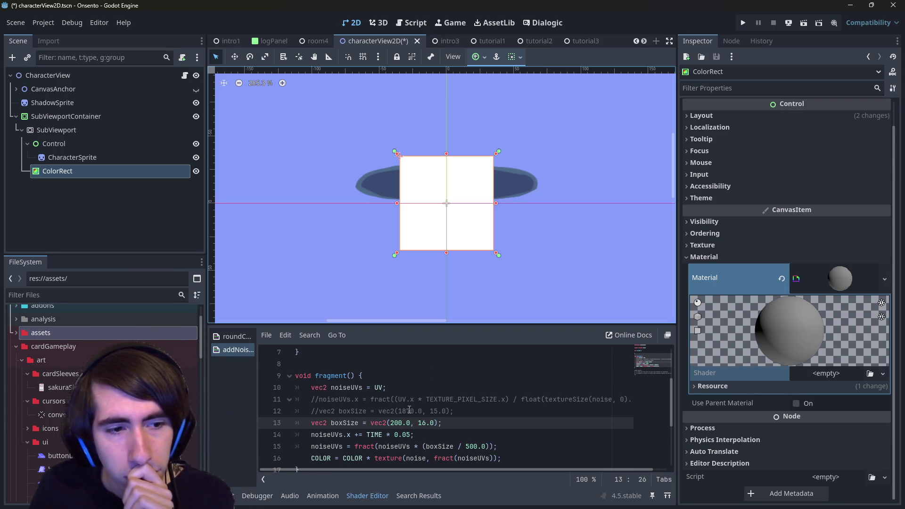
{"action": "scroll", "coordinate": [409, 410], "scroll_direction": "down", "scroll_amount": 1}
{"action": "scroll", "coordinate": [411, 411], "scroll_direction": "up", "scroll_amount": 1}
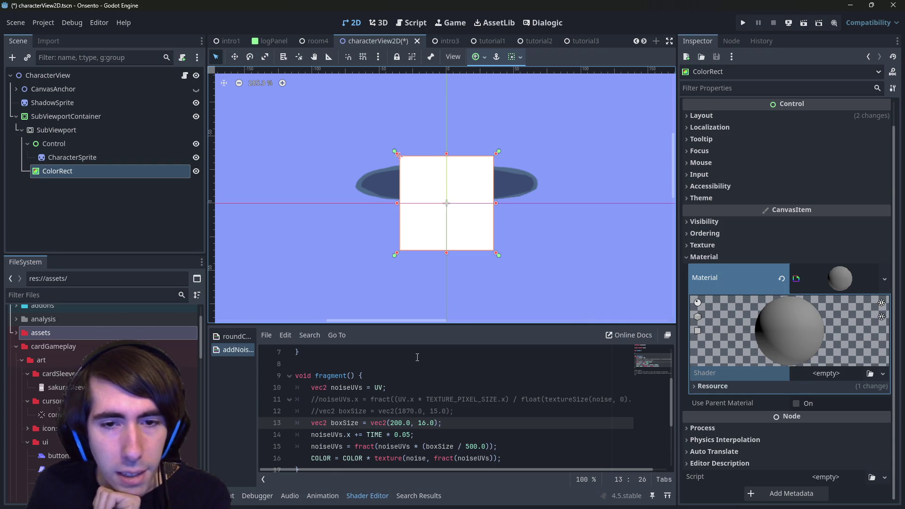
{"action": "left_click_drag", "start_coordinate": [414, 324], "coordinate": [409, 264]}
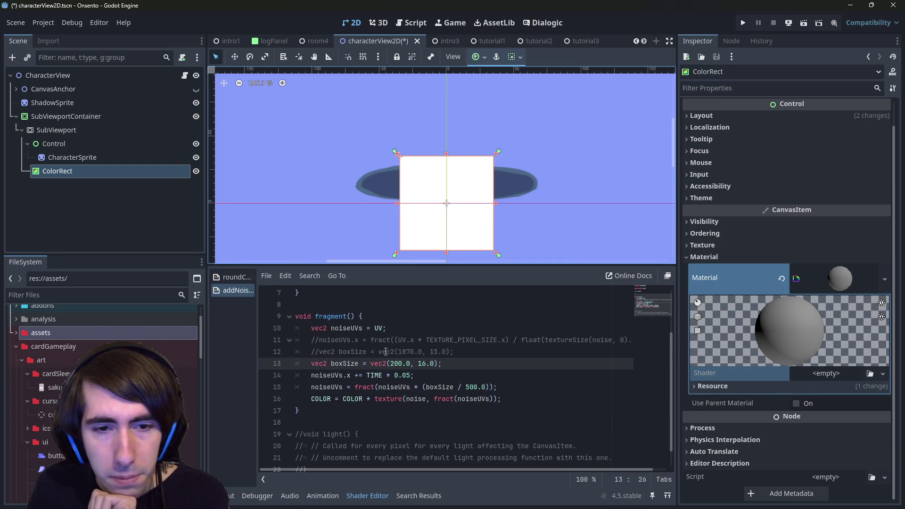
{"action": "left_click", "coordinate": [826, 373]}
{"action": "left_click", "coordinate": [849, 395]}
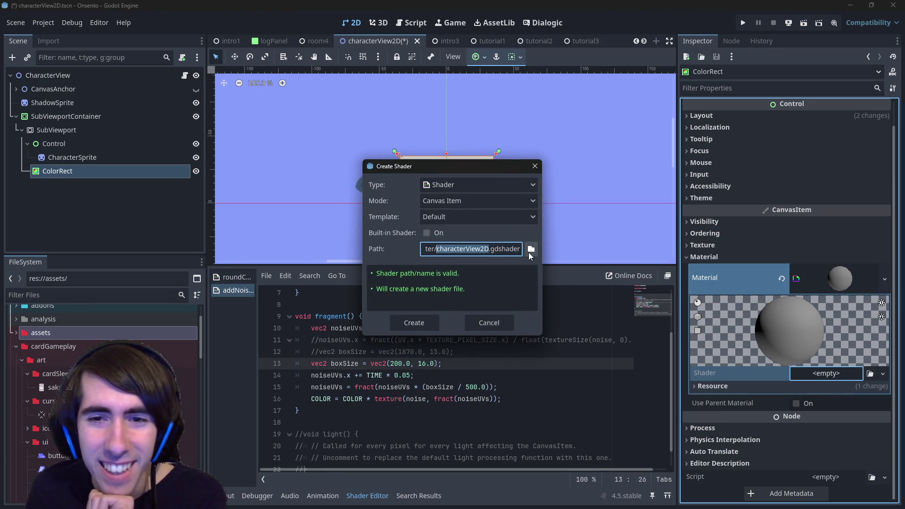
- Set the new shader's path to res://shaders with the file name outline
{"action": "left_click", "coordinate": [528, 251]}
{"action": "left_click", "coordinate": [238, 101]}
{"action": "left_click", "coordinate": [239, 100]}
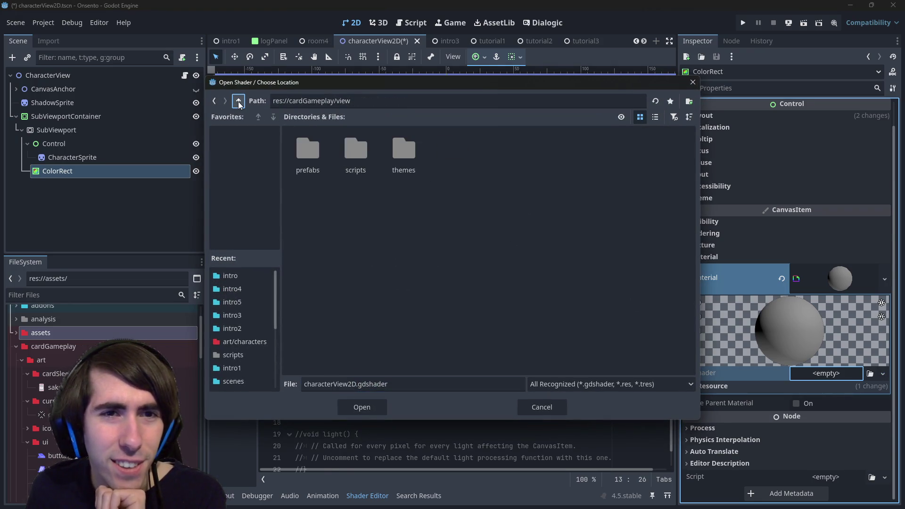
{"action": "left_click", "coordinate": [238, 101]}
{"action": "left_click", "coordinate": [239, 101]}
{"action": "double_click", "coordinate": [359, 207]}
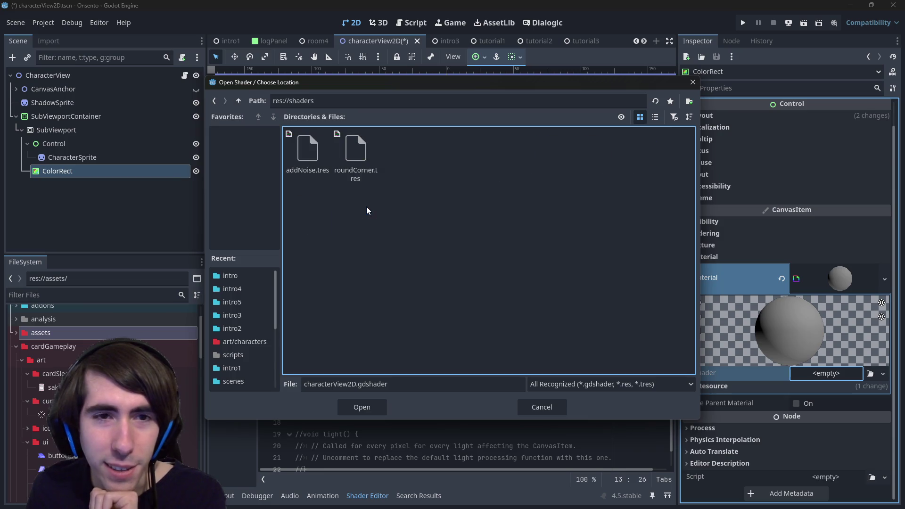
{"action": "left_click", "coordinate": [344, 384]}
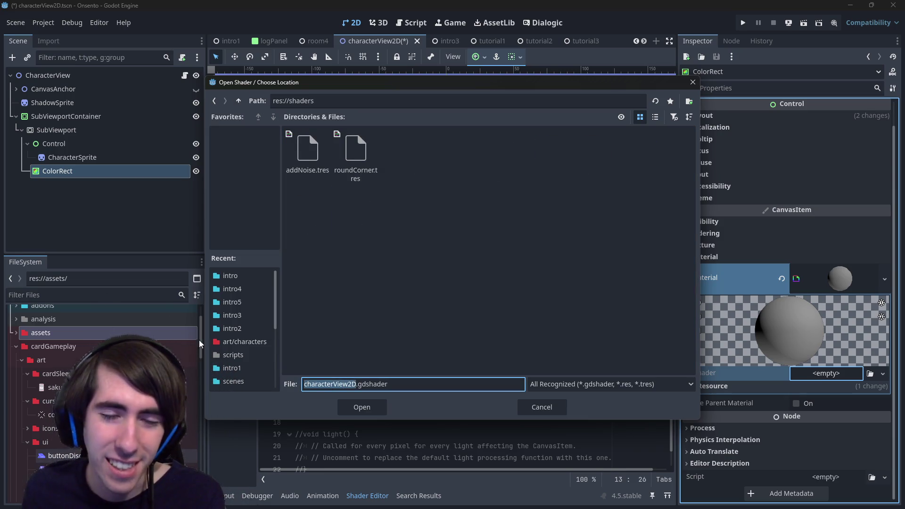
{"action": "type", "text": "outline"}
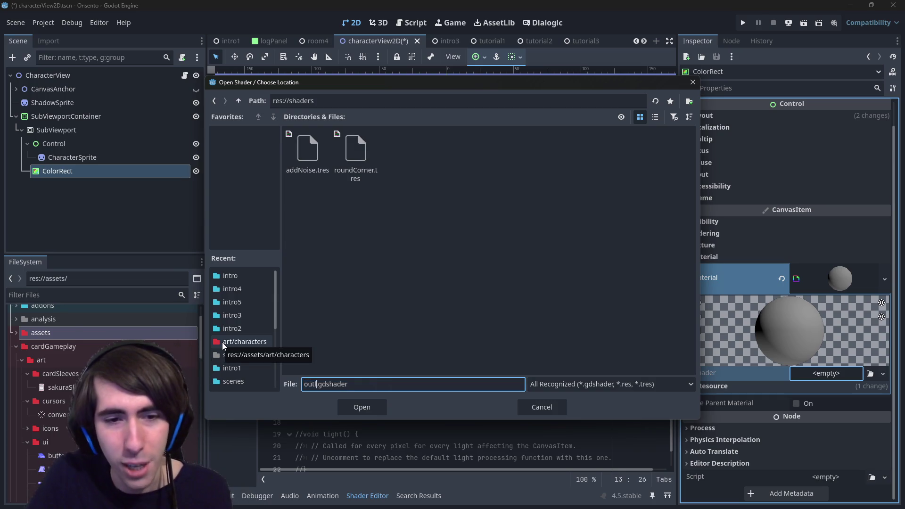
{"action": "key", "text": "Return"}
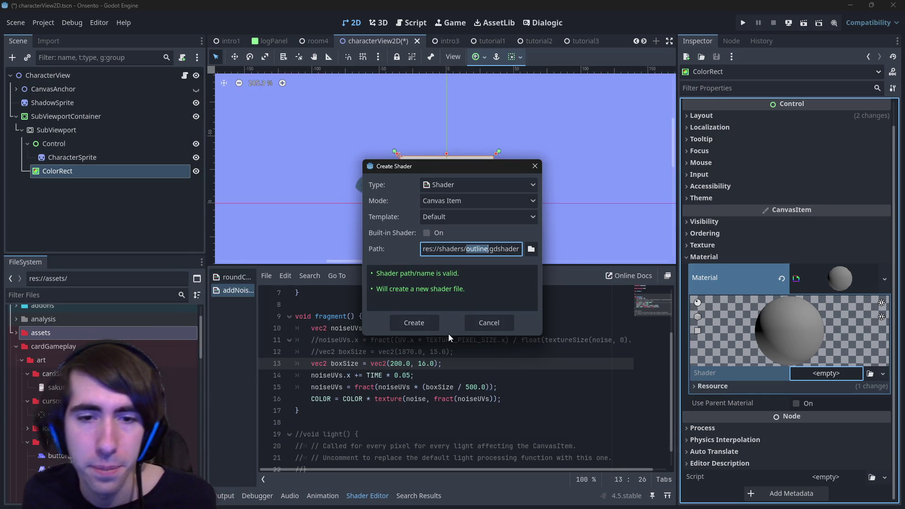
- Create outline.gdshader and open its code in the shader editor
{"action": "left_click", "coordinate": [426, 323]}
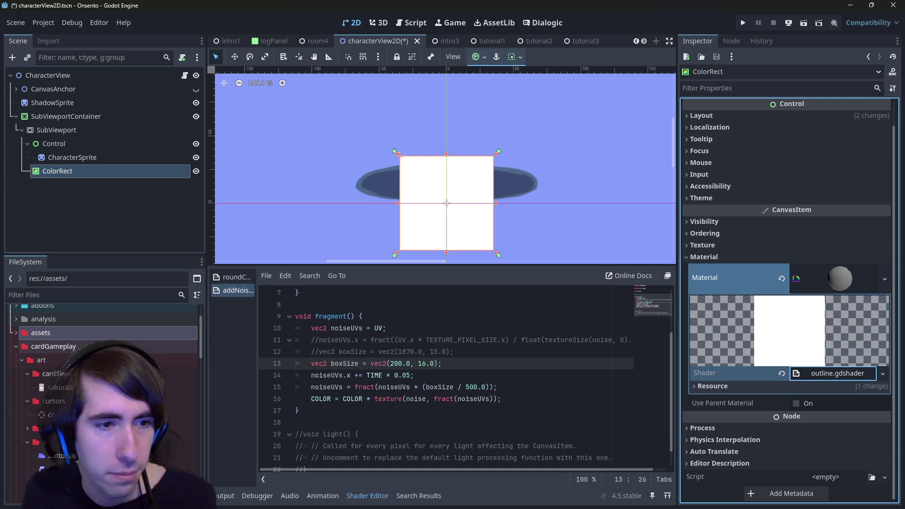
{"action": "left_click", "coordinate": [838, 374]}
{"action": "left_click", "coordinate": [400, 330]}
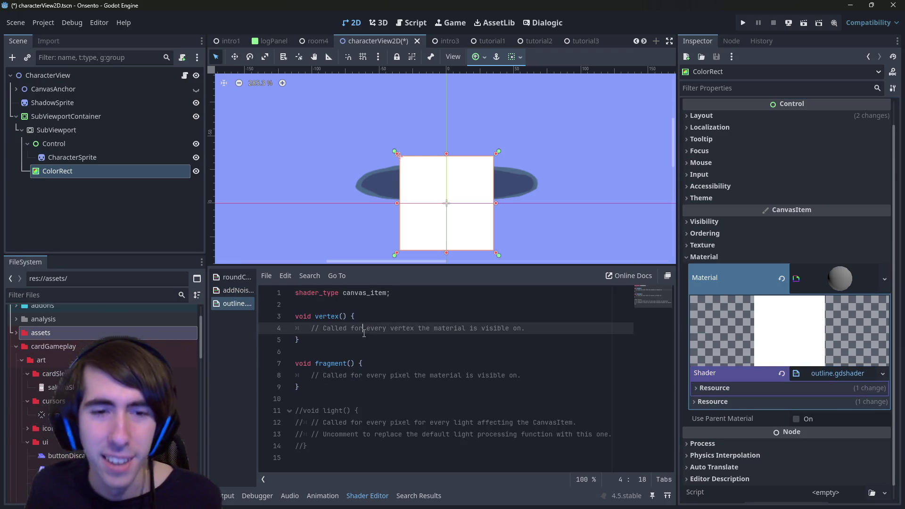
{"action": "mouse_move", "coordinate": [300, 340]}
{"action": "left_mouse_down"}
{"action": "mouse_move", "coordinate": [283, 317]}
{"action": "mouse_move", "coordinate": [249, 316]}
{"action": "left_mouse_up"}
{"action": "mouse_move", "coordinate": [299, 387]}
{"action": "left_mouse_down"}
{"action": "mouse_move", "coordinate": [287, 364]}
{"action": "mouse_move", "coordinate": [273, 362]}
{"action": "left_mouse_up"}
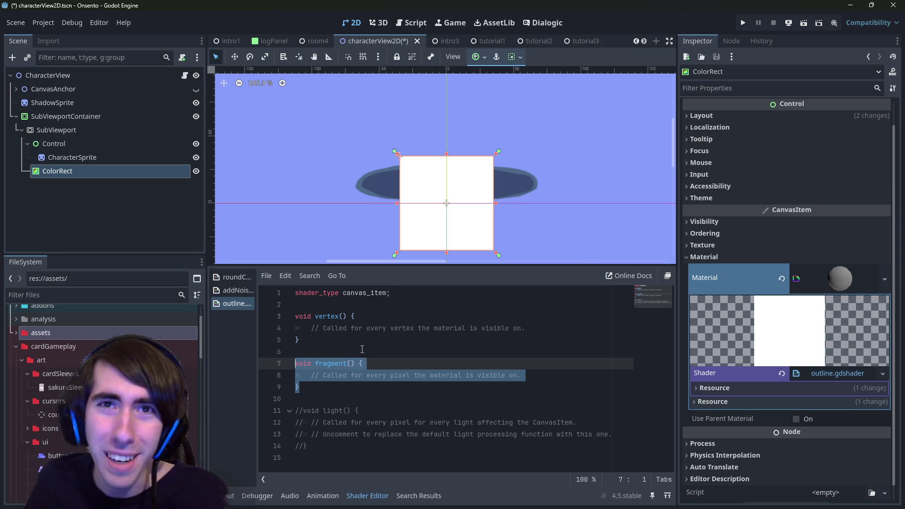
{"action": "mouse_move", "coordinate": [357, 338]}
{"action": "left_mouse_down"}
{"action": "mouse_move", "coordinate": [289, 321]}
{"action": "mouse_move", "coordinate": [455, 330]}
{"action": "left_mouse_up"}
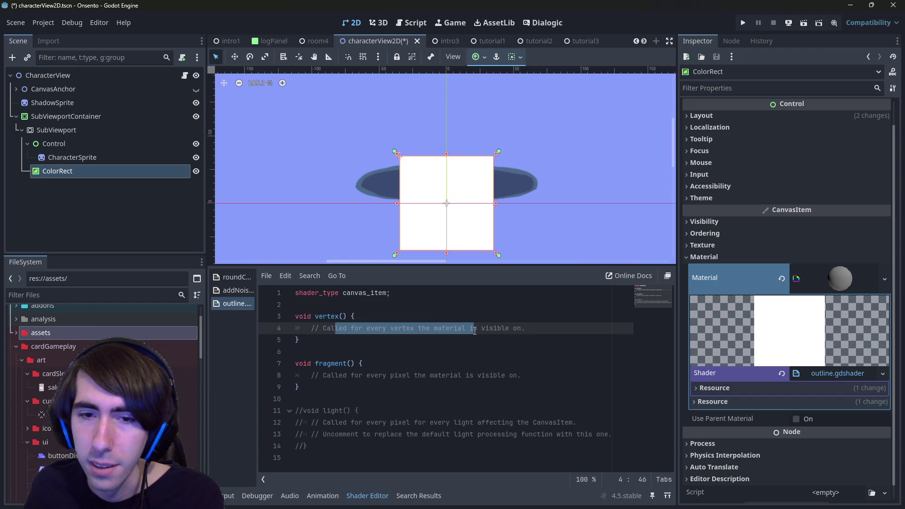
{"action": "left_click", "coordinate": [474, 330]}
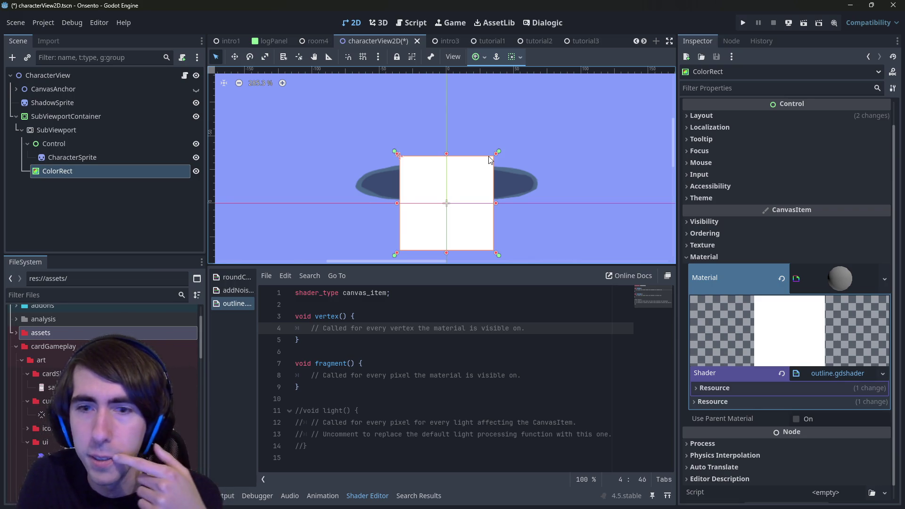
{"action": "mouse_move", "coordinate": [525, 328]}
{"action": "left_mouse_down"}
{"action": "mouse_move", "coordinate": [303, 316]}
{"action": "mouse_move", "coordinate": [319, 328]}
{"action": "left_mouse_up"}
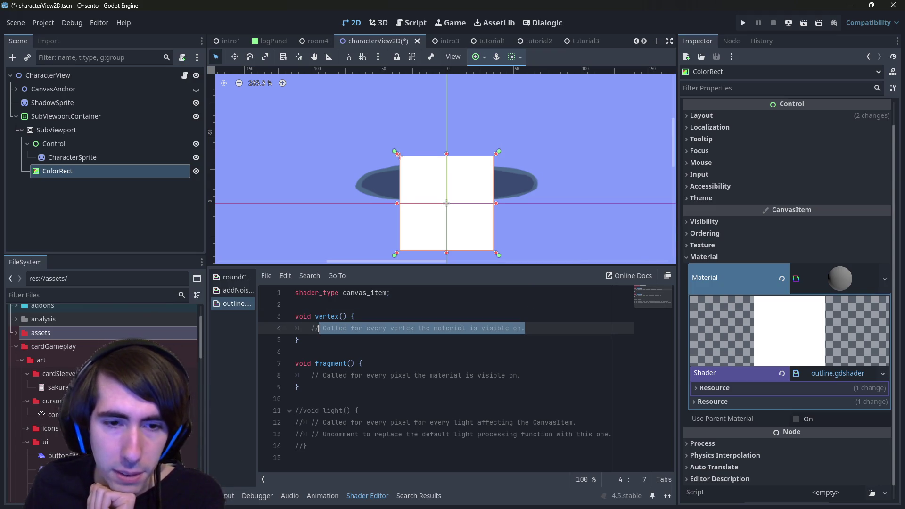
{"action": "mouse_move", "coordinate": [533, 376]}
{"action": "left_mouse_down"}
{"action": "mouse_move", "coordinate": [296, 375]}
{"action": "mouse_move", "coordinate": [307, 377]}
{"action": "left_mouse_up"}
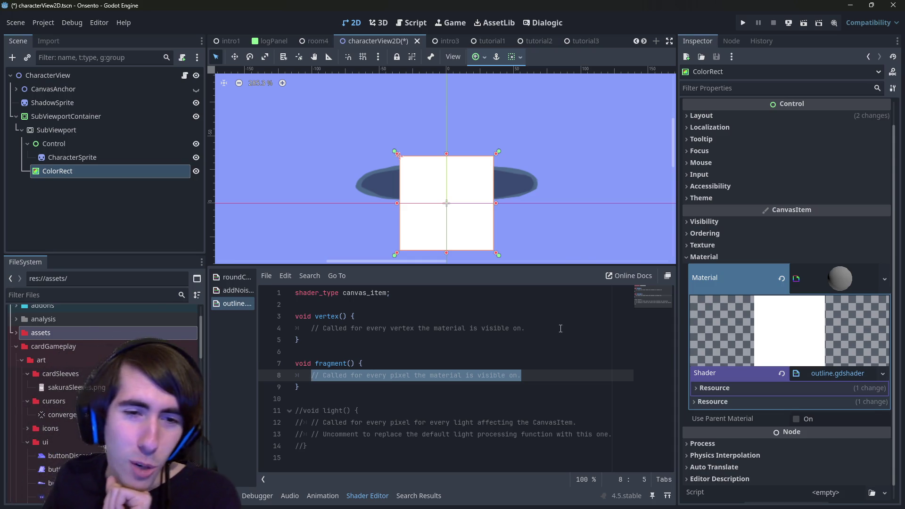
{"action": "left_click", "coordinate": [329, 316]}
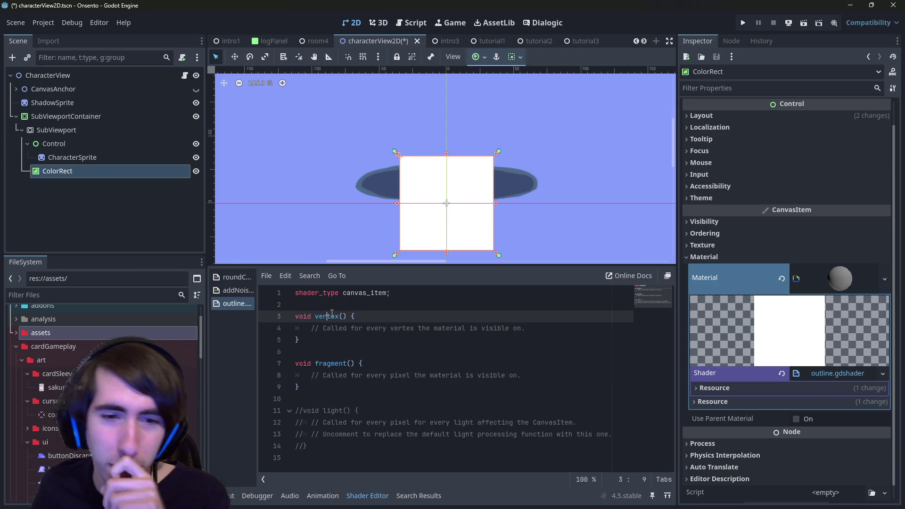
{"action": "double_click", "coordinate": [337, 368]}
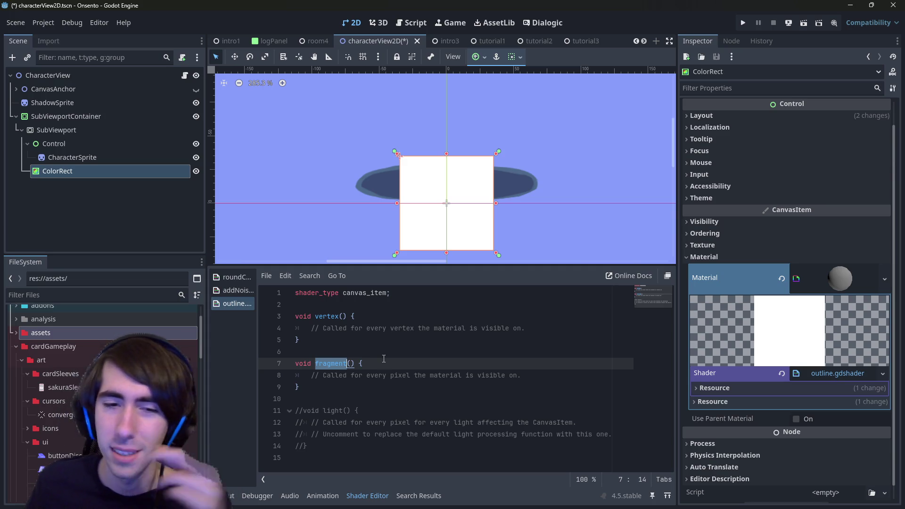
{"action": "left_click", "coordinate": [424, 361]}
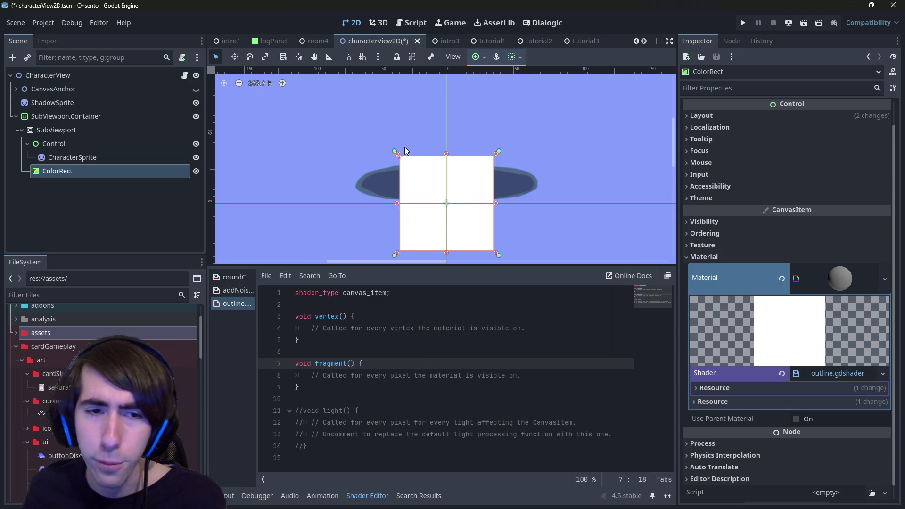
{"action": "mouse_move", "coordinate": [387, 328]}
{"action": "left_mouse_down"}
{"action": "mouse_move", "coordinate": [529, 328]}
{"action": "mouse_move", "coordinate": [393, 340]}
{"action": "left_mouse_up"}
{"action": "left_click", "coordinate": [393, 340]}
{"action": "left_click", "coordinate": [414, 362]}
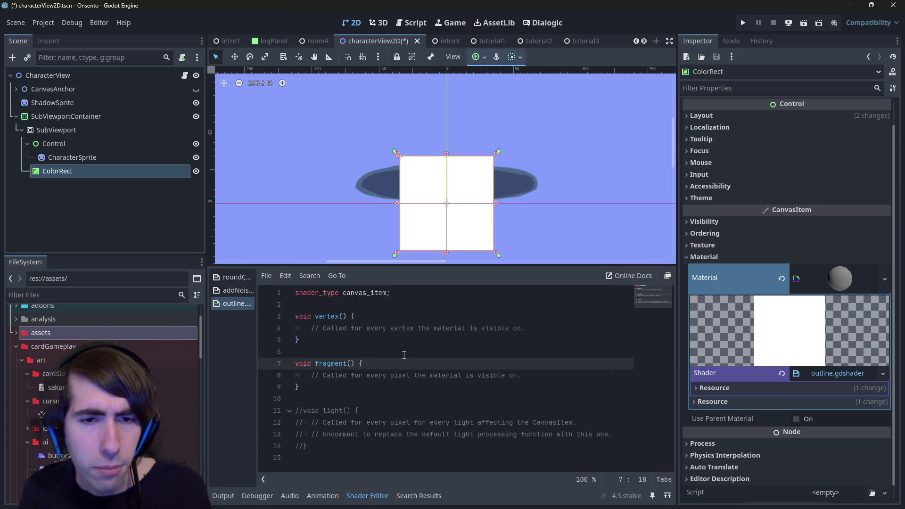
{"action": "mouse_move", "coordinate": [405, 362]}
{"action": "left_mouse_down"}
{"action": "mouse_move", "coordinate": [421, 376]}
{"action": "mouse_move", "coordinate": [292, 316]}
{"action": "left_mouse_up"}
{"action": "left_click", "coordinate": [411, 369]}
{"action": "key", "text": "Return"}
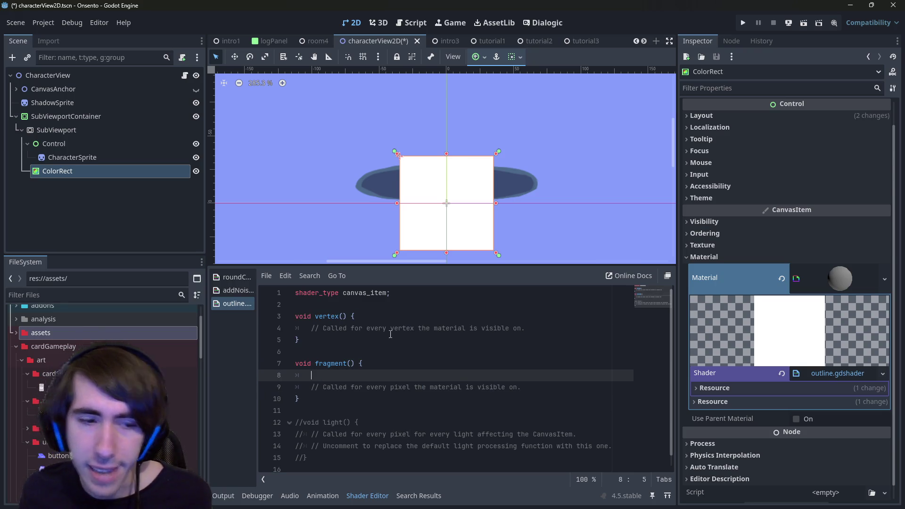
- Write 'COLOR = texture(COLOR, UV);' in the fragment function and save
{"action": "type", "text": "UV"}
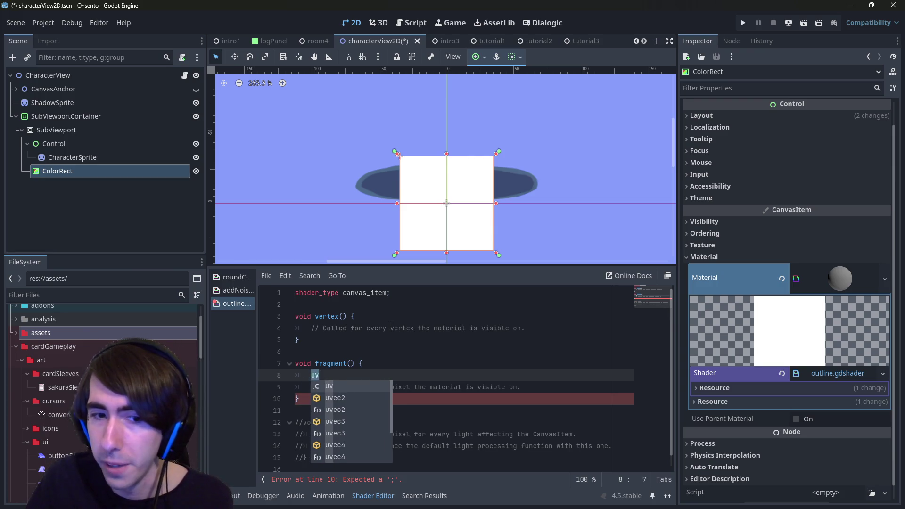
{"action": "key", "text": "Home"}
{"action": "scroll", "coordinate": [384, 330], "scroll_direction": "down", "scroll_amount": 1}
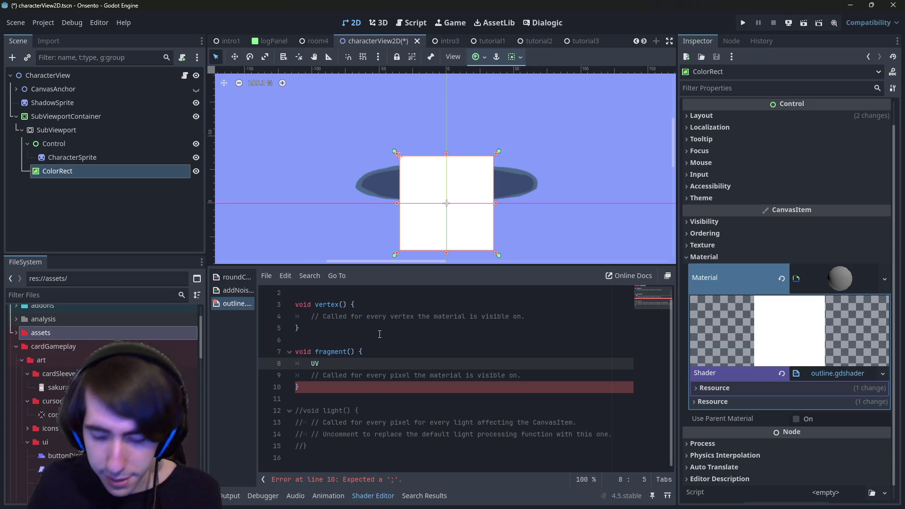
{"action": "type", "text": "COLOR = "}
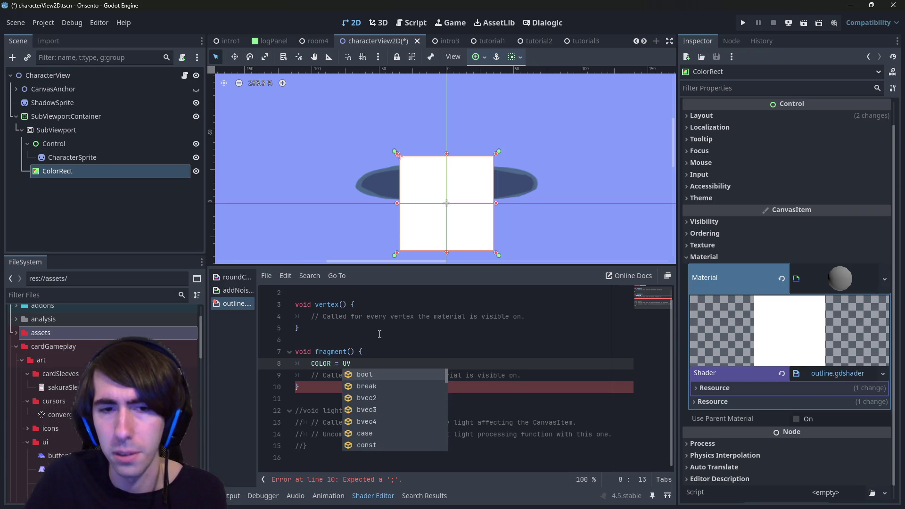
{"action": "type", "text": "texture("}
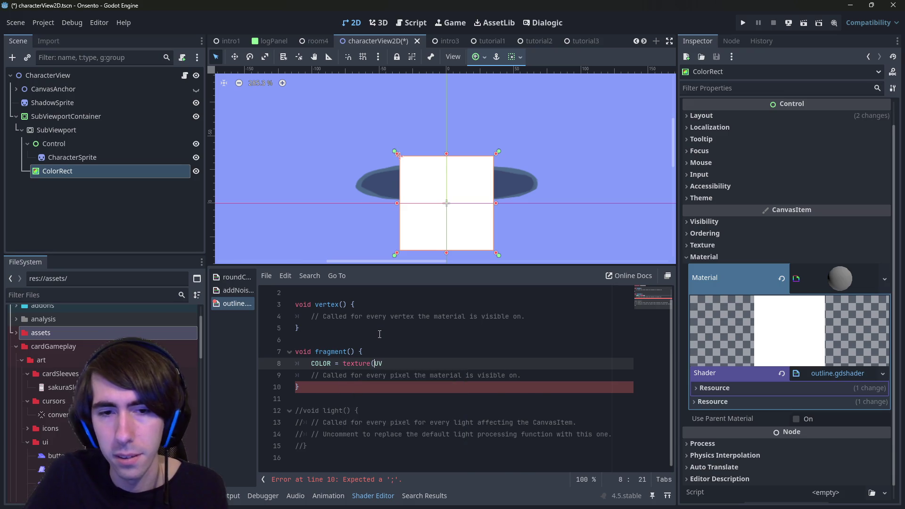
{"action": "type", "text": "COLO,"}
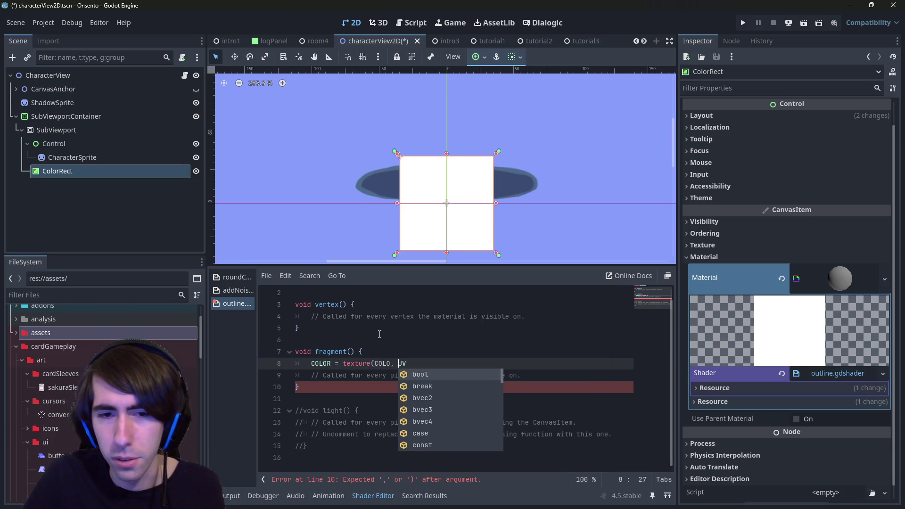
{"action": "key", "text": "Left"}
{"action": "key", "text": "Left"}
{"action": "type", "text": "R"}
{"action": "key", "text": "End"}
{"action": "type", "text": ");"}
{"action": "key", "text": "ctrl+s"}
- Examine both COLOR occurrences in the new texture line
{"action": "double_click", "coordinate": [393, 364]}
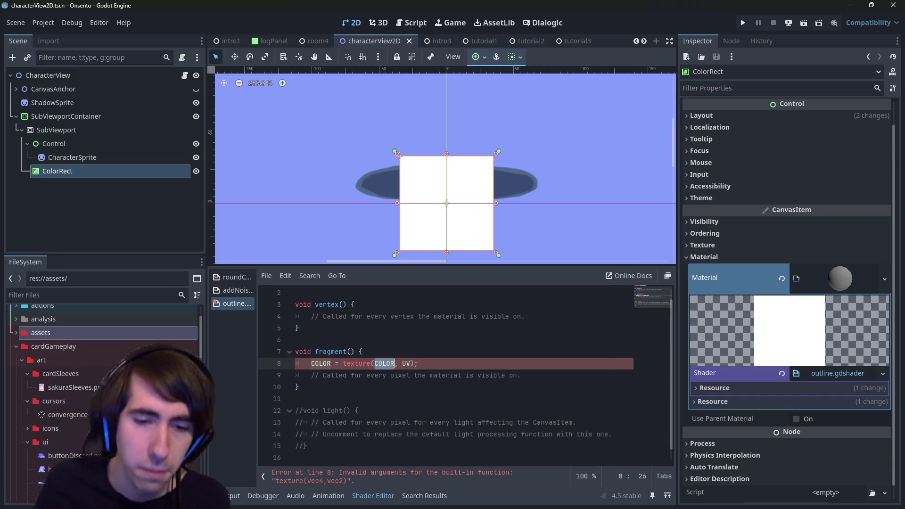
{"action": "double_click", "coordinate": [316, 362]}
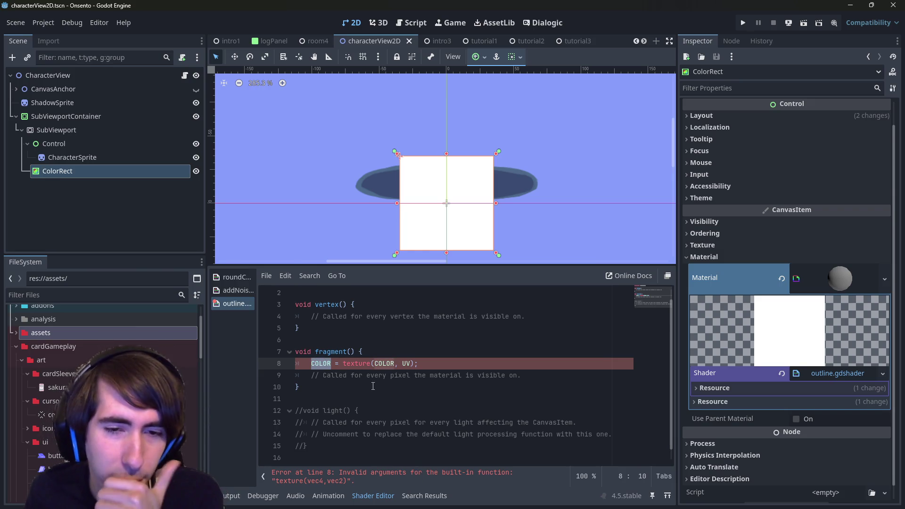
{"action": "double_click", "coordinate": [384, 364]}
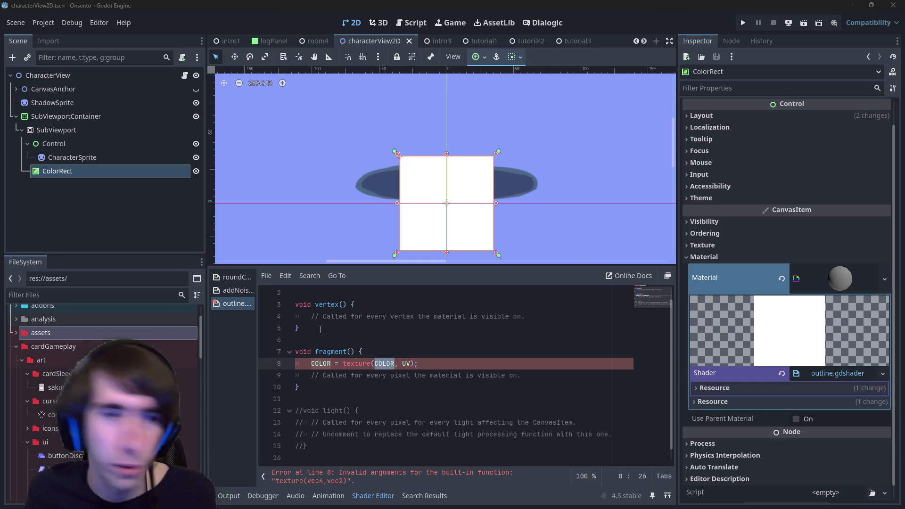
{"action": "scroll", "coordinate": [71, 378], "scroll_direction": "up", "scroll_amount": 3}
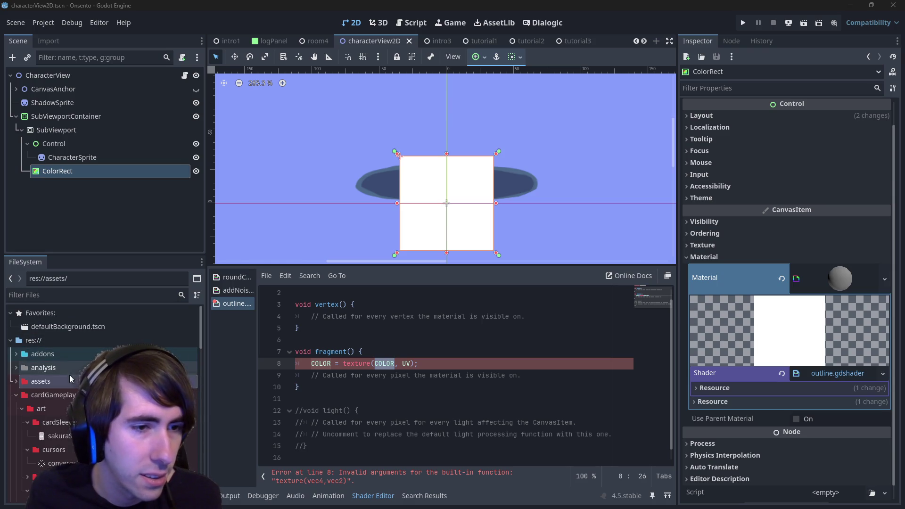
- Expand the shaders folder and open the addNoise shader
{"action": "left_click", "coordinate": [17, 395]}
{"action": "scroll", "coordinate": [70, 378], "scroll_direction": "down", "scroll_amount": 1}
{"action": "double_click", "coordinate": [44, 451]}
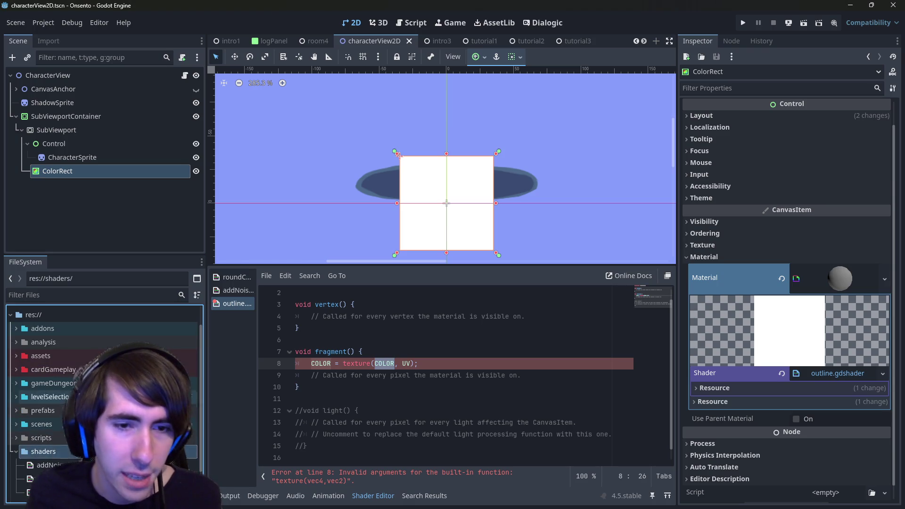
{"action": "scroll", "coordinate": [66, 454], "scroll_direction": "down", "scroll_amount": 3}
{"action": "left_click", "coordinate": [47, 424]}
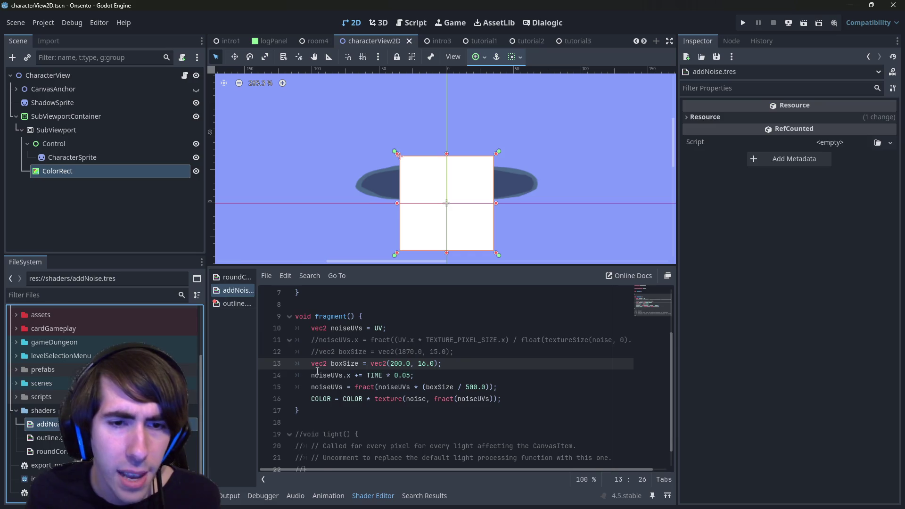
- Study addNoise's texture call, noise sampler and noiseUVs on lines 15–16
{"action": "double_click", "coordinate": [388, 398]}
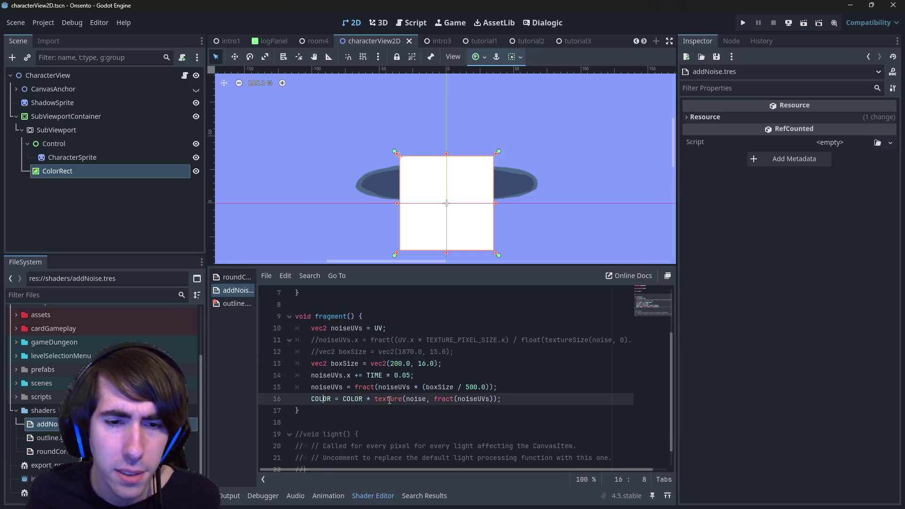
{"action": "double_click", "coordinate": [416, 399]}
{"action": "double_click", "coordinate": [395, 387]}
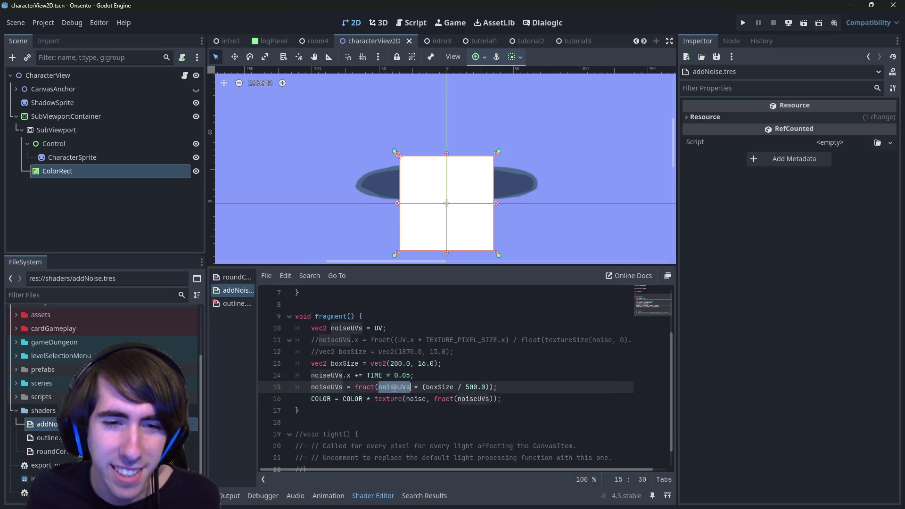
{"action": "scroll", "coordinate": [394, 387], "scroll_direction": "up", "scroll_amount": 2}
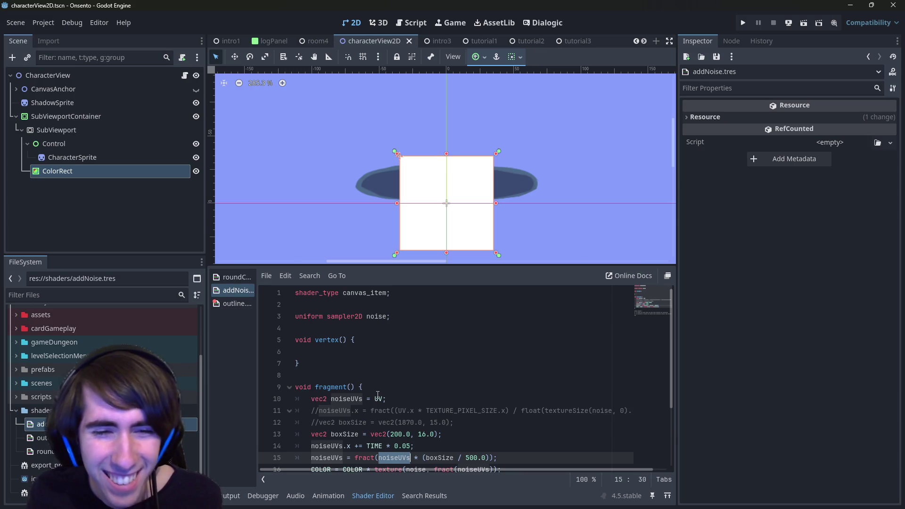
{"action": "scroll", "coordinate": [389, 414], "scroll_direction": "down", "scroll_amount": 1}
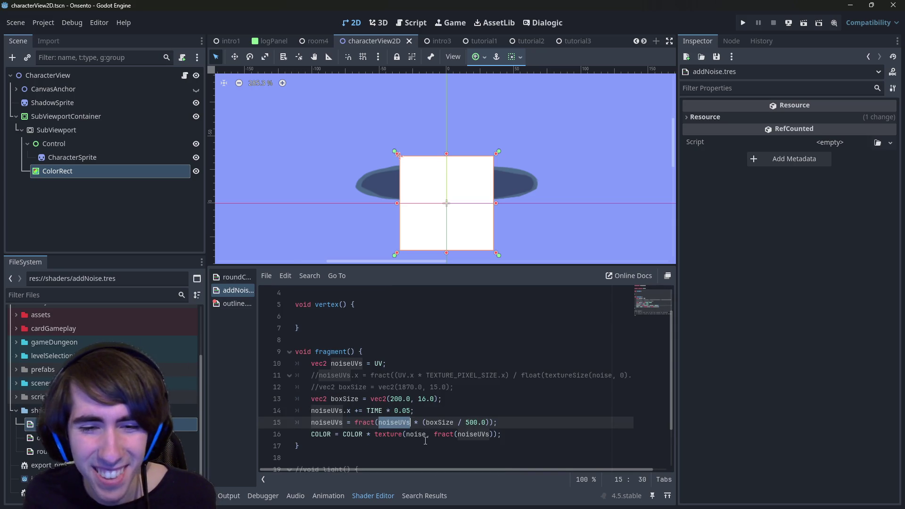
{"action": "double_click", "coordinate": [409, 435]}
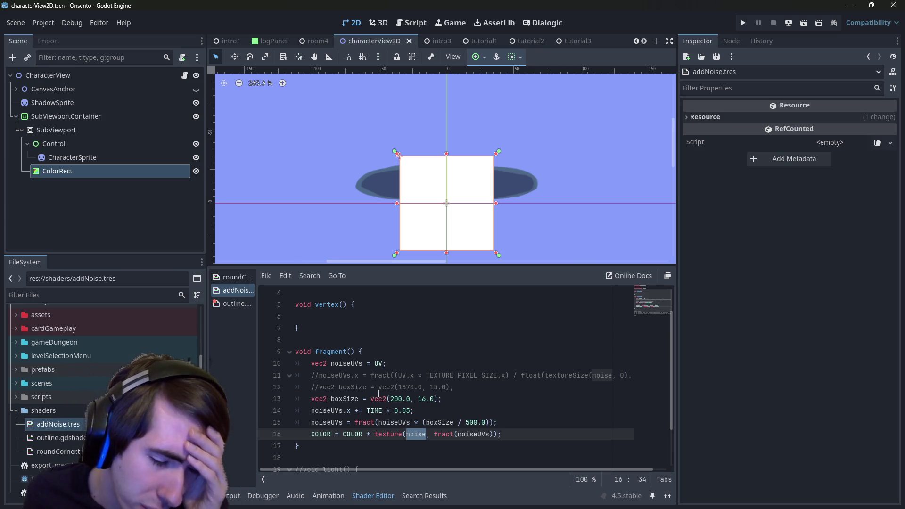
{"action": "scroll", "coordinate": [378, 393], "scroll_direction": "up", "scroll_amount": 1}
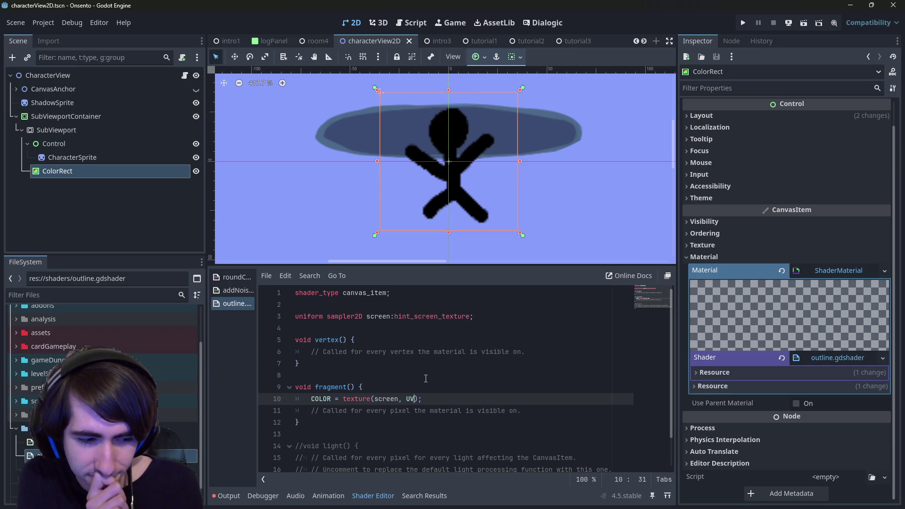
- Preview UV scaled by * 2.0, then revert to plain UV and save
{"action": "type", "text": "* 2"}
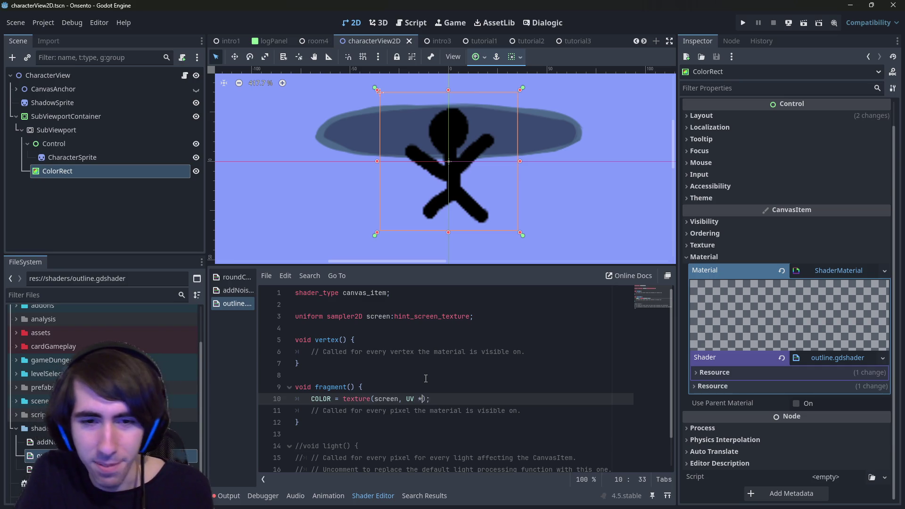
{"action": "type", "text": ".0"}
{"action": "key", "text": "ctrl+s"}
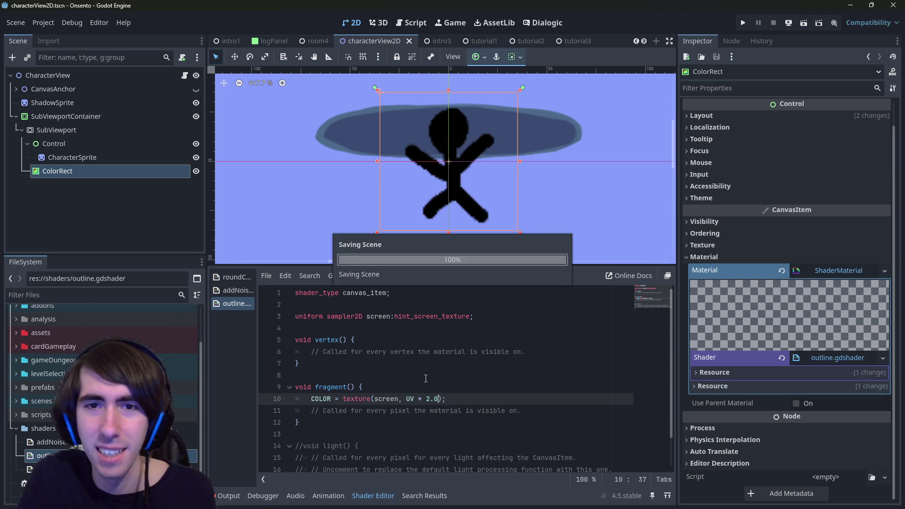
{"action": "key", "text": "BackSpace"}
{"action": "key", "text": "BackSpace"}
{"action": "key", "text": "BackSpace"}
{"action": "scroll", "coordinate": [484, 145], "scroll_direction": "up", "scroll_amount": 3}
{"action": "scroll", "coordinate": [471, 186], "scroll_direction": "down", "scroll_amount": 4}
{"action": "key", "text": "ctrl+s"}
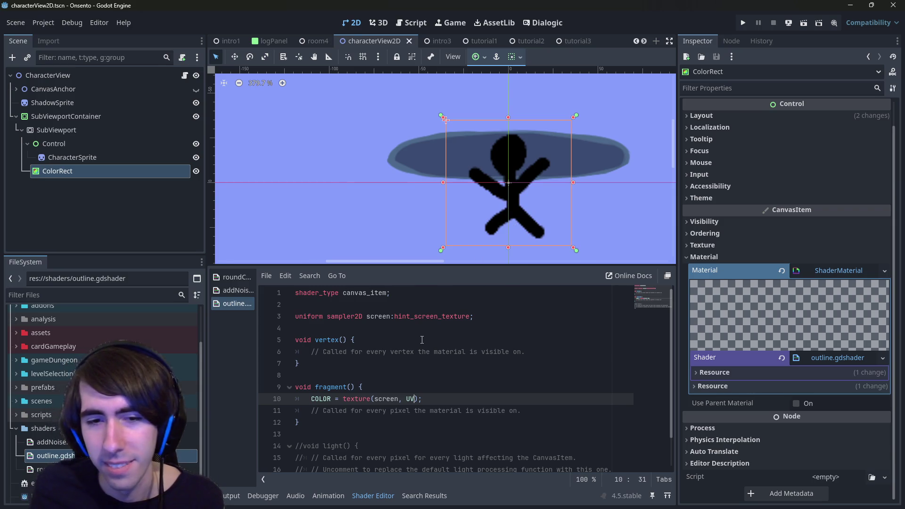
- Pan around the 2D viewport to confirm the stick character renders unchanged
{"action": "left_click", "coordinate": [411, 399]}
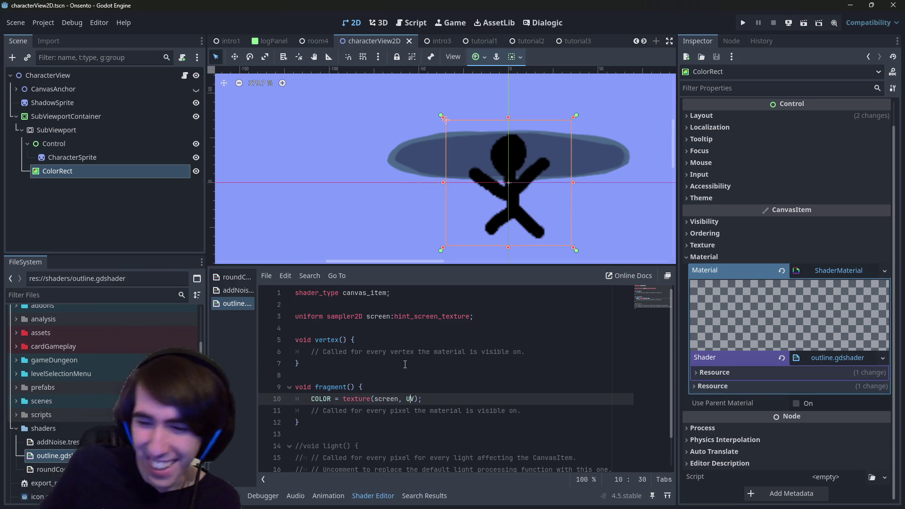
{"action": "scroll", "coordinate": [478, 123], "scroll_direction": "up", "scroll_amount": 8}
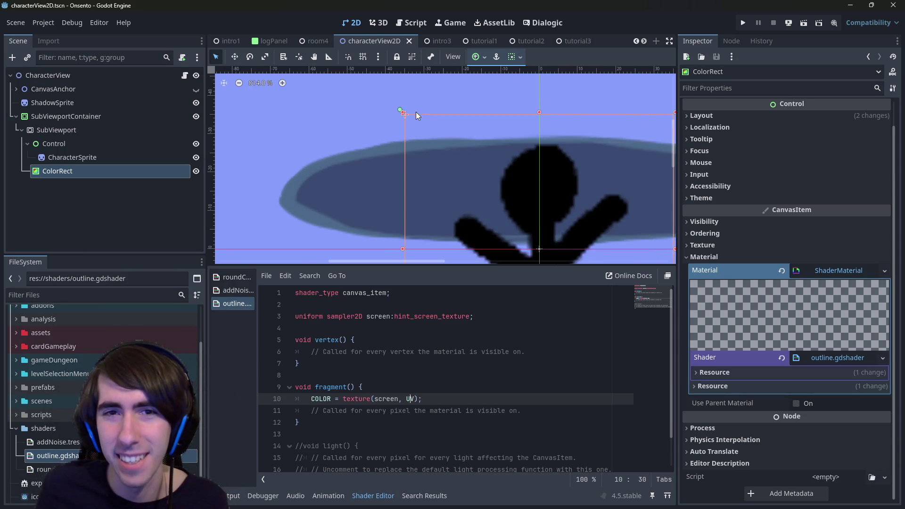
{"action": "scroll", "coordinate": [476, 146], "scroll_direction": "right", "scroll_amount": 5}
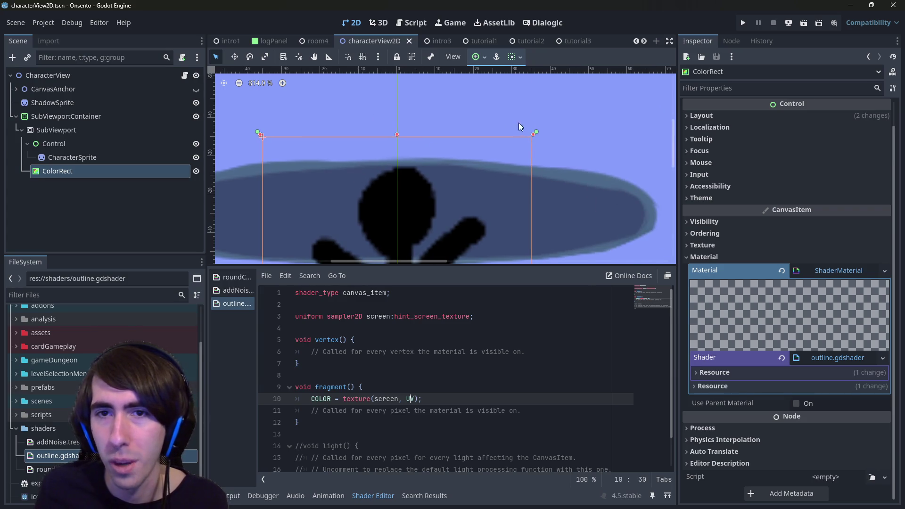
{"action": "scroll", "coordinate": [436, 197], "scroll_direction": "down", "scroll_amount": 6}
{"action": "scroll", "coordinate": [435, 197], "scroll_direction": "left", "scroll_amount": 5}
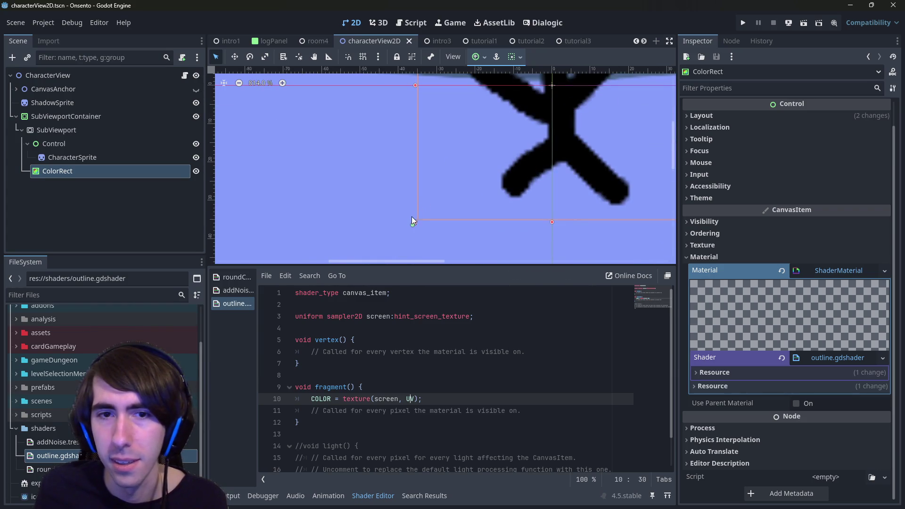
{"action": "scroll", "coordinate": [411, 228], "scroll_direction": "right", "scroll_amount": 7}
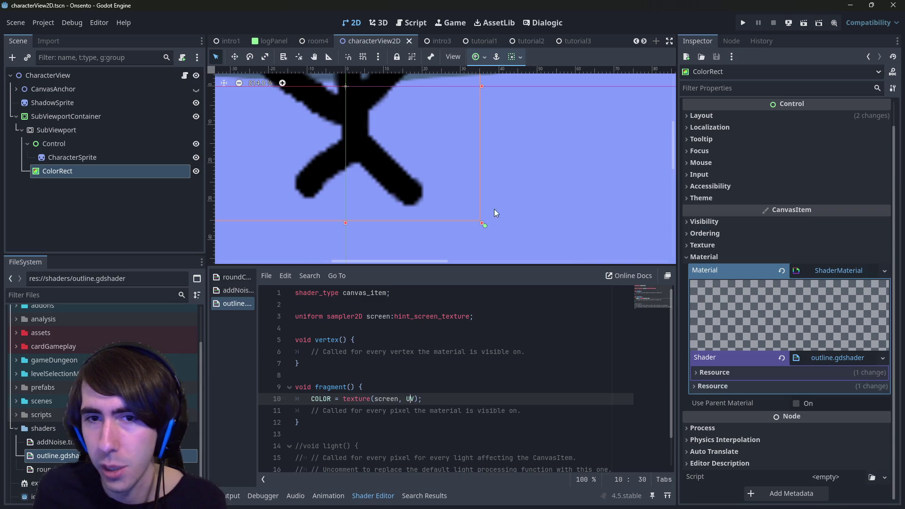
{"action": "scroll", "coordinate": [446, 216], "scroll_direction": "down", "scroll_amount": 4}
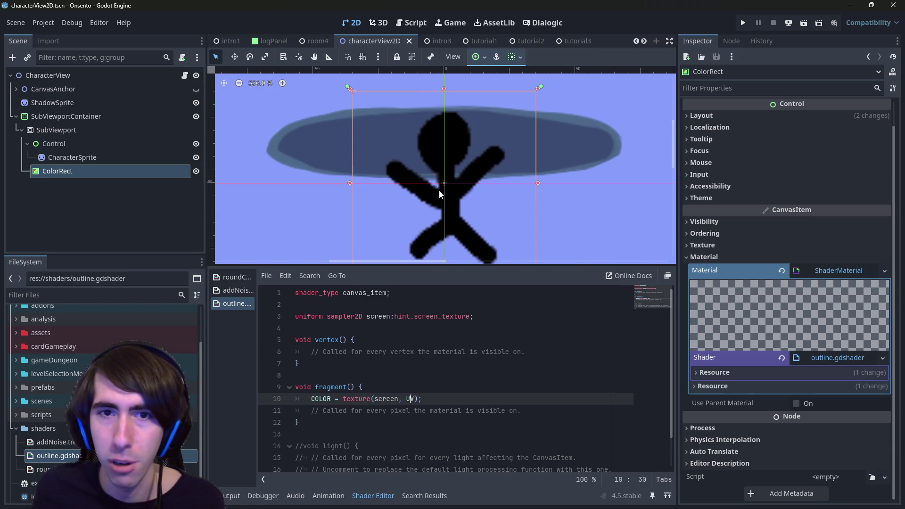
{"action": "left_click_drag", "start_coordinate": [406, 399], "coordinate": [416, 399]}
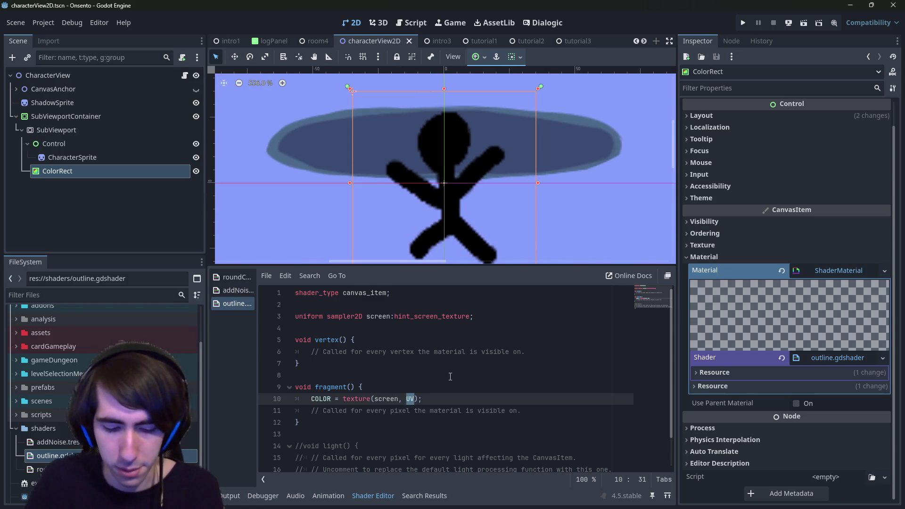
{"action": "type", "text": "float2("}
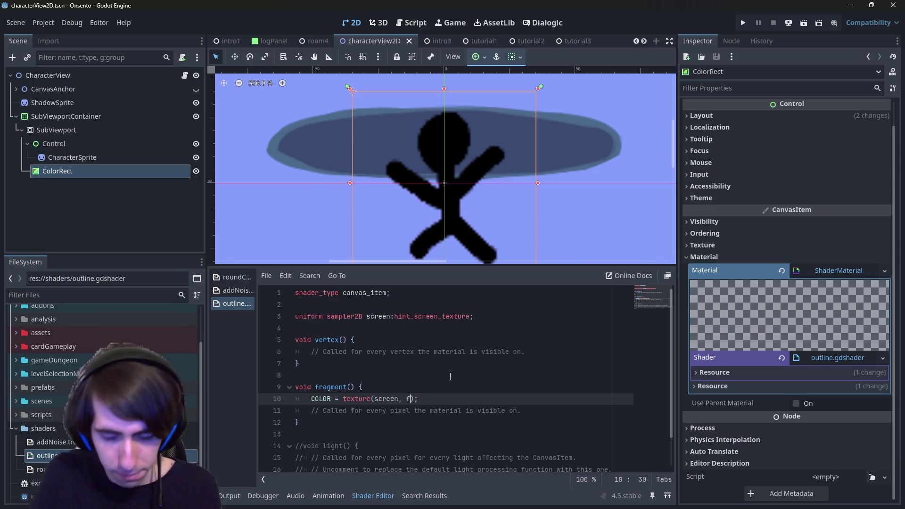
{"action": "type", "text": "0.5"}
{"action": "key", "text": "BackSpace"}
{"action": "key", "text": "BackSpace"}
{"action": "key", "text": "BackSpace"}
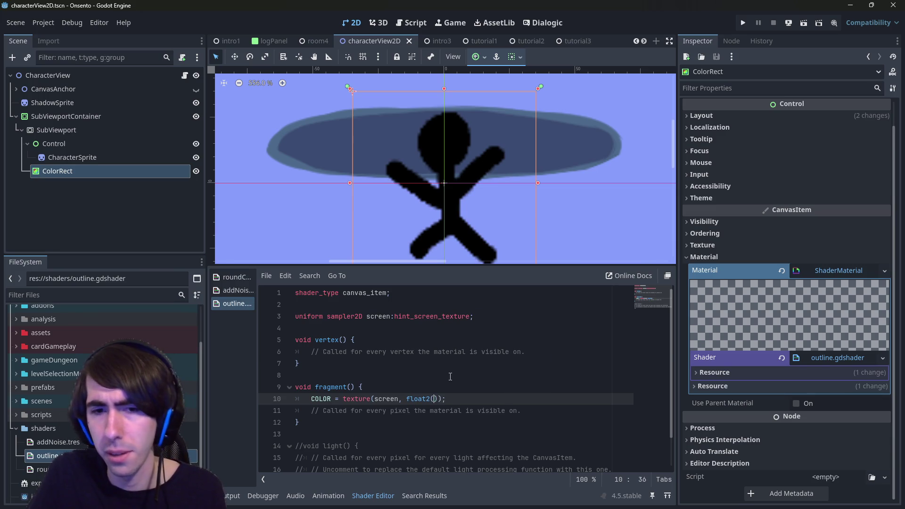
{"action": "type", "text": "vec2"}
{"action": "type", "text": "()"}
{"action": "type", "text": ")"}
{"action": "type", "text": "0.5"}
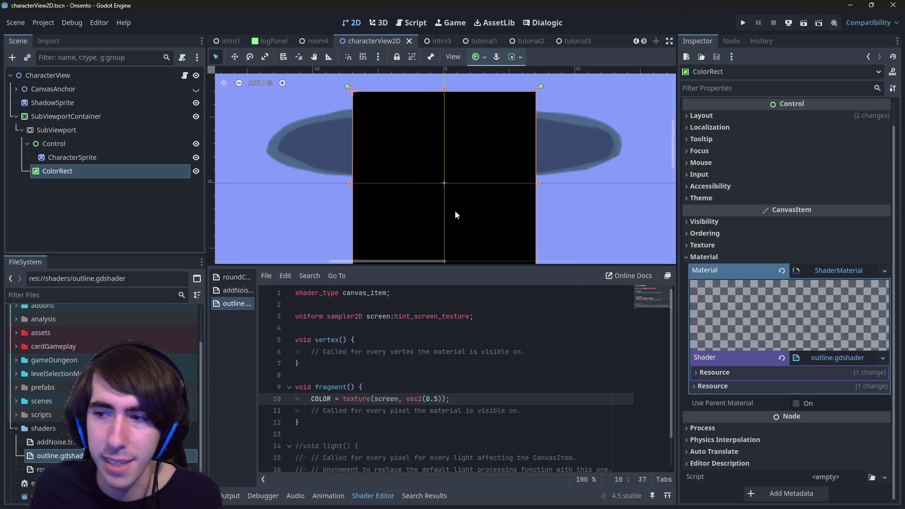
{"action": "key", "text": "BackSpace"}
{"action": "type", "text": "0"}
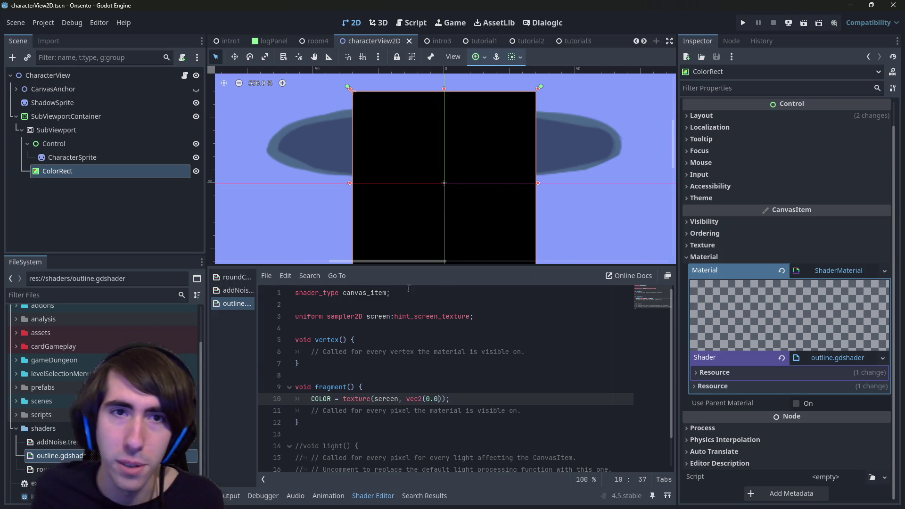
{"action": "type", "text": ", 0.0"}
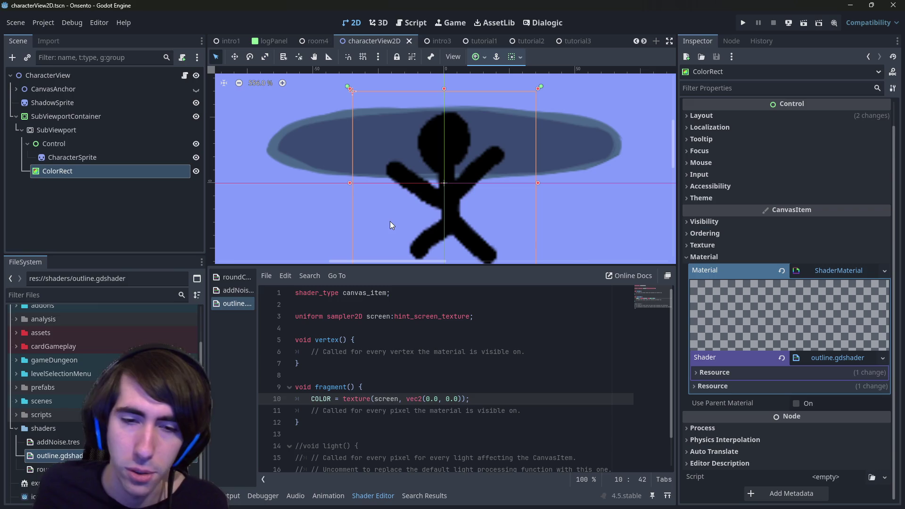
{"action": "key", "text": "ctrl+s"}
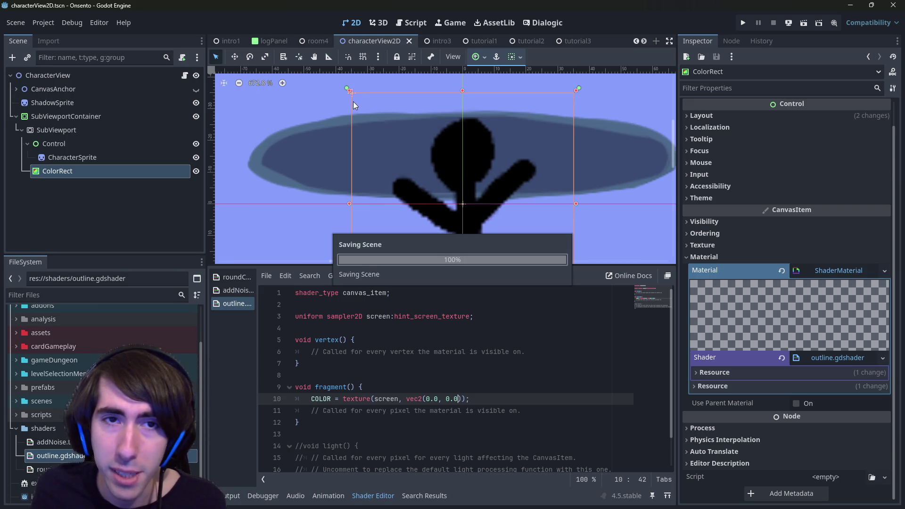
{"action": "scroll", "coordinate": [353, 92], "scroll_direction": "up", "scroll_amount": 4}
{"action": "scroll", "coordinate": [353, 92], "scroll_direction": "down", "scroll_amount": 4}
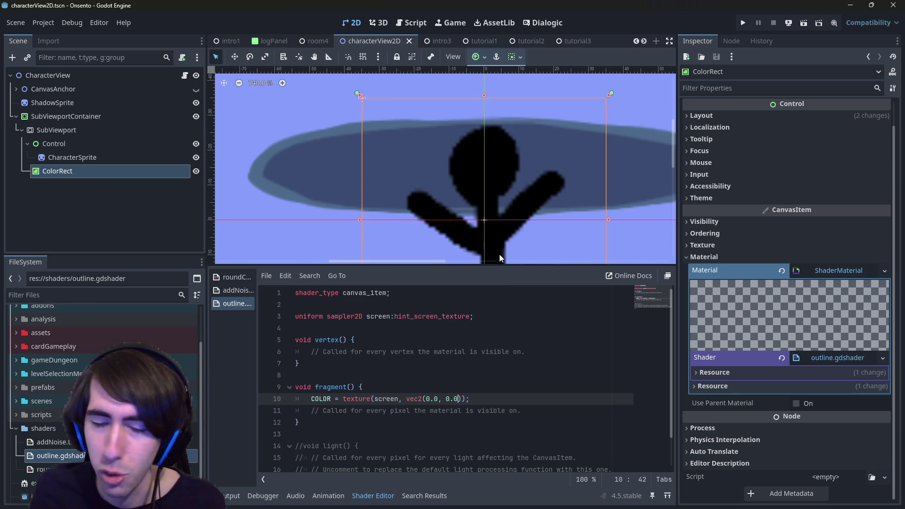
{"action": "scroll", "coordinate": [507, 219], "scroll_direction": "up", "scroll_amount": 1}
{"action": "key", "text": "BackSpace"}
{"action": "key", "text": "BackSpace"}
{"action": "key", "text": "BackSpace"}
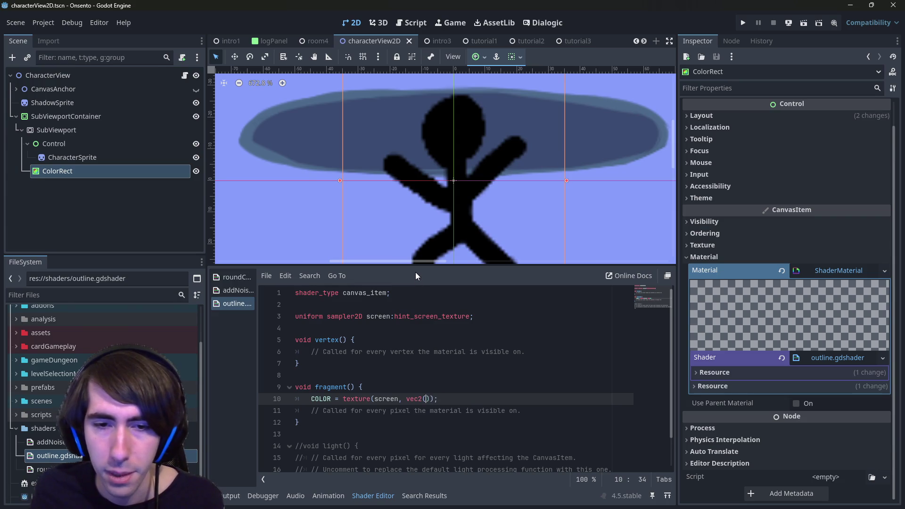
{"action": "type", "text": "UV"}
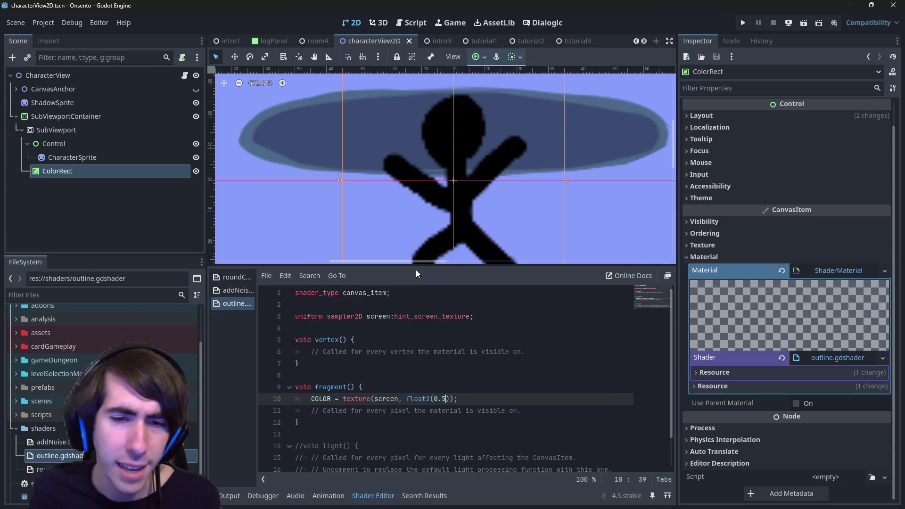
{"action": "key", "text": "BackSpace"}
{"action": "key", "text": "BackSpace"}
{"action": "key", "text": "BackSpace"}
{"action": "type", "text": "UV"}
{"action": "key", "text": "ctrl+s"}
{"action": "left_click", "coordinate": [465, 396]}
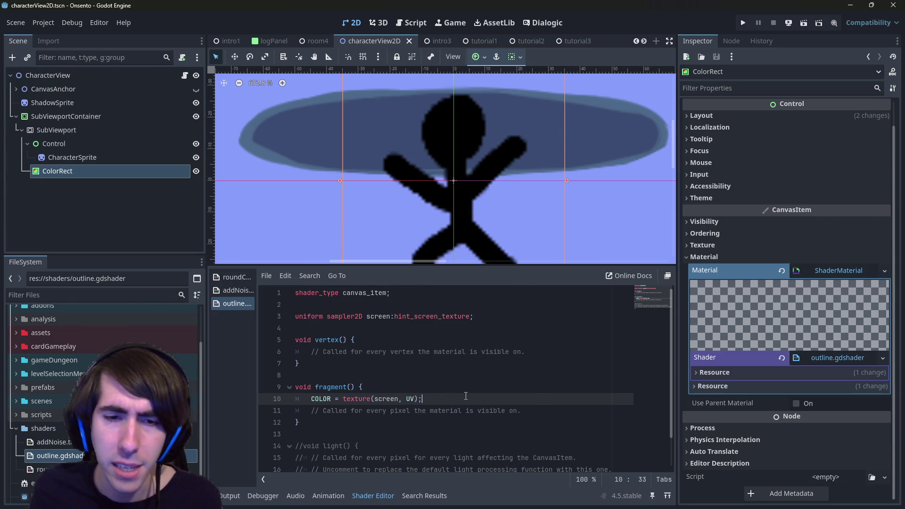
- Comment out the screen-texture line and add a COLOR.xy = UV.xy assignment below it
{"action": "key", "text": "ctrl+k"}
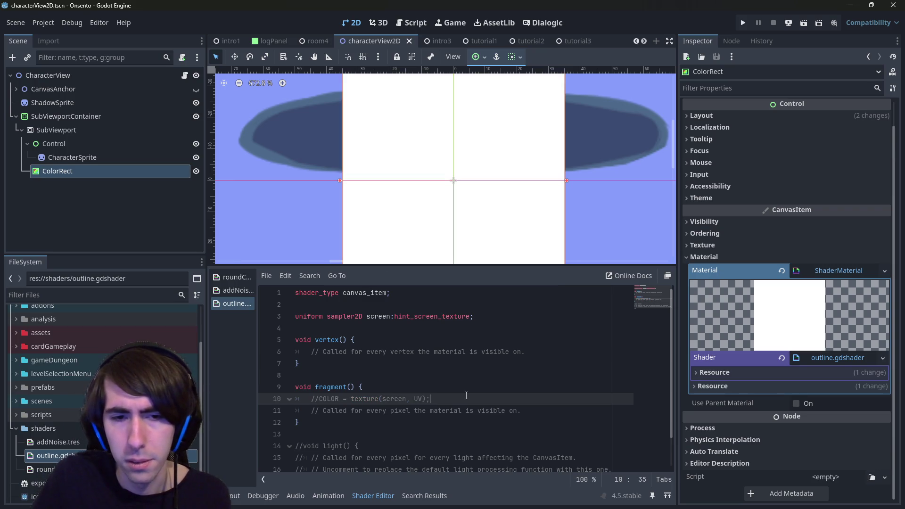
{"action": "key", "text": "Return"}
{"action": "type", "text": "Col"}
{"action": "key", "text": "Return"}
{"action": "type", "text": ".RE"}
{"action": "key", "text": "BackSpace"}
{"action": "key", "text": "BackSpace"}
{"action": "key", "text": "BackSpace"}
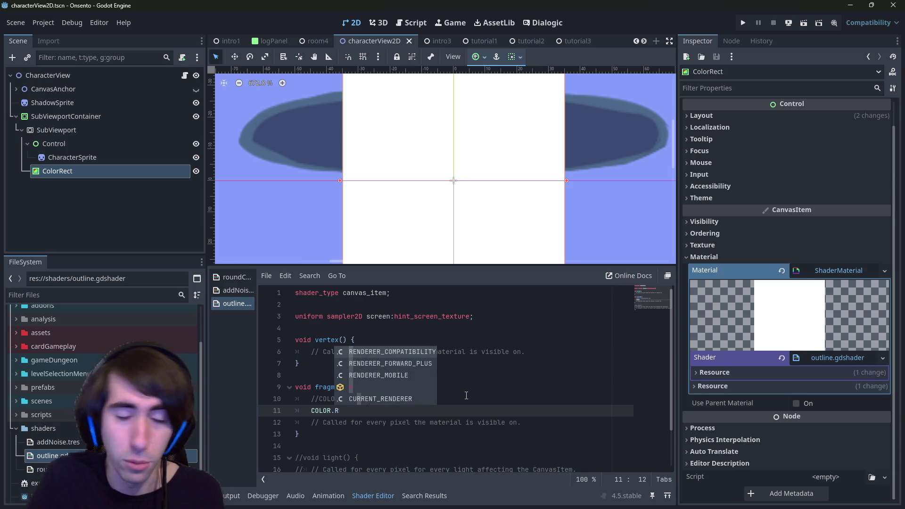
{"action": "type", "text": ".x"}
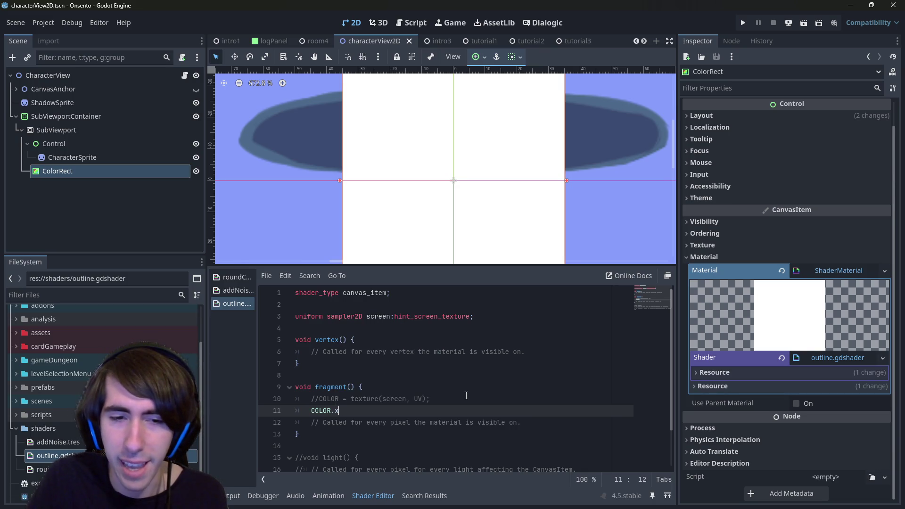
{"action": "type", "text": " = UV.x"}
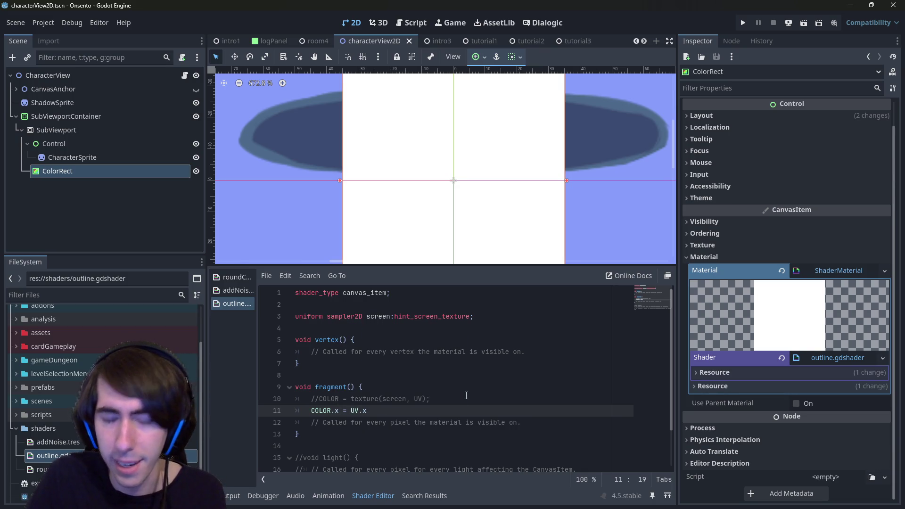
{"action": "type", "text": ";"}
{"action": "key", "text": "Return"}
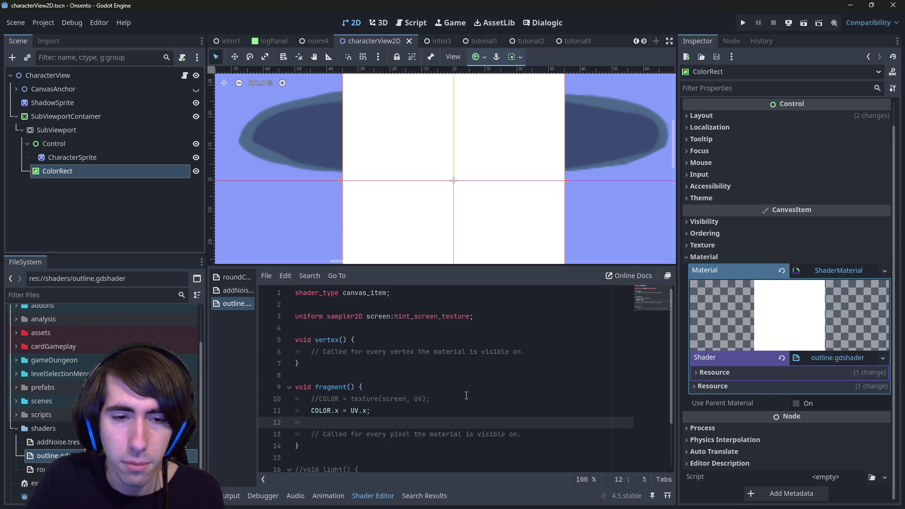
{"action": "key", "text": "BackSpace"}
{"action": "key", "text": "BackSpace"}
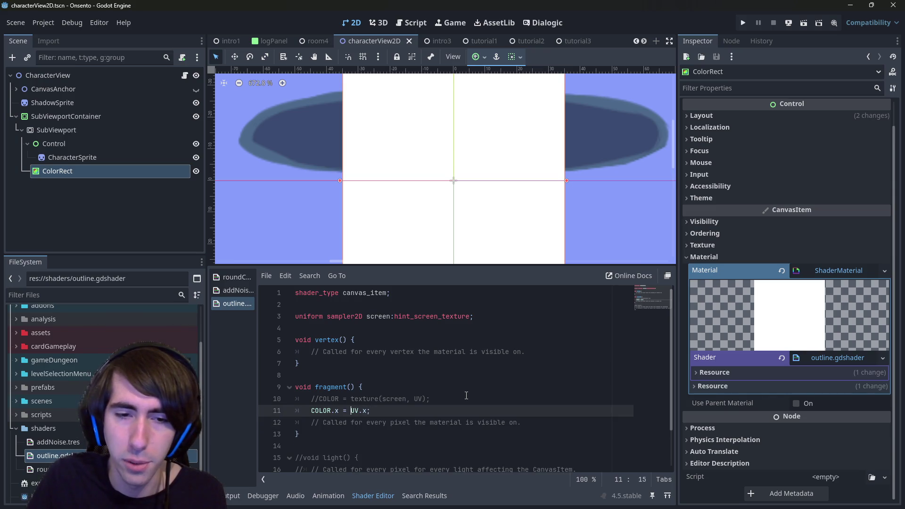
{"action": "key", "text": "Left"}
{"action": "key", "text": "Left"}
{"action": "key", "text": "Left"}
{"action": "type", "text": "y"}
{"action": "type", "text": "y"}
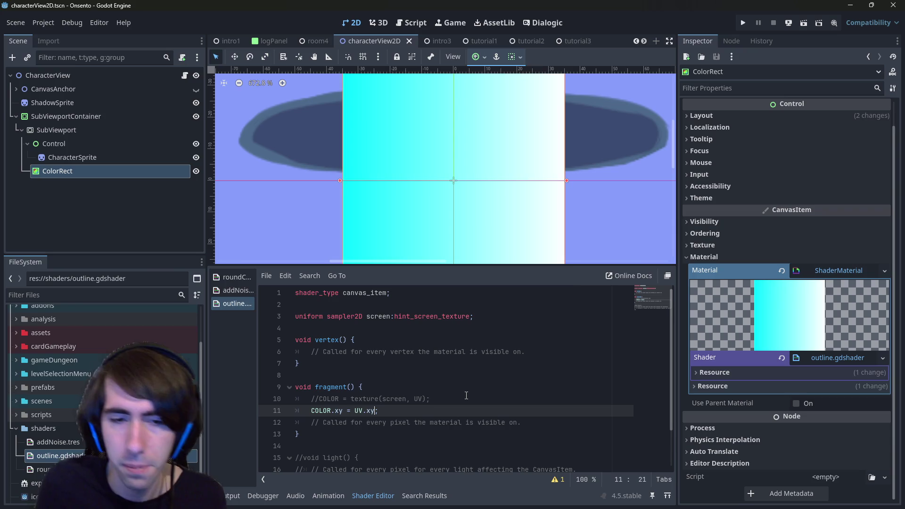
{"action": "scroll", "coordinate": [484, 170], "scroll_direction": "down", "scroll_amount": 5}
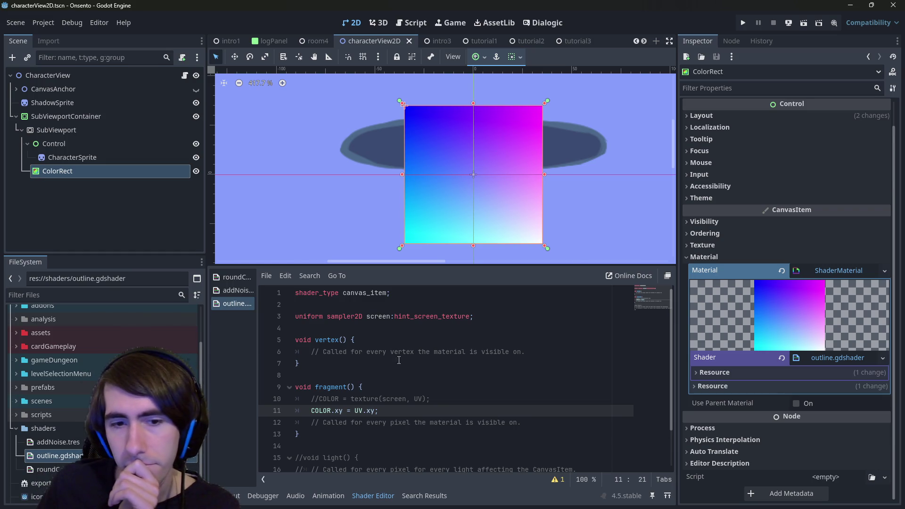
- Change the swizzle to COLOR.rg = UV.rg, add COLOR.b = 0.0;, and save the shader
{"action": "key", "text": "Return"}
{"action": "type", "text": "COLOR>"}
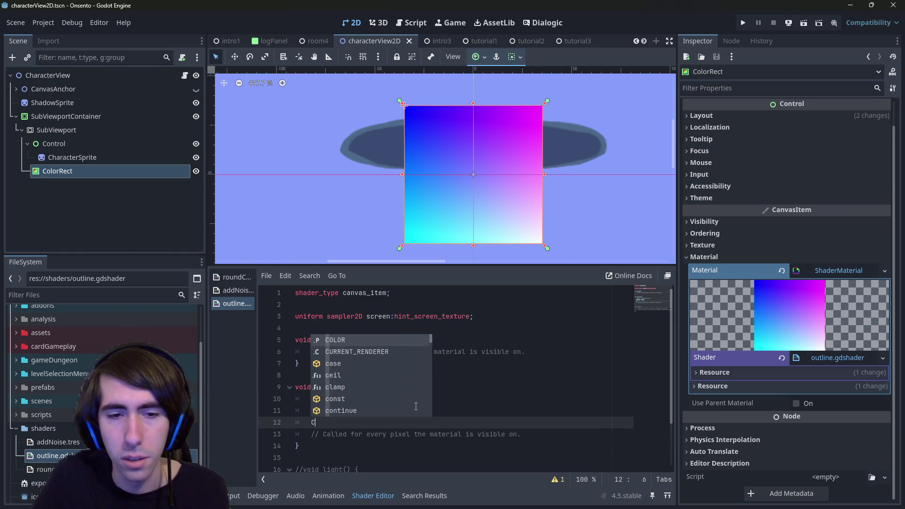
{"action": "key", "text": "BackSpace"}
{"action": "type", "text": "."}
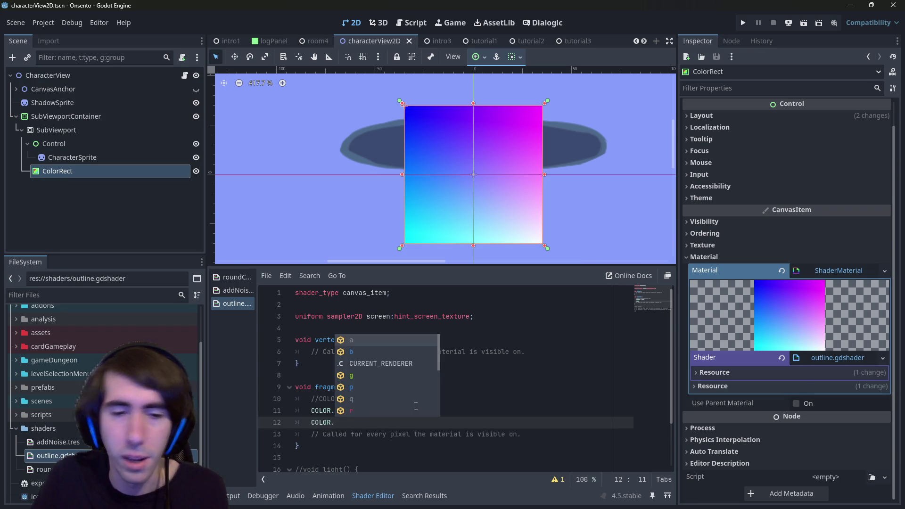
{"action": "key", "text": "Escape"}
{"action": "key", "text": "Up"}
{"action": "key", "text": "Right"}
{"action": "key", "text": "Delete"}
{"action": "key", "text": "BackSpace"}
{"action": "type", "text": "rg"}
{"action": "key", "text": "End"}
{"action": "key", "text": "Left"}
{"action": "key", "text": "BackSpace"}
{"action": "key", "text": "BackSpace"}
{"action": "type", "text": "rg"}
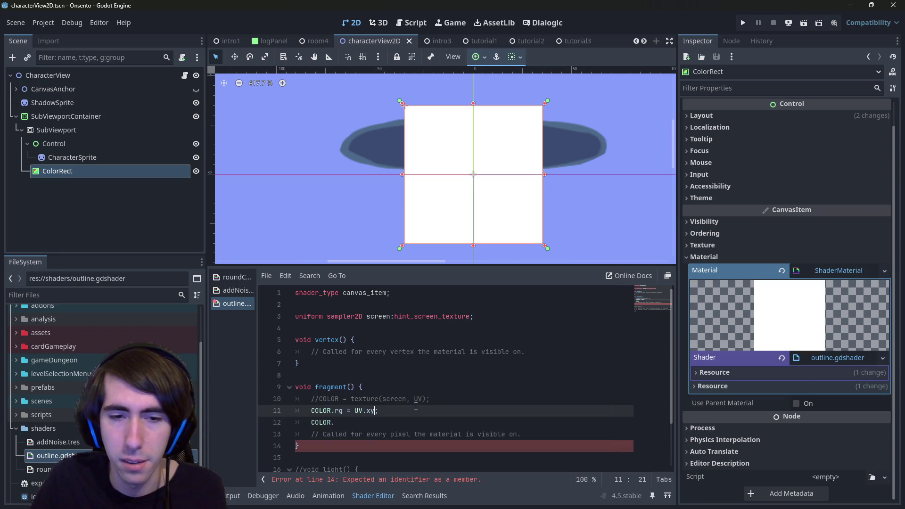
{"action": "key", "text": "Down"}
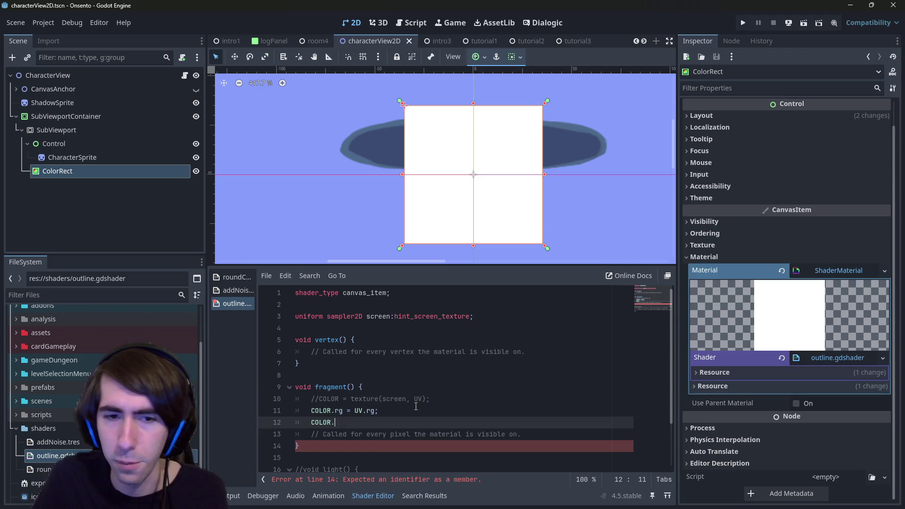
{"action": "type", "text": "b;"}
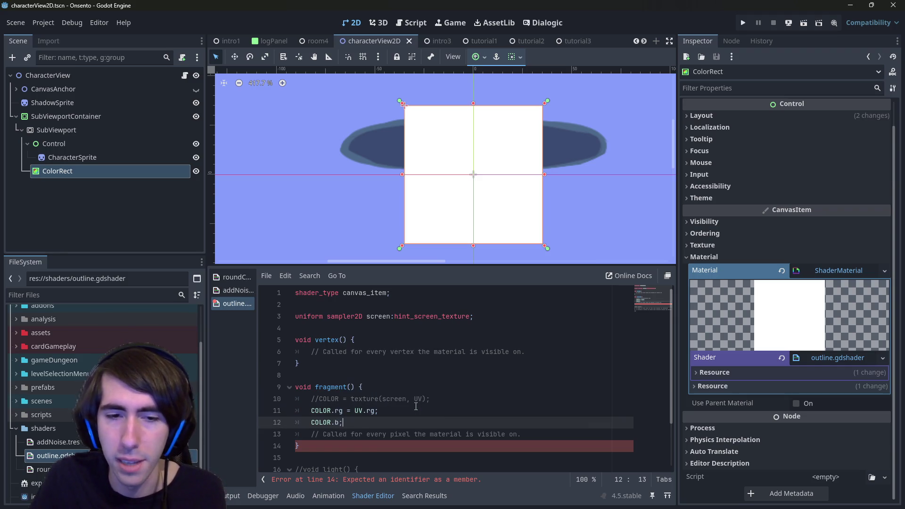
{"action": "type", "text": "= 0.0"}
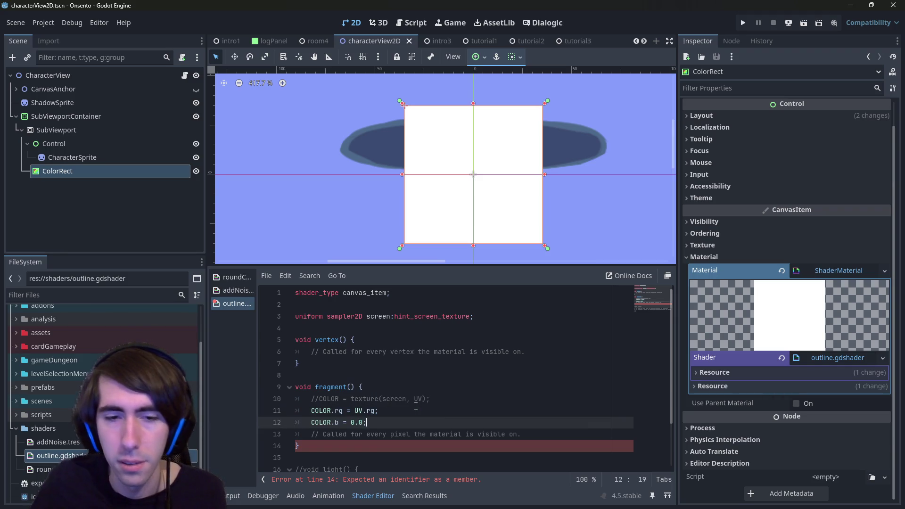
{"action": "key", "text": "ctrl+s"}
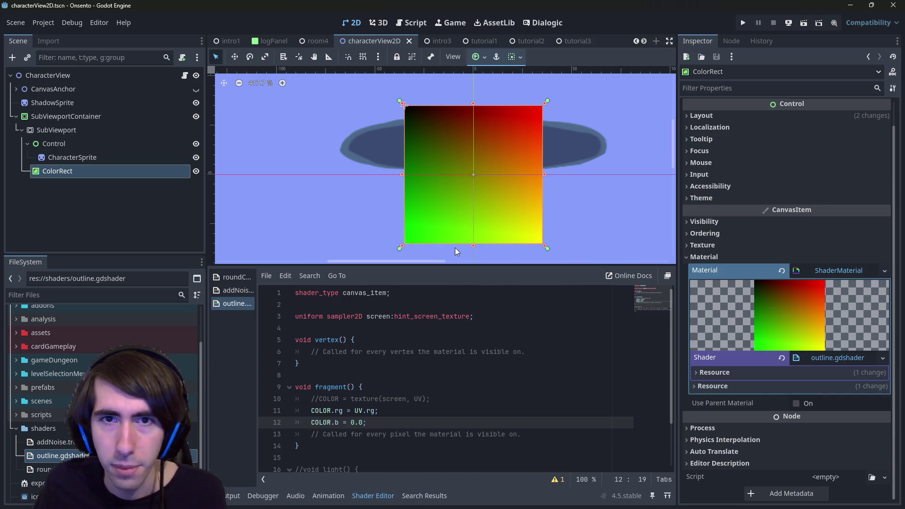
{"action": "scroll", "coordinate": [408, 142], "scroll_direction": "up", "scroll_amount": 8}
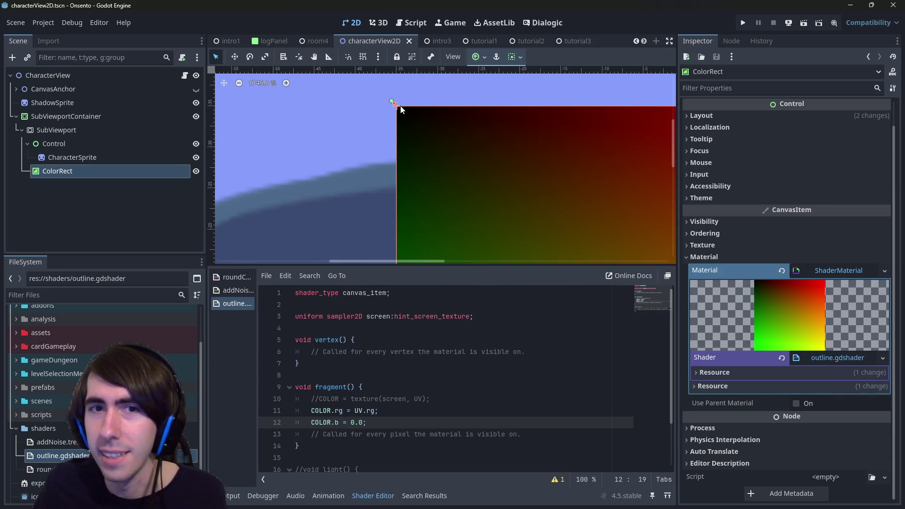
{"action": "middle_click", "coordinate": [542, 121]}
{"action": "scroll", "coordinate": [399, 136], "scroll_direction": "down", "scroll_amount": 2}
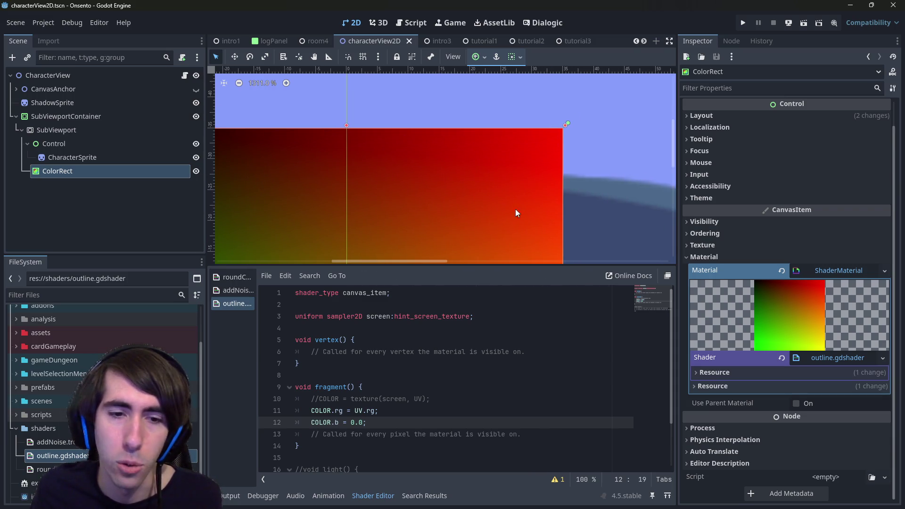
{"action": "scroll", "coordinate": [441, 196], "scroll_direction": "left", "scroll_amount": 5}
{"action": "scroll", "coordinate": [419, 221], "scroll_direction": "down", "scroll_amount": 1}
{"action": "scroll", "coordinate": [410, 210], "scroll_direction": "down", "scroll_amount": 3}
{"action": "scroll", "coordinate": [401, 197], "scroll_direction": "left", "scroll_amount": 1}
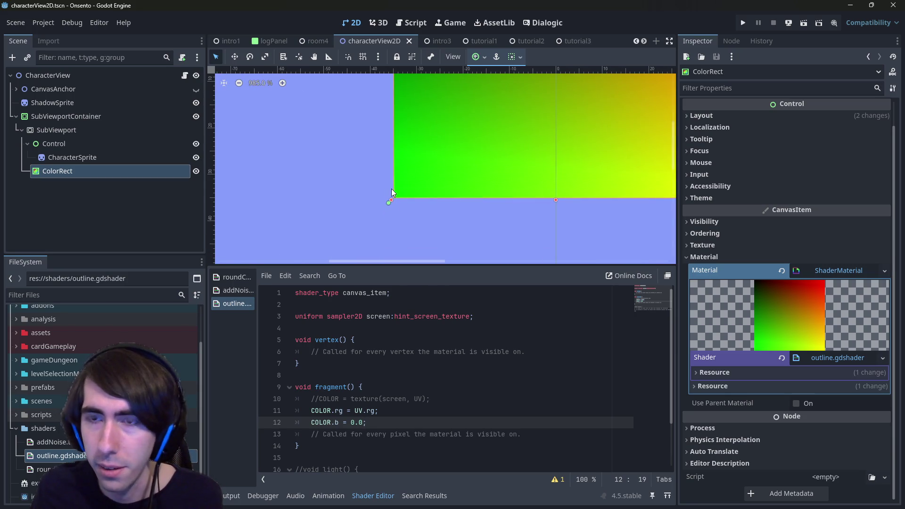
{"action": "scroll", "coordinate": [391, 188], "scroll_direction": "right", "scroll_amount": 2}
{"action": "scroll", "coordinate": [518, 198], "scroll_direction": "down", "scroll_amount": 1}
{"action": "scroll", "coordinate": [544, 215], "scroll_direction": "right", "scroll_amount": 2}
{"action": "scroll", "coordinate": [544, 212], "scroll_direction": "right", "scroll_amount": 1}
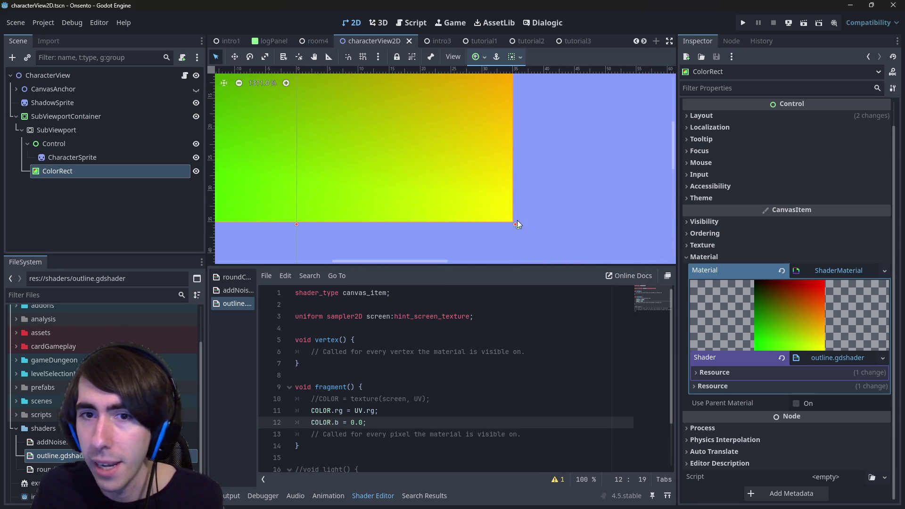
{"action": "scroll", "coordinate": [517, 220], "scroll_direction": "left", "scroll_amount": 1}
{"action": "scroll", "coordinate": [462, 196], "scroll_direction": "right", "scroll_amount": 2}
{"action": "scroll", "coordinate": [457, 184], "scroll_direction": "down", "scroll_amount": 1}
{"action": "scroll", "coordinate": [453, 169], "scroll_direction": "up", "scroll_amount": 1}
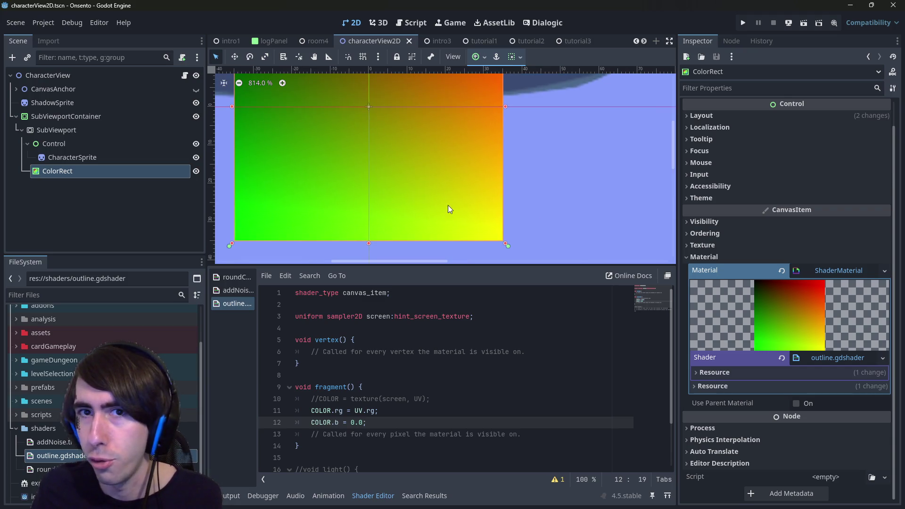
{"action": "scroll", "coordinate": [511, 187], "scroll_direction": "down", "scroll_amount": 3}
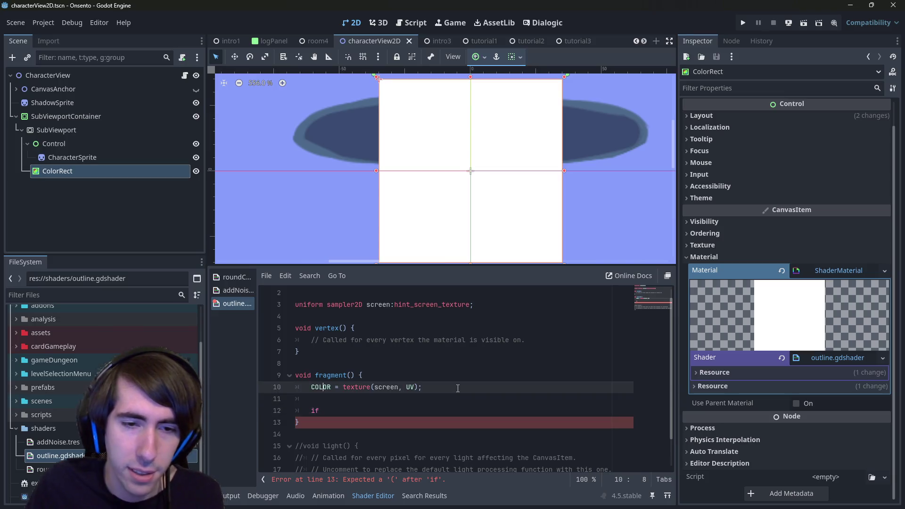
- Write the condition if (texture(screen, UV).a > 0.0) using the copied texture lookup
{"action": "type", "text": "("}
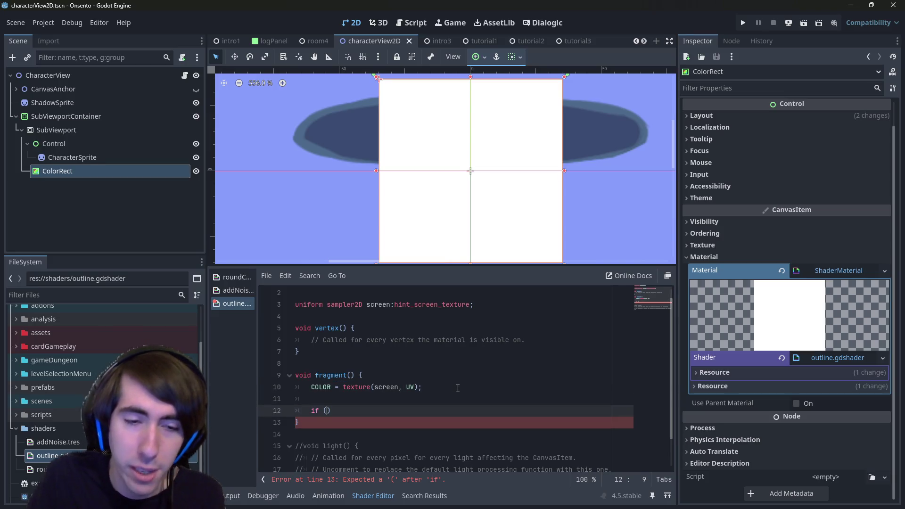
{"action": "key", "text": "Up"}
{"action": "key", "text": "Up"}
{"action": "key", "text": "ctrl+shift+Right"}
{"action": "key", "text": "ctrl+shift+Right"}
{"action": "key", "text": "ctrl+shift+Right"}
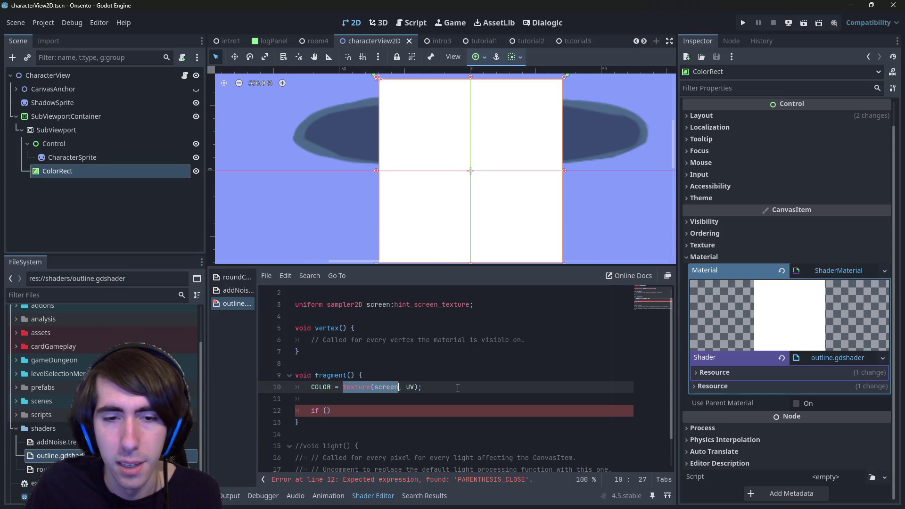
{"action": "key", "text": "Down"}
{"action": "key", "text": "Down"}
{"action": "key", "text": "Left"}
{"action": "type", "text": "texture(screen, UV);"}
{"action": "key", "text": "ctrl+s"}
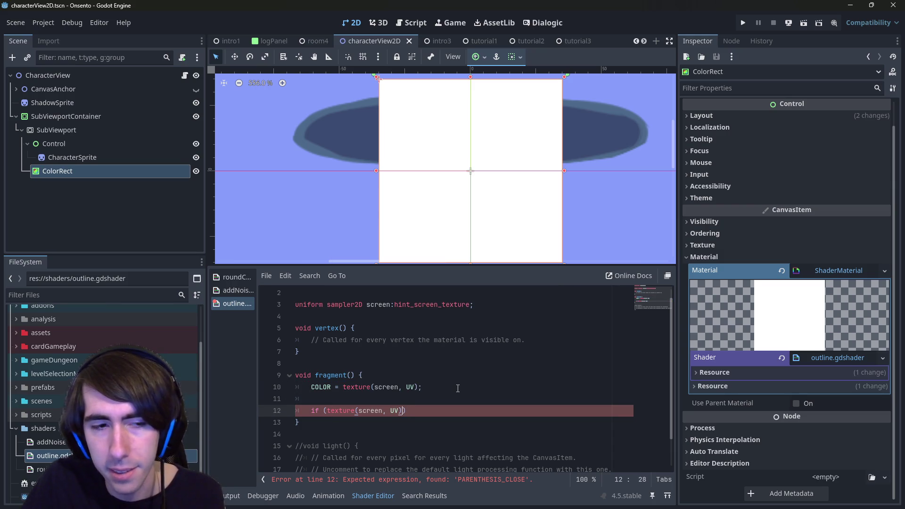
{"action": "type", "text": ".a"}
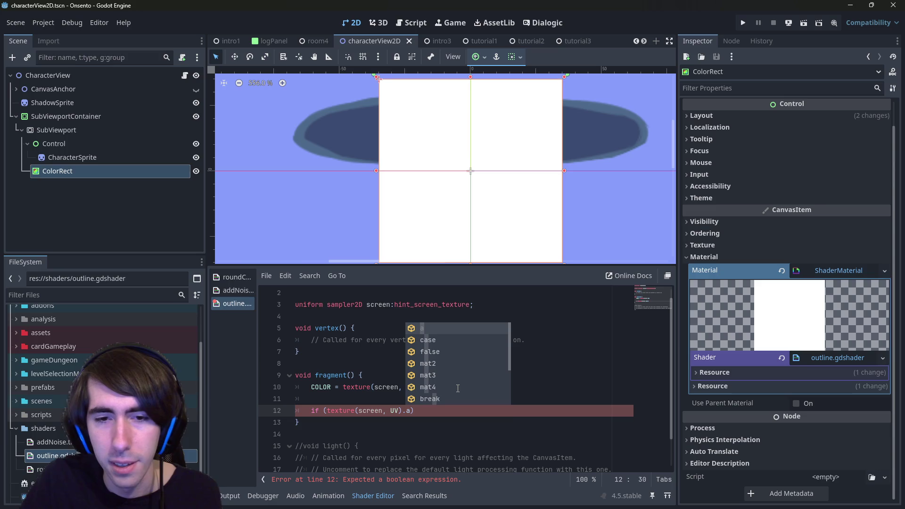
{"action": "type", "text": " >"}
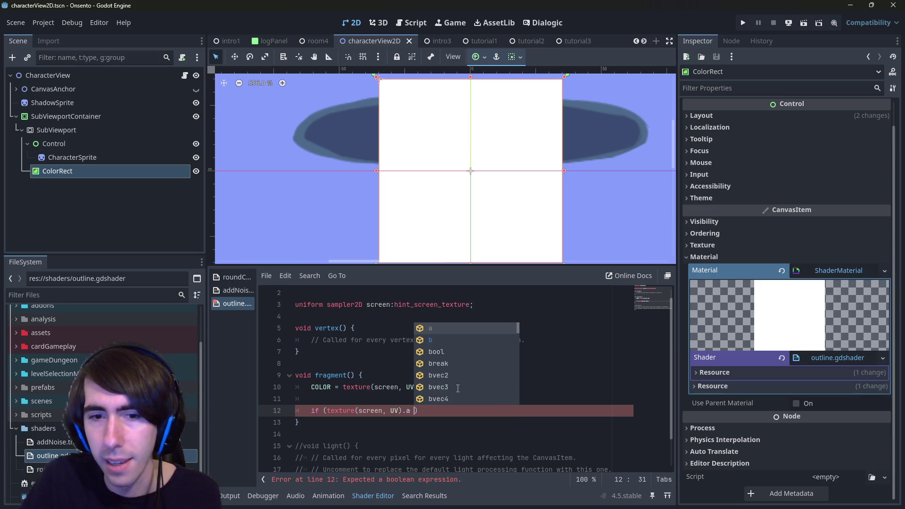
{"action": "type", "text": " 0."}
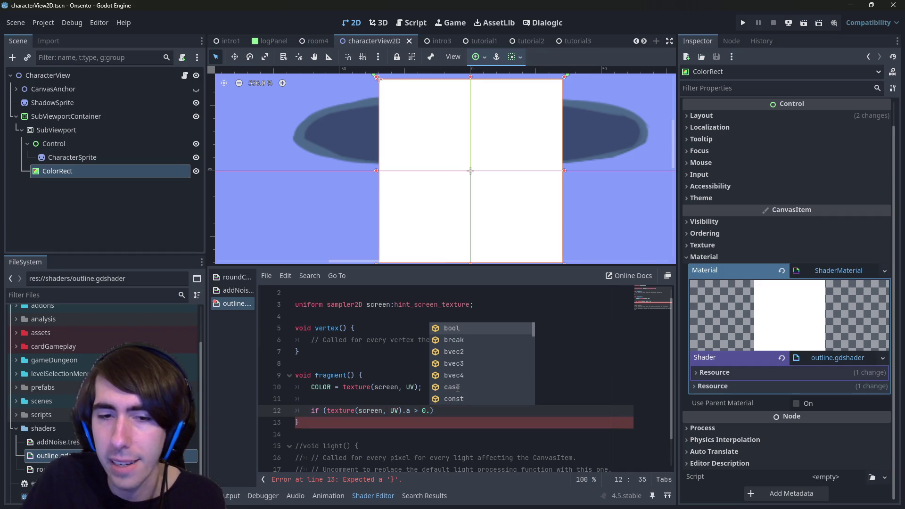
{"action": "type", "text": "0"}
{"action": "key", "text": "ctrl+s"}
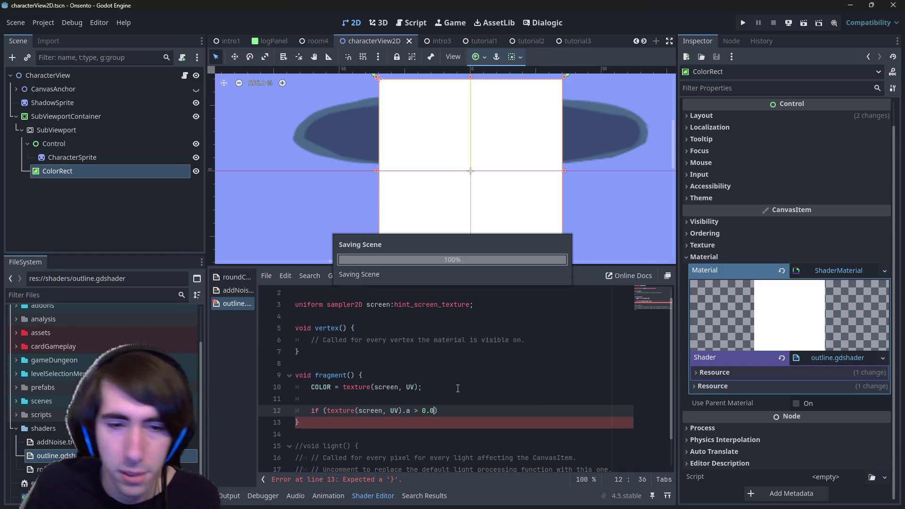
- Give the if block the body COLOR.b = 1.0; and save
{"action": "key", "text": "Return"}
{"action": "type", "text": "{"}
{"action": "key", "text": "Return"}
{"action": "scroll", "coordinate": [426, 400], "scroll_direction": "down", "scroll_amount": 1}
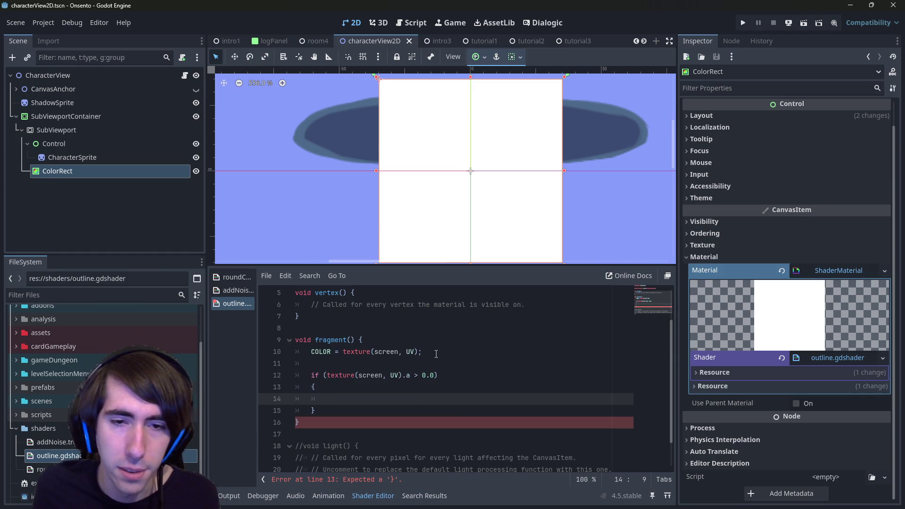
{"action": "left_click_drag", "start_coordinate": [422, 351], "coordinate": [249, 354]}
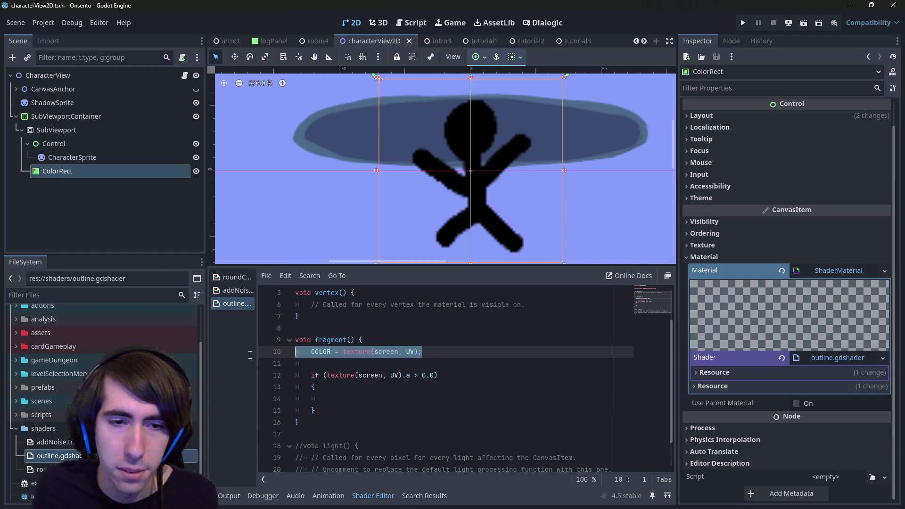
{"action": "left_click", "coordinate": [364, 397]}
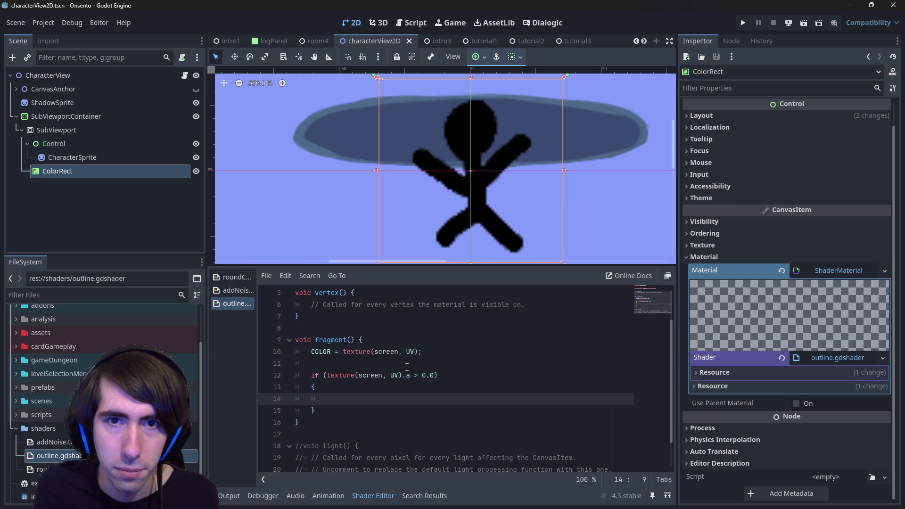
{"action": "type", "text": "COLOR."}
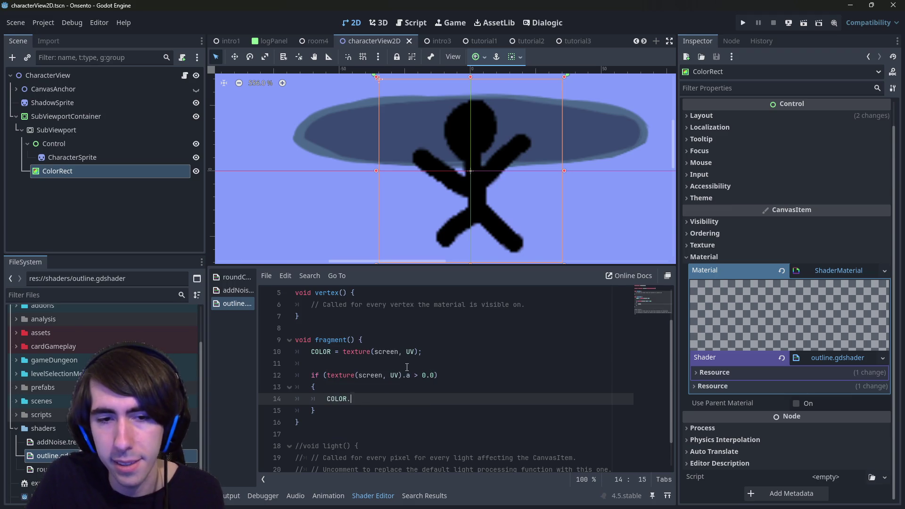
{"action": "key", "text": "BackSpace"}
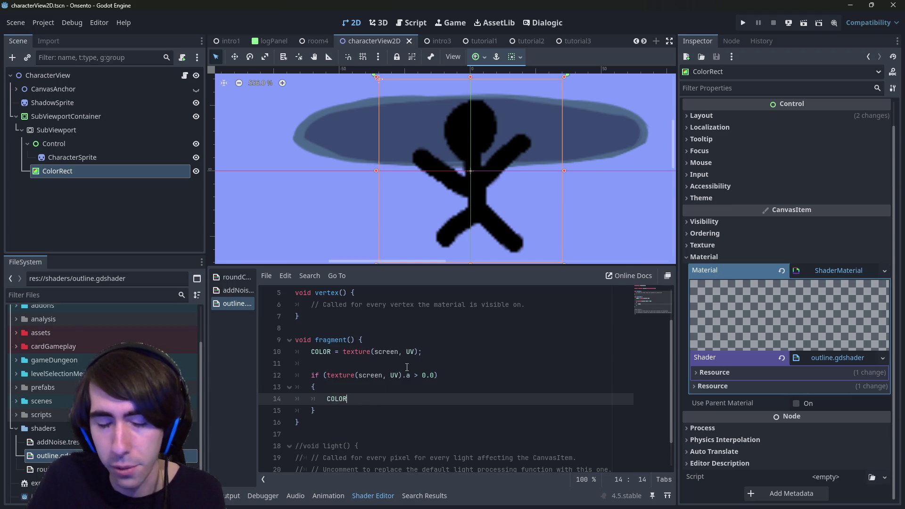
{"action": "type", "text": ".b = "}
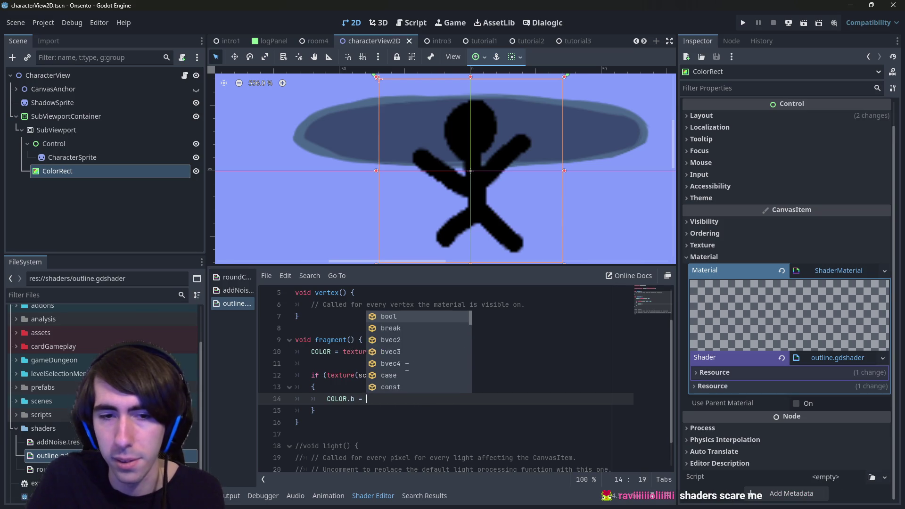
{"action": "type", "text": "1.0;"}
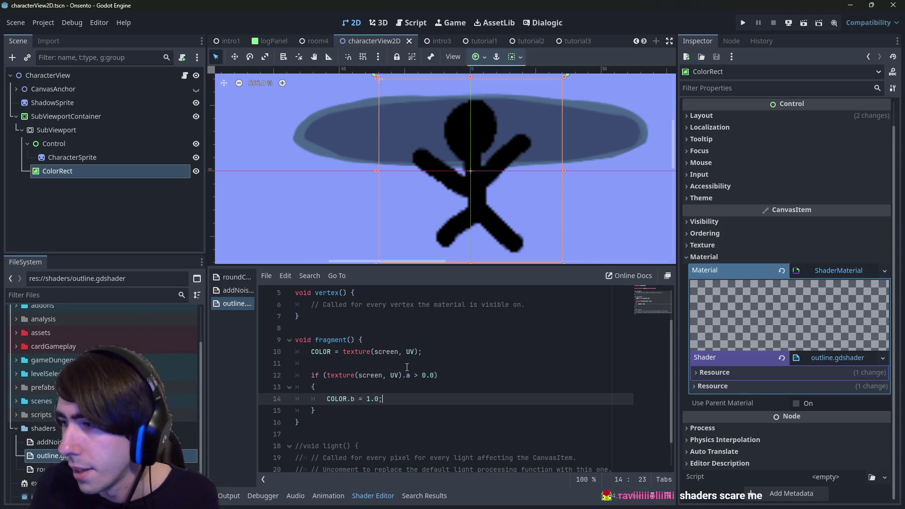
{"action": "key", "text": "ctrl+s"}
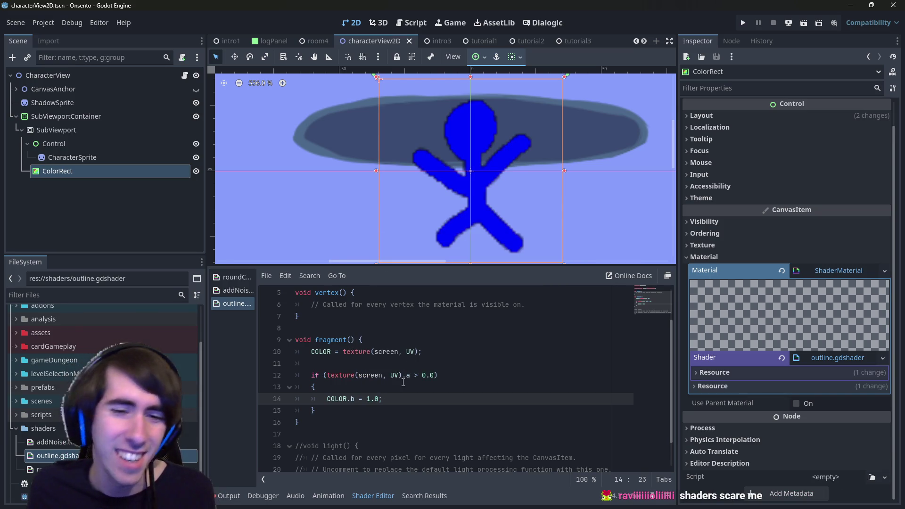
- Review the fragment() code, then check CharacterSprite and reselect the ColorRect node
{"action": "scroll", "coordinate": [488, 196], "scroll_direction": "up", "scroll_amount": 4}
{"action": "scroll", "coordinate": [477, 210], "scroll_direction": "down", "scroll_amount": 6}
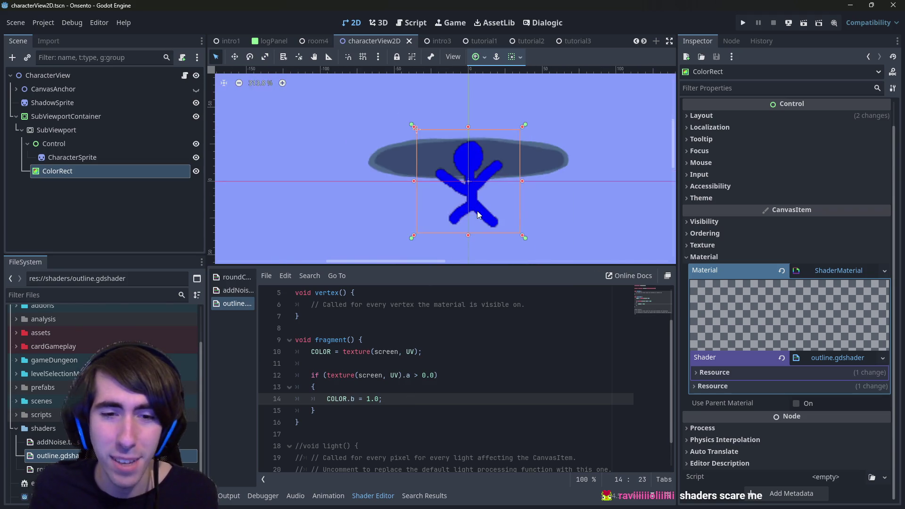
{"action": "scroll", "coordinate": [477, 211], "scroll_direction": "up", "scroll_amount": 5}
{"action": "left_click_drag", "start_coordinate": [386, 375], "coordinate": [444, 373]}
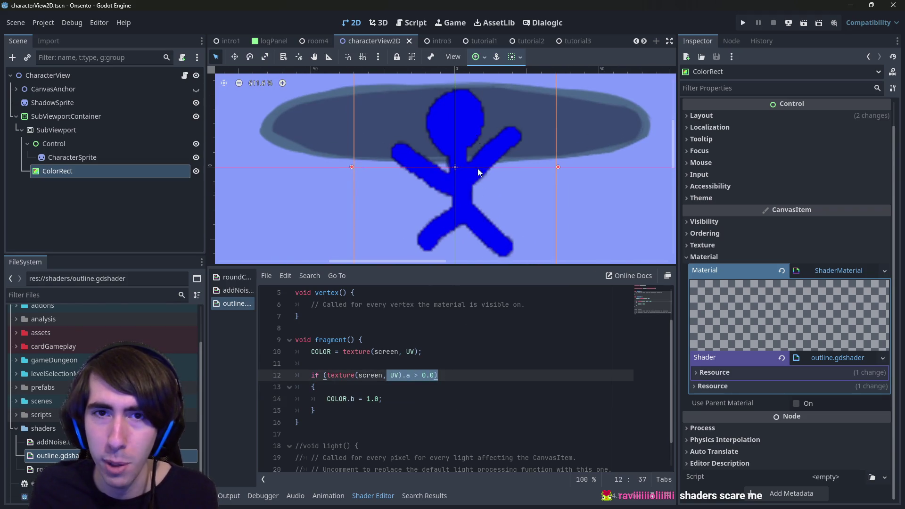
{"action": "scroll", "coordinate": [478, 132], "scroll_direction": "down", "scroll_amount": 3}
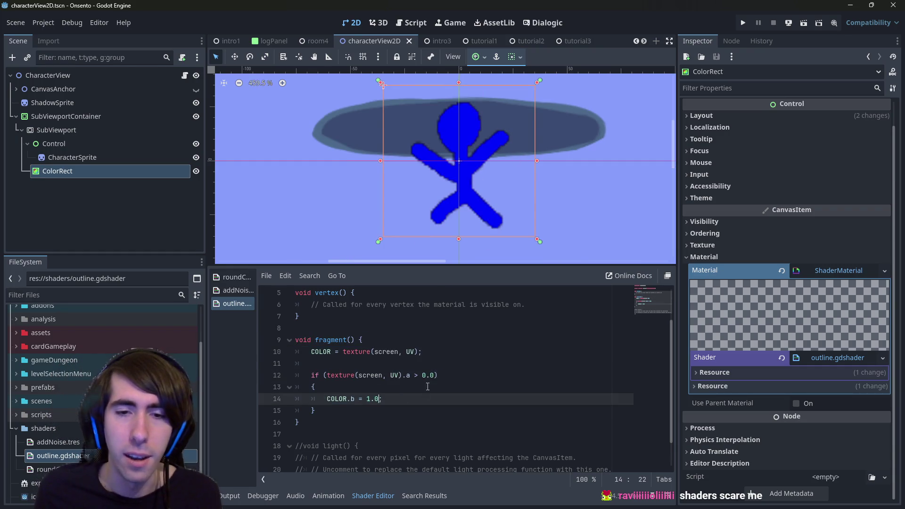
{"action": "left_click", "coordinate": [458, 375]}
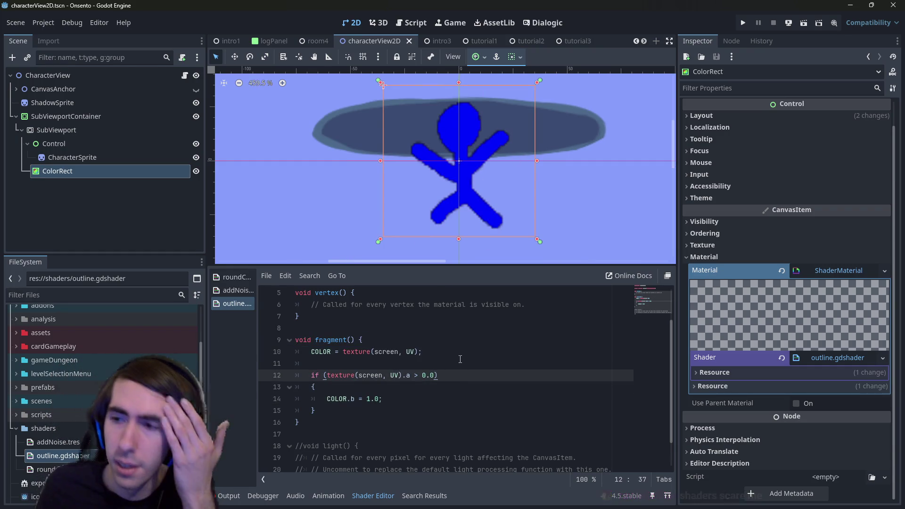
{"action": "double_click", "coordinate": [420, 352]}
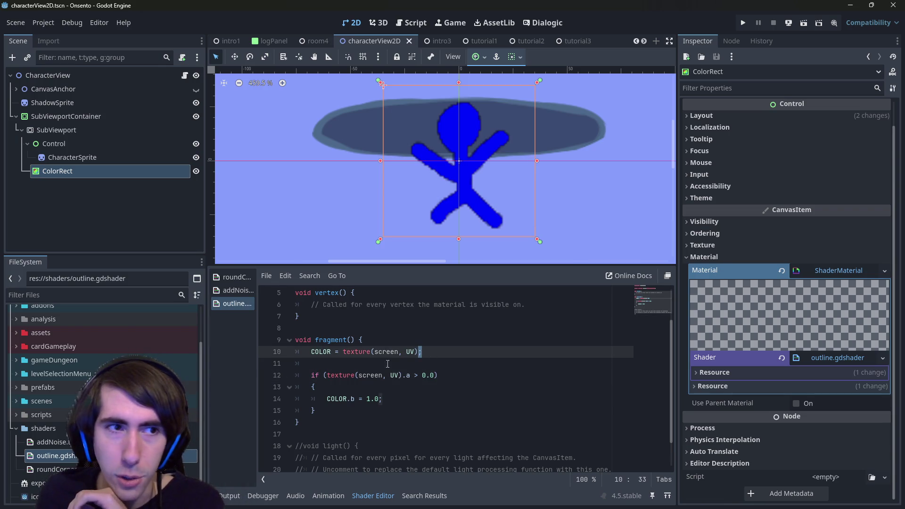
{"action": "left_click", "coordinate": [122, 164]}
{"action": "left_click", "coordinate": [127, 171]}
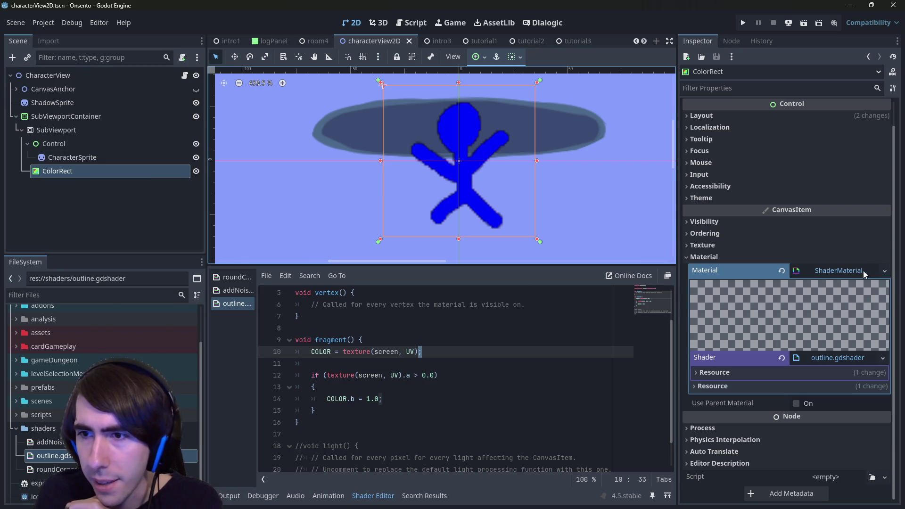
{"action": "left_click", "coordinate": [883, 357]}
{"action": "left_click", "coordinate": [852, 366]}
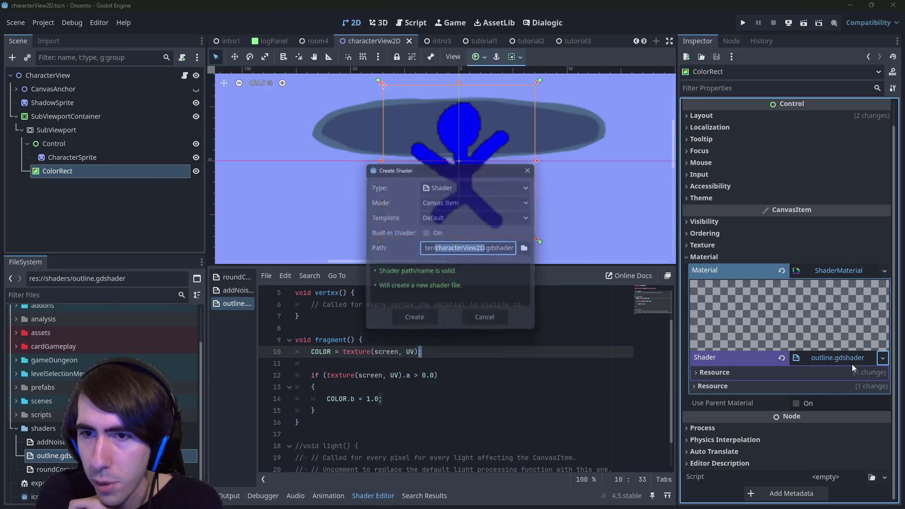
{"action": "left_click", "coordinate": [449, 188]}
{"action": "left_click", "coordinate": [461, 212]}
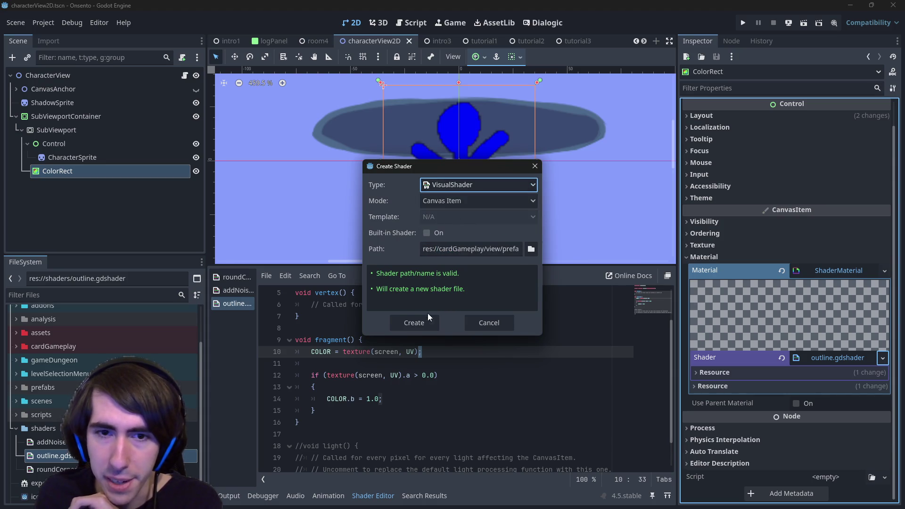
{"action": "left_click", "coordinate": [423, 321]}
{"action": "scroll", "coordinate": [444, 357], "scroll_direction": "down", "scroll_amount": 3}
{"action": "scroll", "coordinate": [404, 347], "scroll_direction": "up", "scroll_amount": 2}
{"action": "mouse_move", "coordinate": [455, 359]}
{"action": "left_mouse_down"}
{"action": "mouse_move", "coordinate": [362, 360]}
{"action": "mouse_move", "coordinate": [341, 343]}
{"action": "left_mouse_up"}
{"action": "left_click", "coordinate": [344, 352]}
{"action": "left_click", "coordinate": [358, 377]}
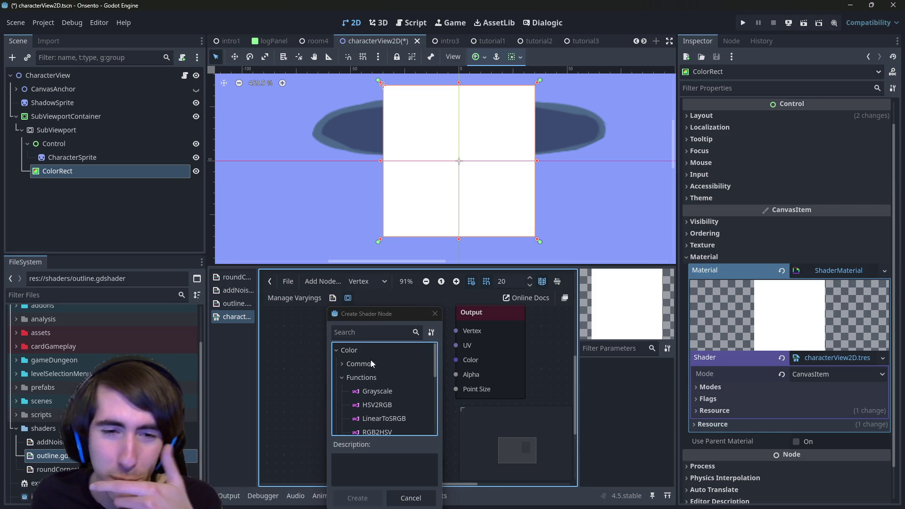
{"action": "left_click", "coordinate": [351, 366]}
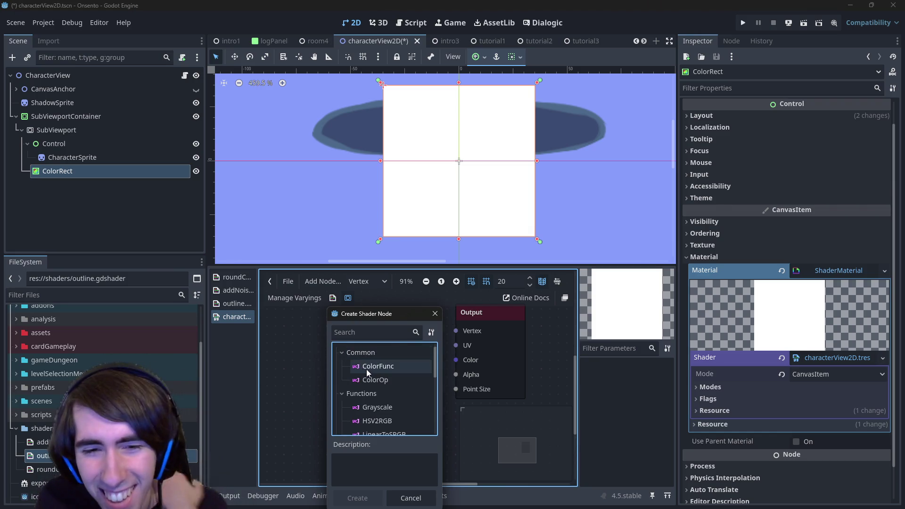
{"action": "scroll", "coordinate": [367, 373], "scroll_direction": "down", "scroll_amount": 2}
{"action": "left_click", "coordinate": [434, 313]}
{"action": "left_click", "coordinate": [43, 442]}
{"action": "left_click", "coordinate": [45, 456]}
{"action": "scroll", "coordinate": [95, 401], "scroll_direction": "down", "scroll_amount": 1}
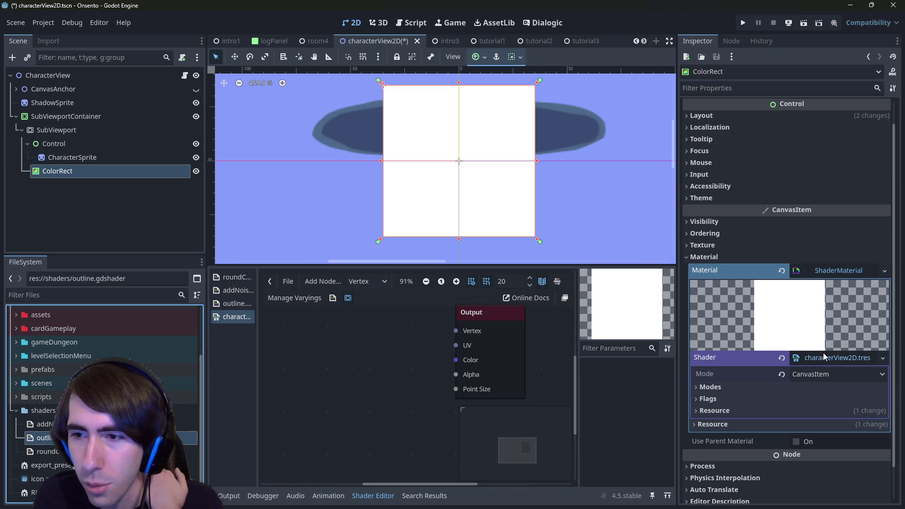
{"action": "left_click", "coordinate": [832, 360]}
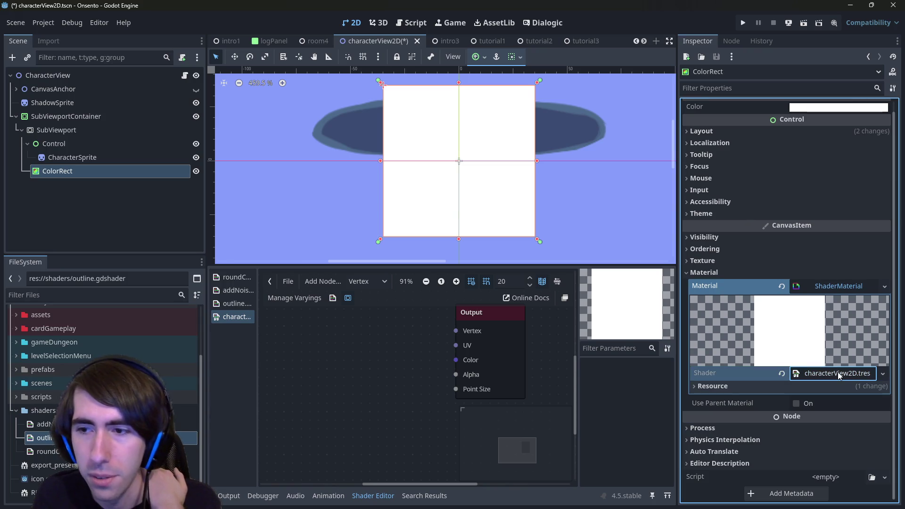
{"action": "left_click", "coordinate": [162, 294]}
{"action": "type", "text": "ch"}
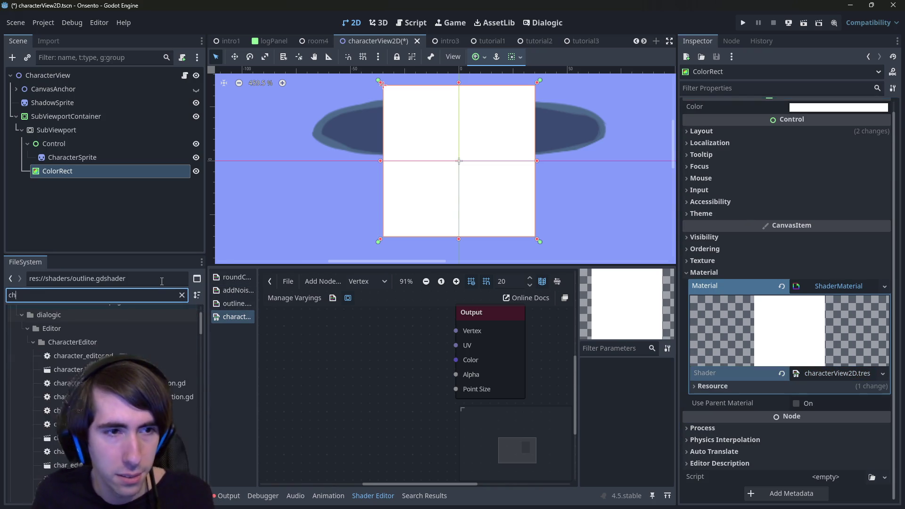
{"action": "type", "text": "aracterview2d"}
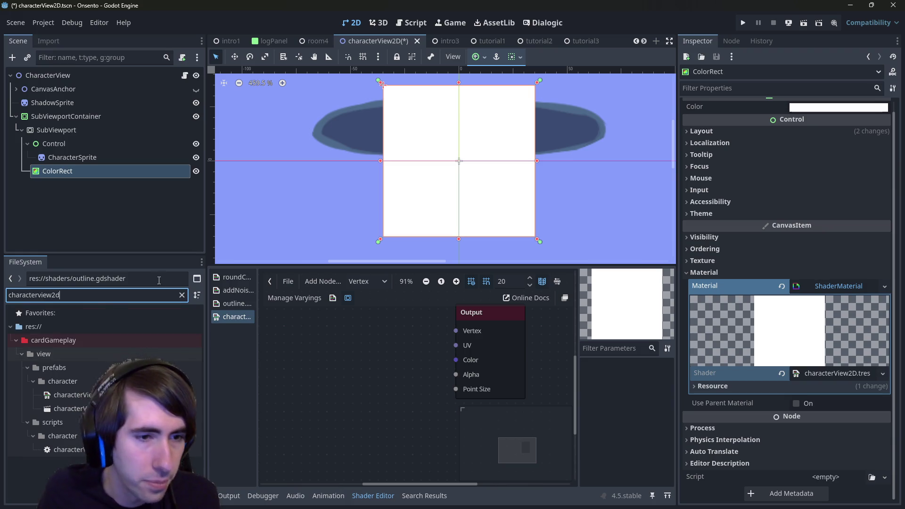
{"action": "key", "text": "Down"}
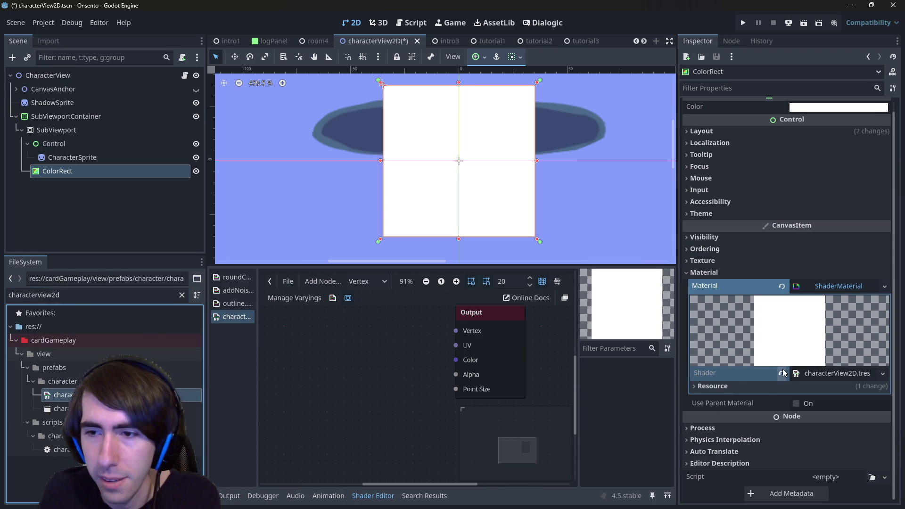
{"action": "left_click", "coordinate": [781, 373]}
{"action": "key", "text": "Delete"}
{"action": "left_click", "coordinate": [375, 299]}
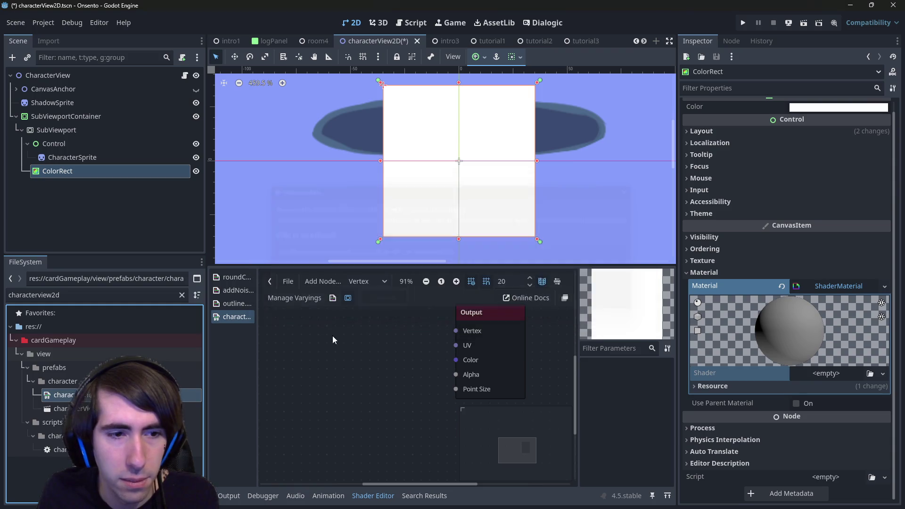
{"action": "left_click", "coordinate": [181, 295]}
{"action": "scroll", "coordinate": [102, 396], "scroll_direction": "down", "scroll_amount": 5}
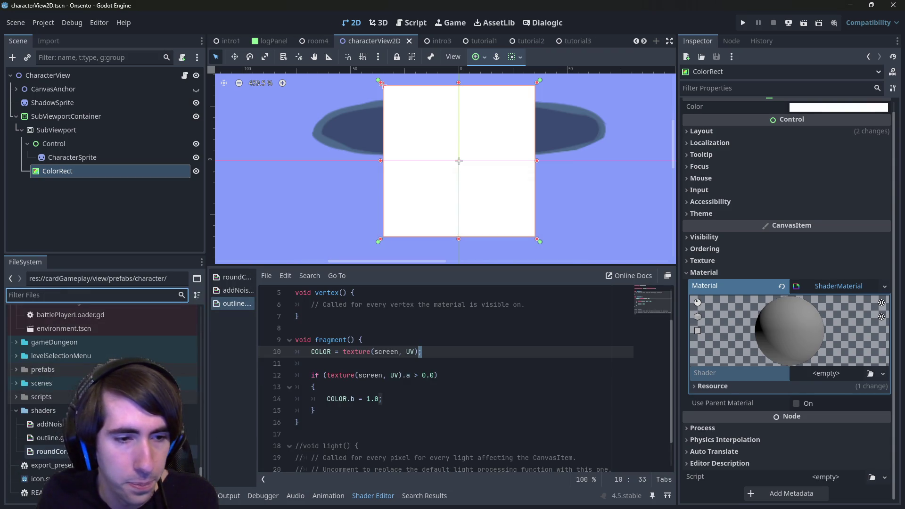
{"action": "mouse_move", "coordinate": [47, 437]}
{"action": "left_mouse_down"}
{"action": "mouse_move", "coordinate": [638, 413]}
{"action": "mouse_move", "coordinate": [838, 373]}
{"action": "left_mouse_up"}
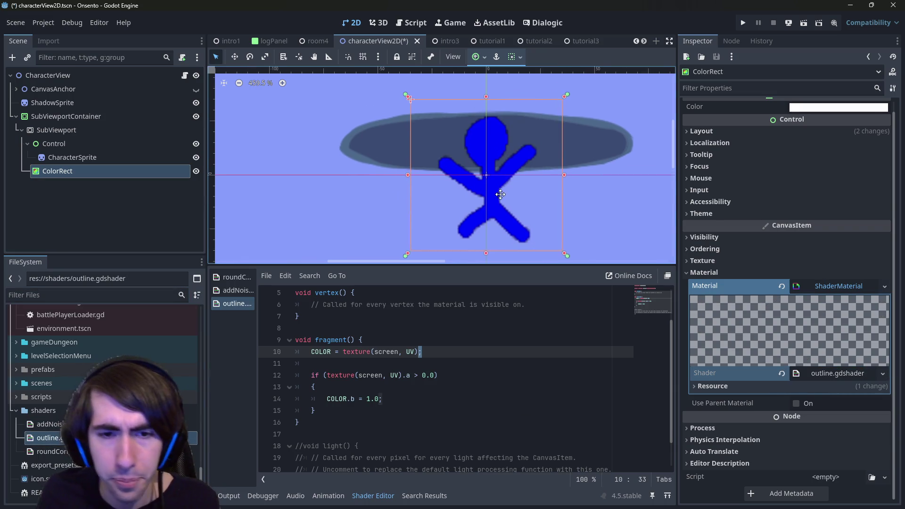
{"action": "key", "text": "ctrl+s"}
{"action": "left_click", "coordinate": [407, 394]}
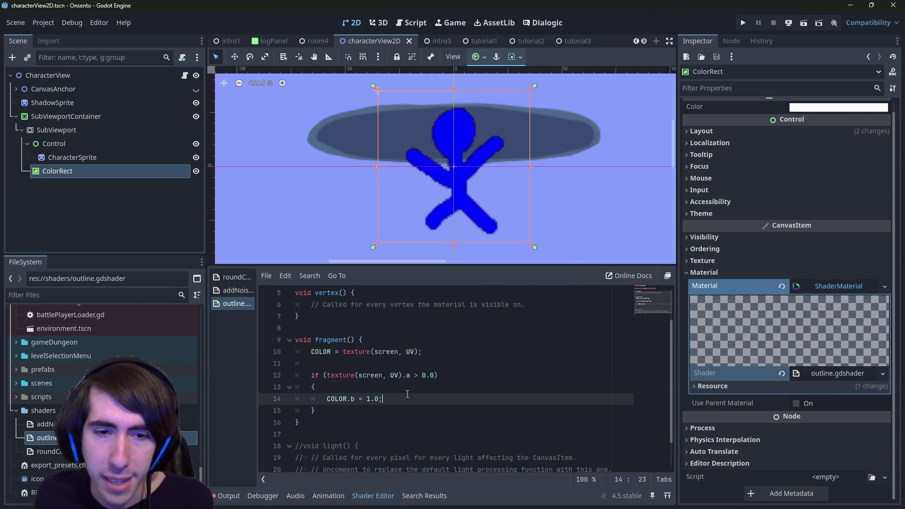
- Offset the if check's sample to UV + vec2(0.1, 0.0) and save to preview
{"action": "left_click", "coordinate": [388, 375]}
{"action": "key", "text": "Right"}
{"action": "key", "text": "Right"}
{"action": "type", "text": "+ "}
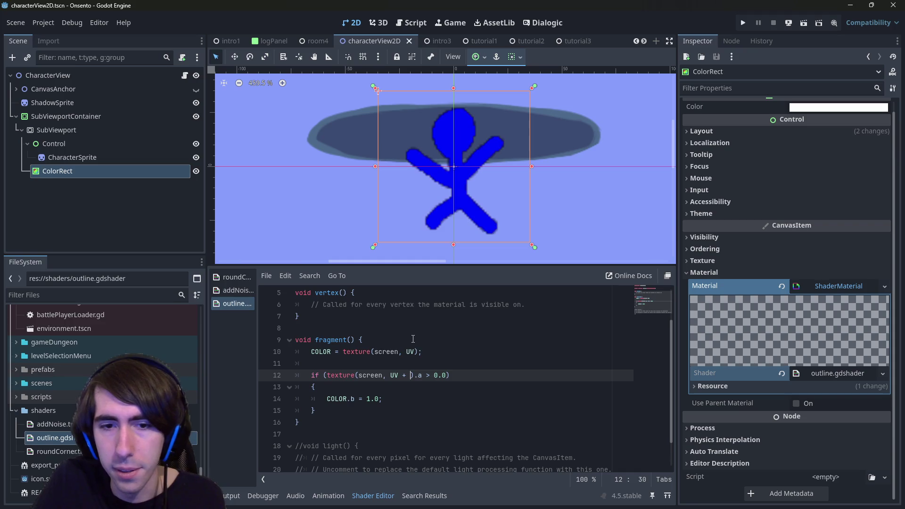
{"action": "type", "text": "vec2(0"}
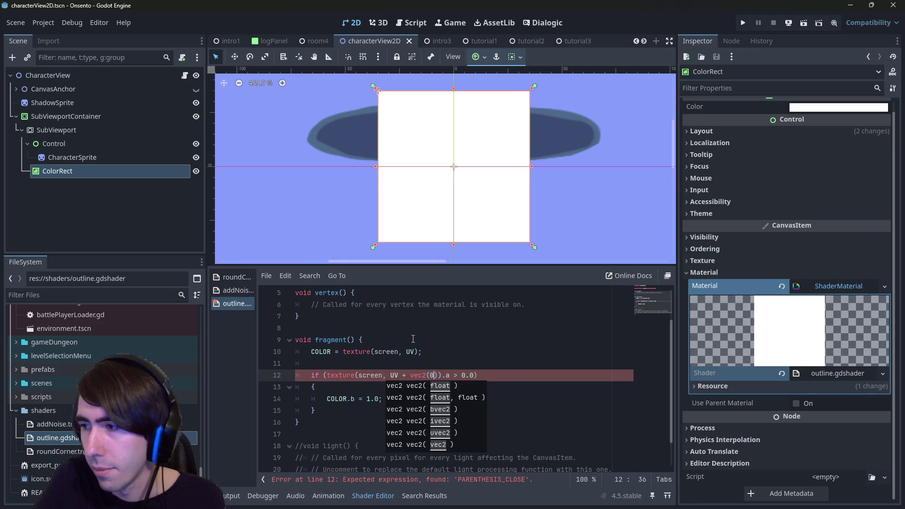
{"action": "key", "text": "Escape"}
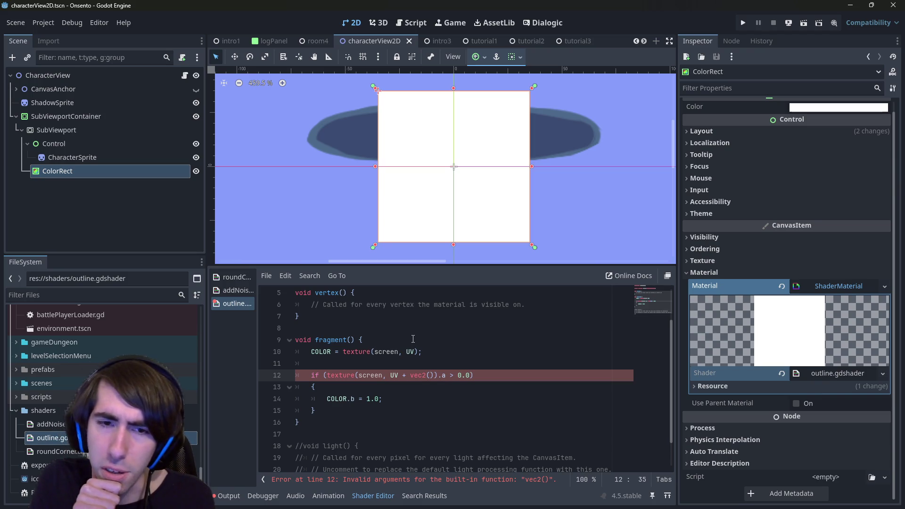
{"action": "type", "text": "0.1"}
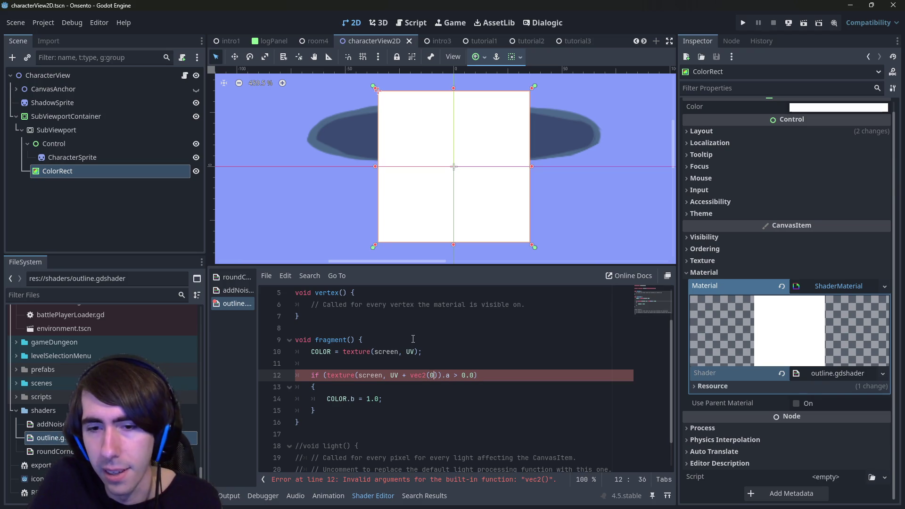
{"action": "type", "text": ", 0.0"}
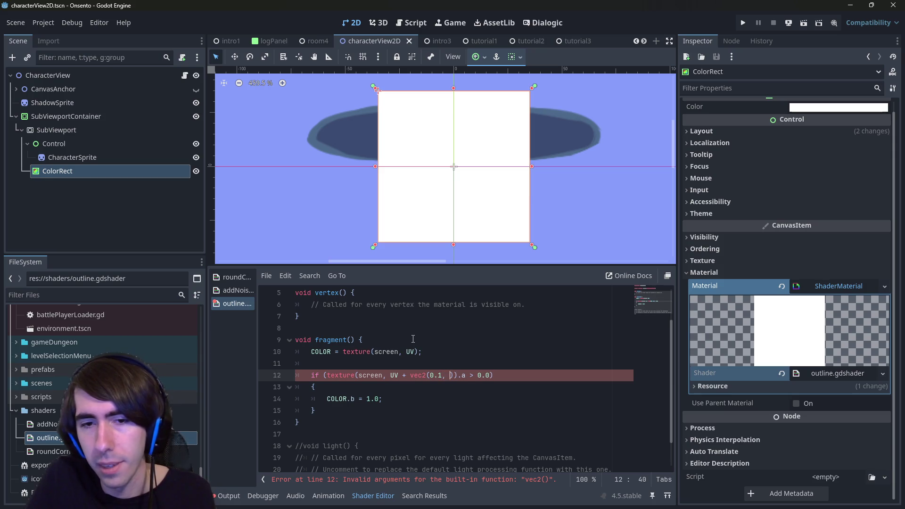
{"action": "key", "text": "ctrl+s"}
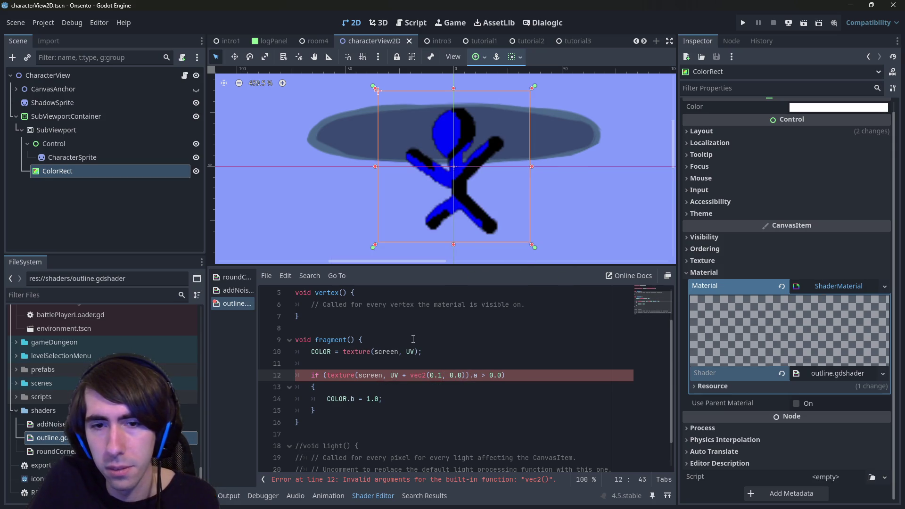
- Preview offsets 0.2, 0.05 and 0.03, settling on vec2(0.02, 0.0)
{"action": "key", "text": "Left"}
{"action": "key", "text": "Left"}
{"action": "key", "text": "Left"}
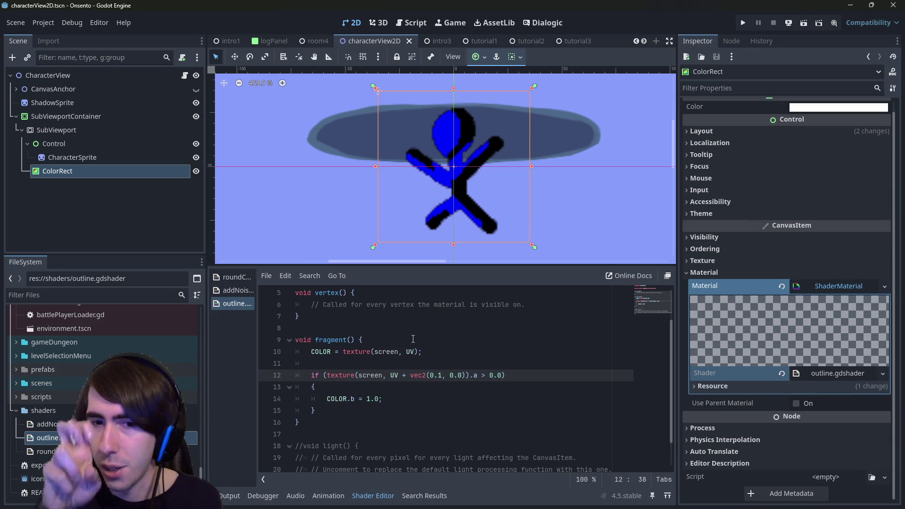
{"action": "key", "text": "BackSpace"}
{"action": "type", "text": "2"}
{"action": "key", "text": "ctrl+s"}
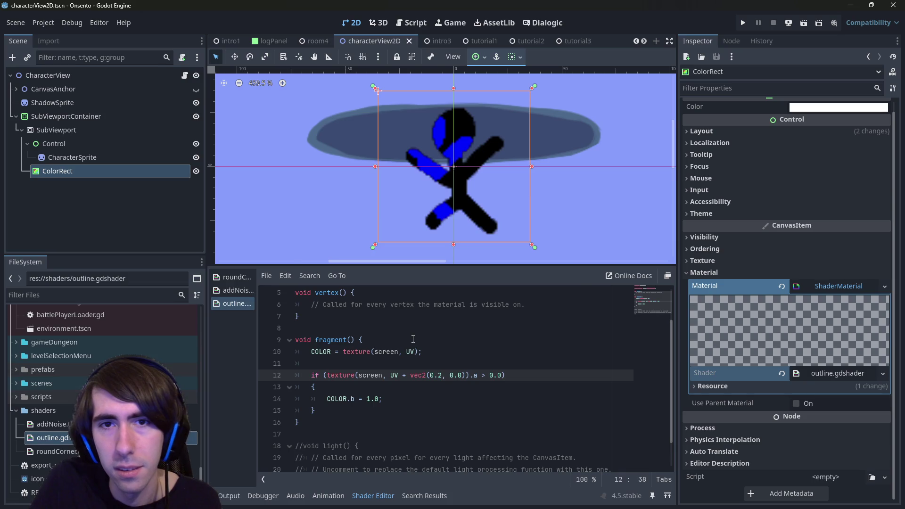
{"action": "key", "text": "BackSpace"}
{"action": "type", "text": "0"}
{"action": "key", "text": "ctrl+s"}
{"action": "type", "text": "5"}
{"action": "key", "text": "ctrl+s"}
{"action": "key", "text": "ctrl+s"}
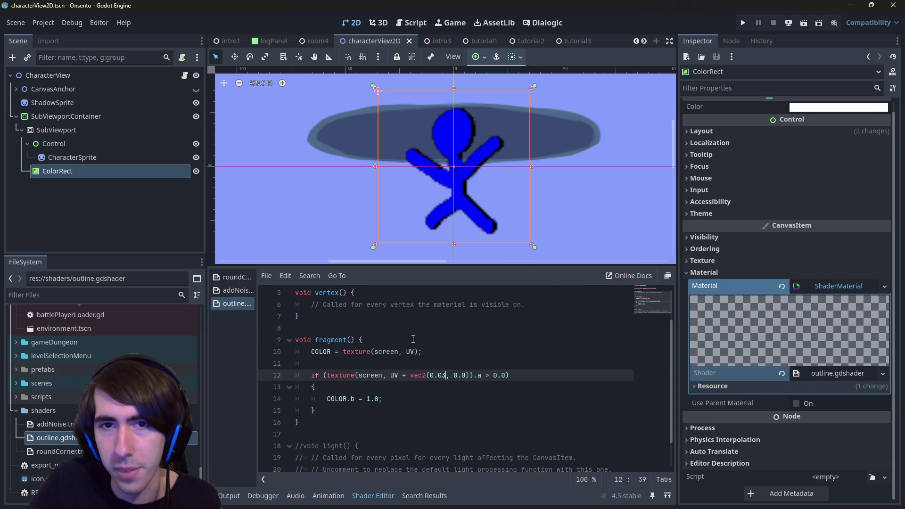
{"action": "key", "text": "BackSpace"}
{"action": "type", "text": "2"}
{"action": "key", "text": "ctrl+s"}
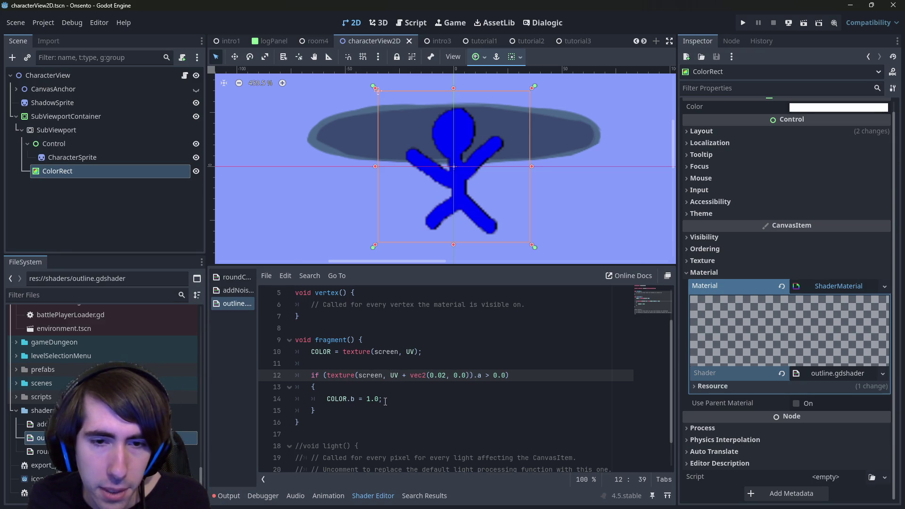
- Select and review the 0.02 offset condition on line 12
{"action": "left_click", "coordinate": [443, 375]}
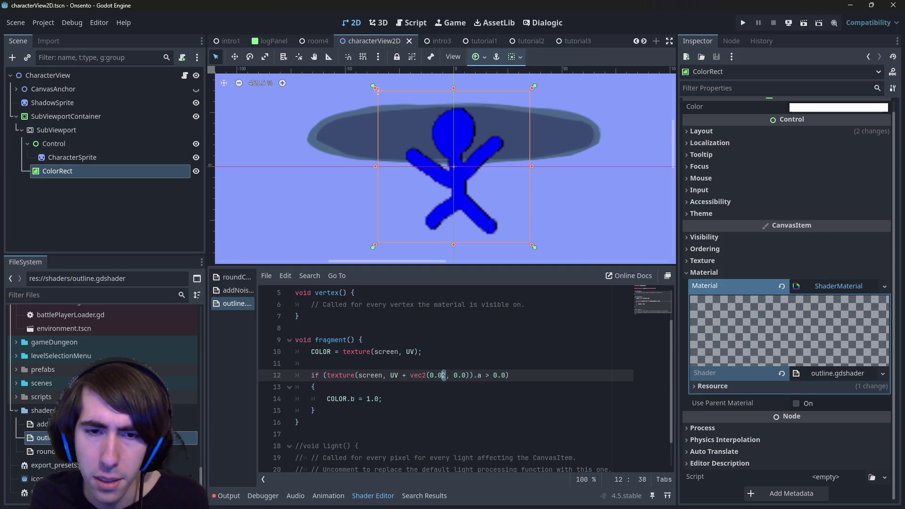
{"action": "left_click", "coordinate": [446, 375]}
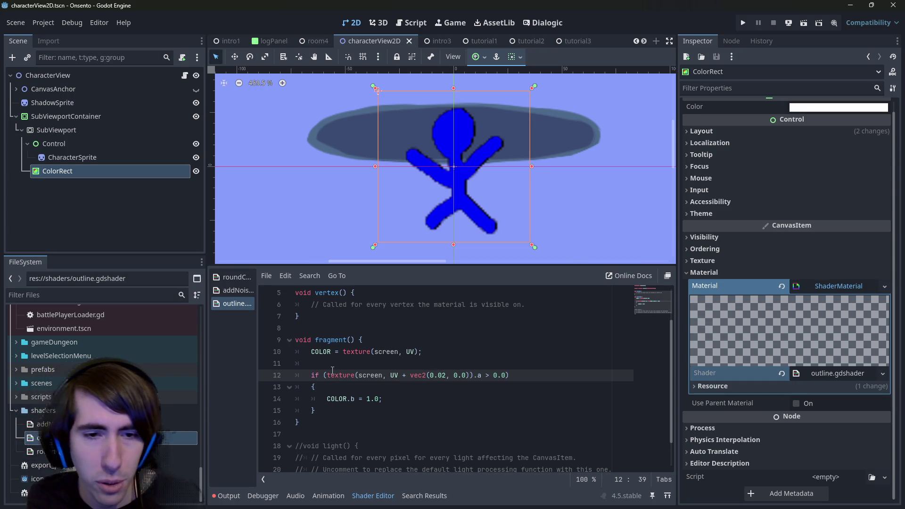
{"action": "left_click_drag", "start_coordinate": [327, 375], "coordinate": [453, 376]}
{"action": "left_click", "coordinate": [389, 363]}
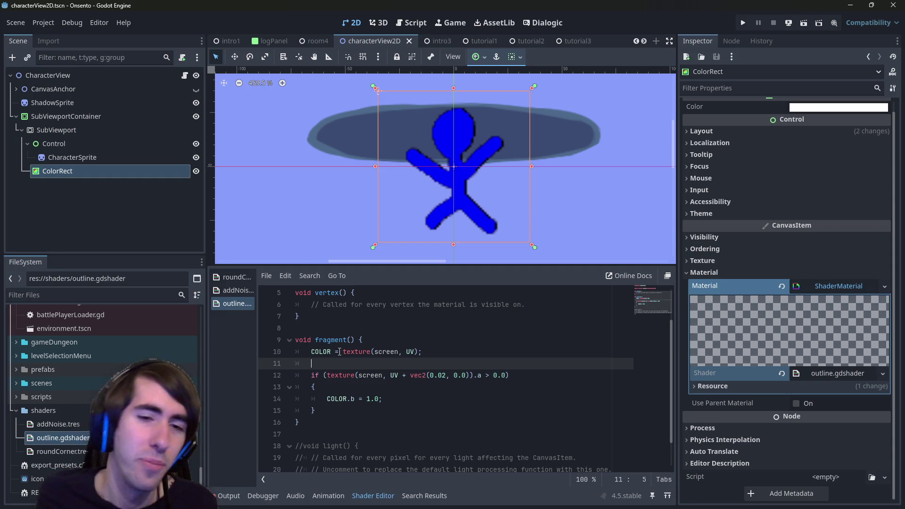
- Prepend texture(screen, UV).a == 0.0 && to the if, splitting it onto two lines
{"action": "left_click_drag", "start_coordinate": [342, 351], "coordinate": [419, 351]}
{"action": "key", "text": "ctrl+c"}
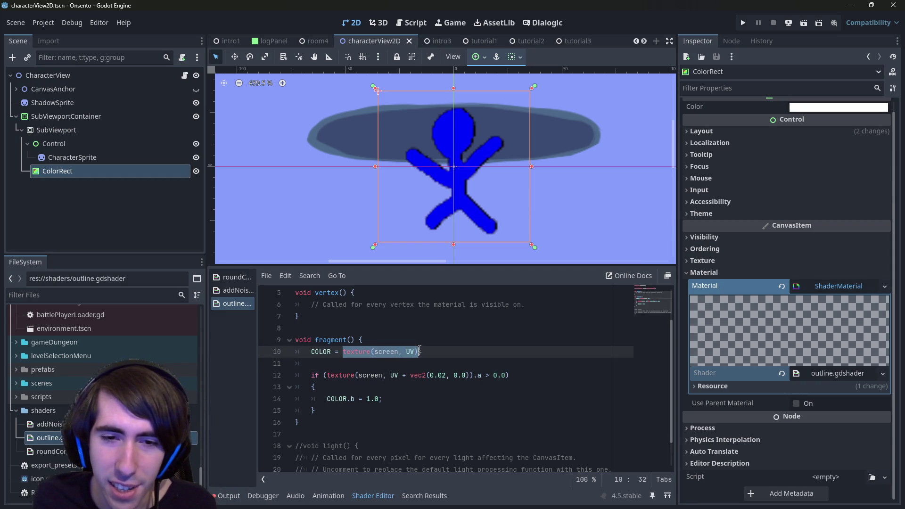
{"action": "left_click", "coordinate": [324, 375]}
{"action": "type", "text": "("}
{"action": "key", "text": "ctrl+v"}
{"action": "type", "text": ".a"}
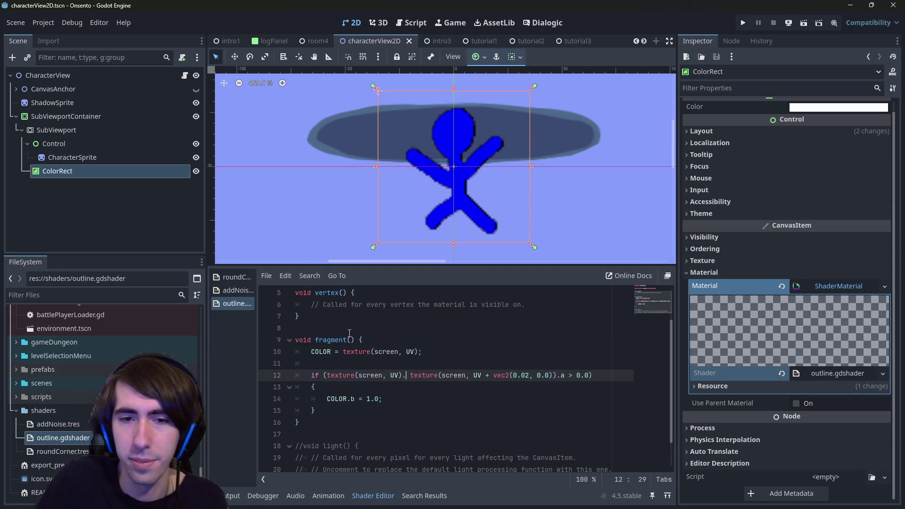
{"action": "type", "text": " == 0.0"}
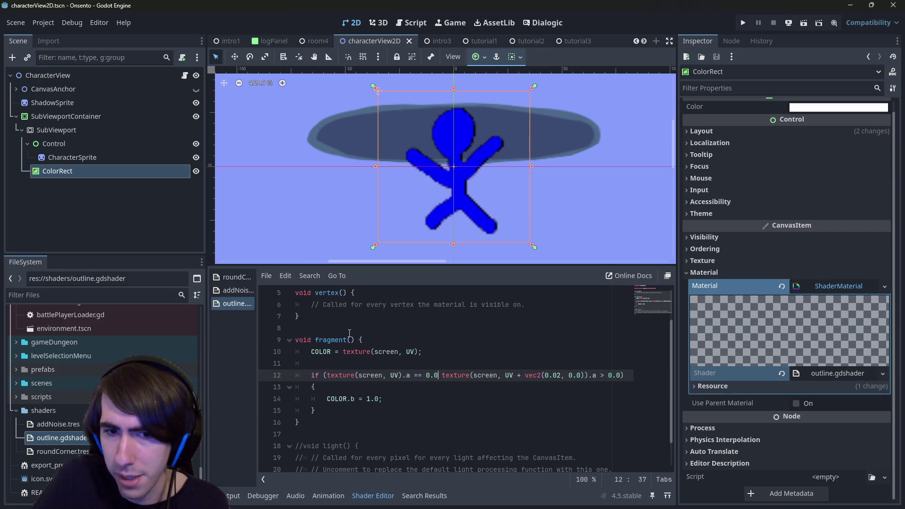
{"action": "type", "text": "&&"}
{"action": "key", "text": "Left"}
{"action": "key", "text": "Left"}
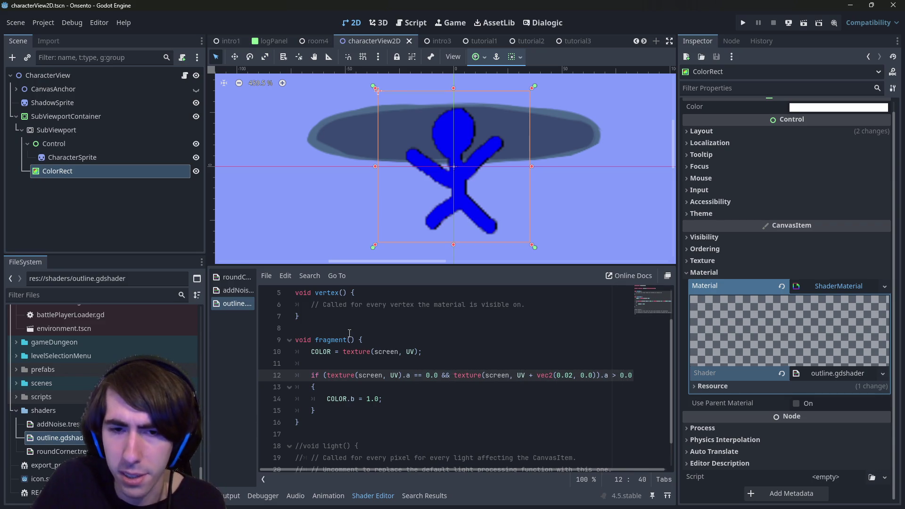
{"action": "key", "text": "Return"}
{"action": "key", "text": "Tab"}
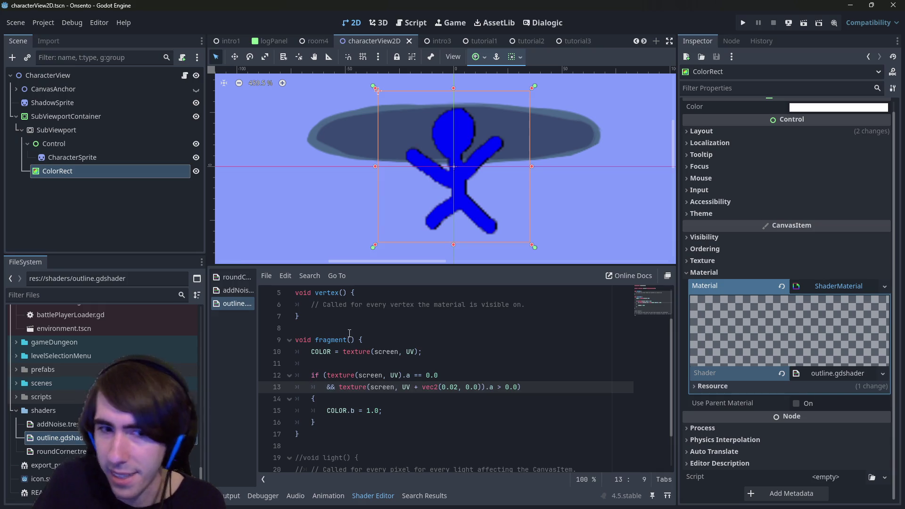
{"action": "key", "text": "ctrl+s"}
- Change the neighbour offset from 0.02 to 0.5 and save
{"action": "left_click_drag", "start_coordinate": [327, 387], "coordinate": [527, 390]}
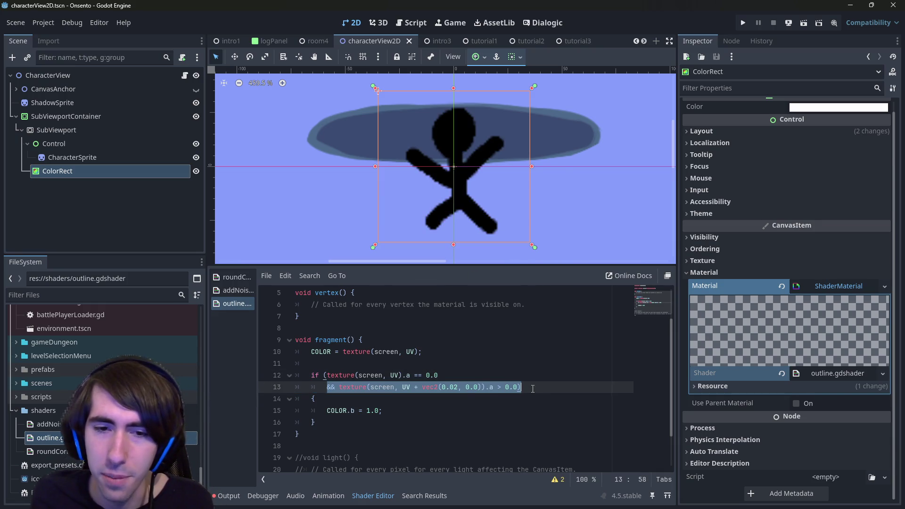
{"action": "left_click", "coordinate": [533, 389]}
{"action": "left_click", "coordinate": [480, 404]}
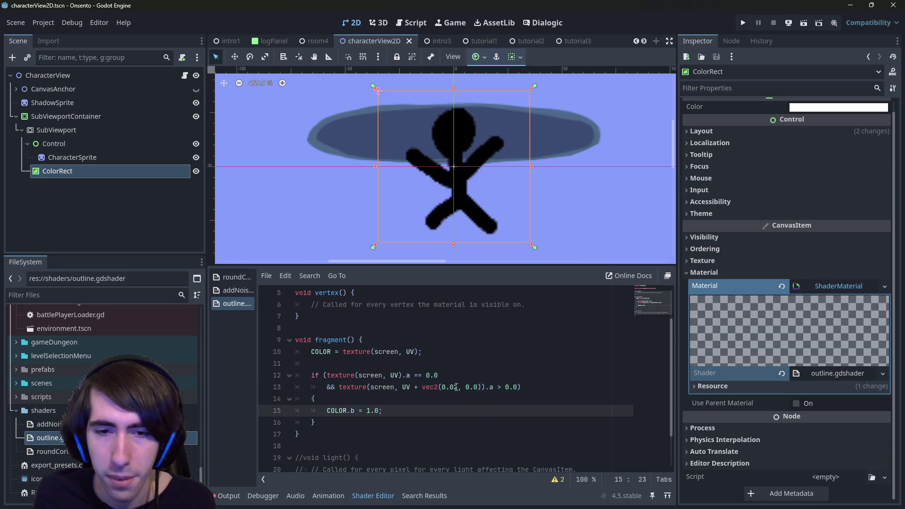
{"action": "left_click", "coordinate": [458, 387]}
{"action": "key", "text": "BackSpace"}
{"action": "key", "text": "BackSpace"}
{"action": "type", "text": "5"}
{"action": "key", "text": "ctrl+s"}
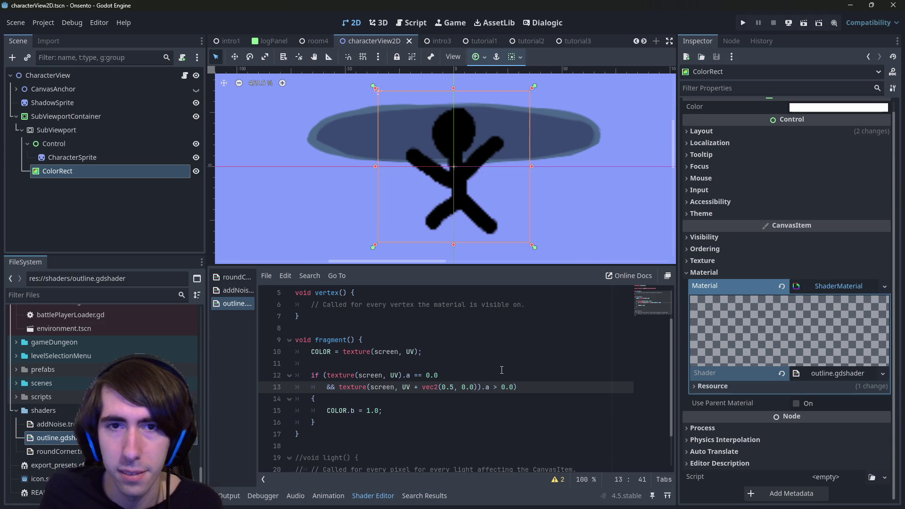
- Correct the neighbour offset to 0.05 and save
{"action": "left_click", "coordinate": [443, 375]}
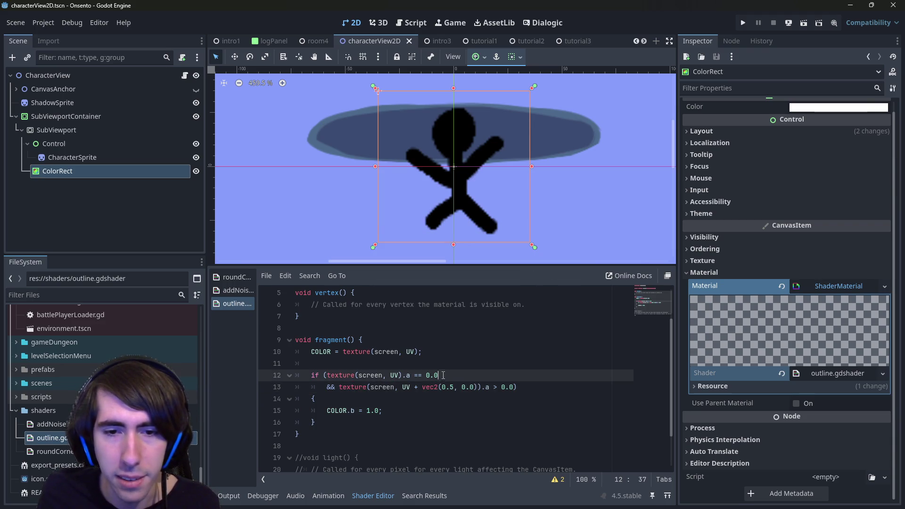
{"action": "scroll", "coordinate": [434, 214], "scroll_direction": "up", "scroll_amount": 3}
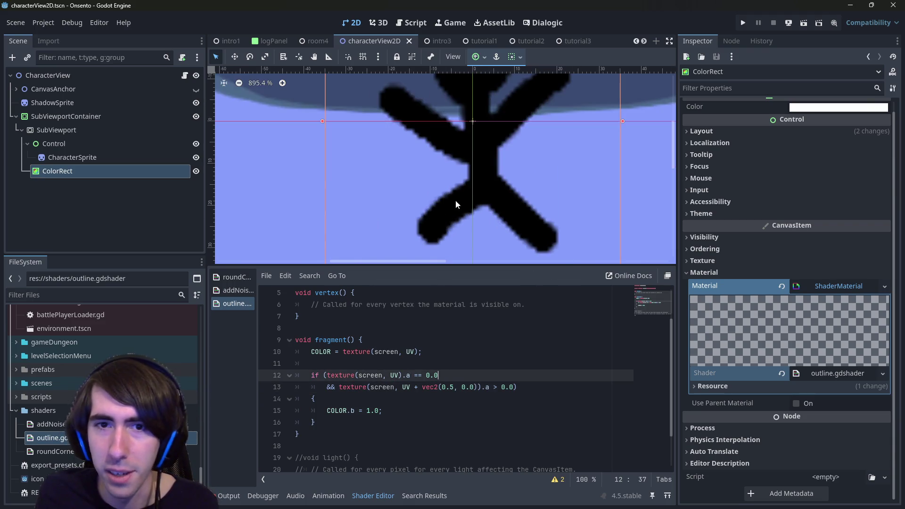
{"action": "scroll", "coordinate": [456, 200], "scroll_direction": "down", "scroll_amount": 3}
{"action": "scroll", "coordinate": [441, 212], "scroll_direction": "up", "scroll_amount": 3}
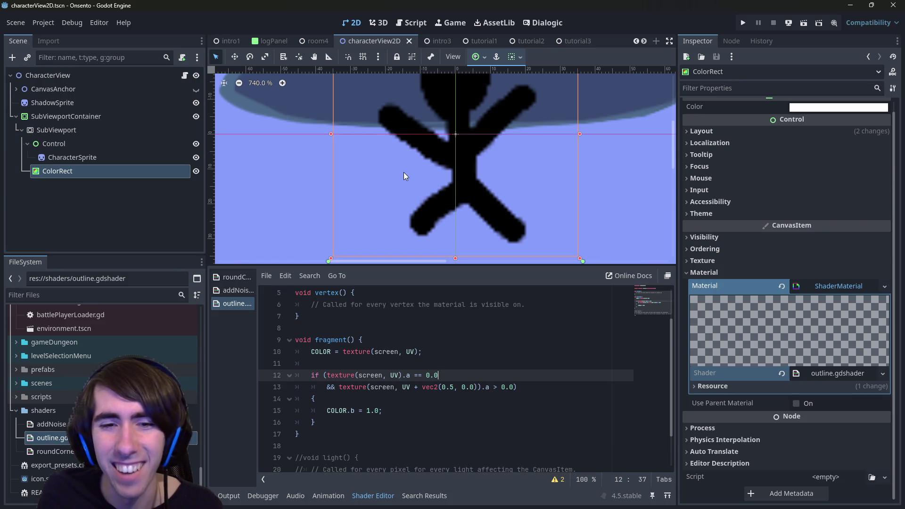
{"action": "left_click", "coordinate": [450, 387]}
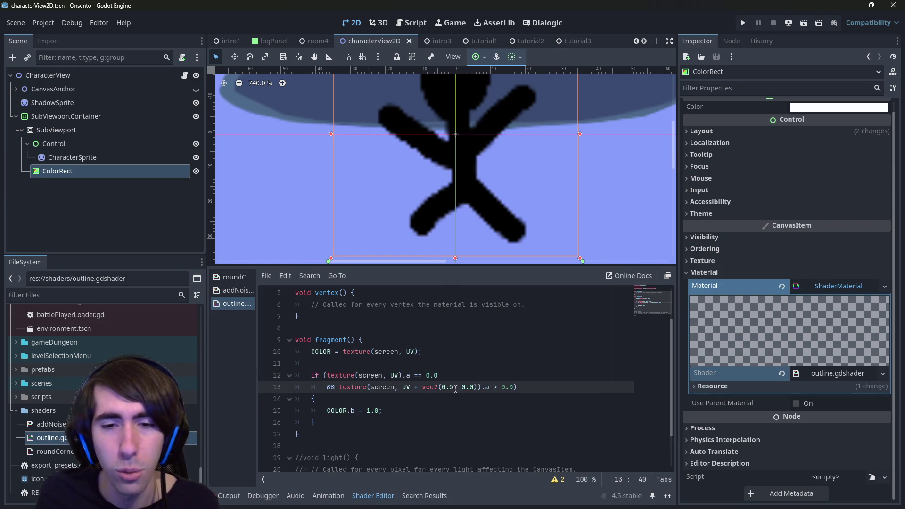
{"action": "key", "text": "ctrl+s"}
{"action": "key", "text": "BackSpace"}
{"action": "type", "text": "05"}
{"action": "key", "text": "ctrl+s"}
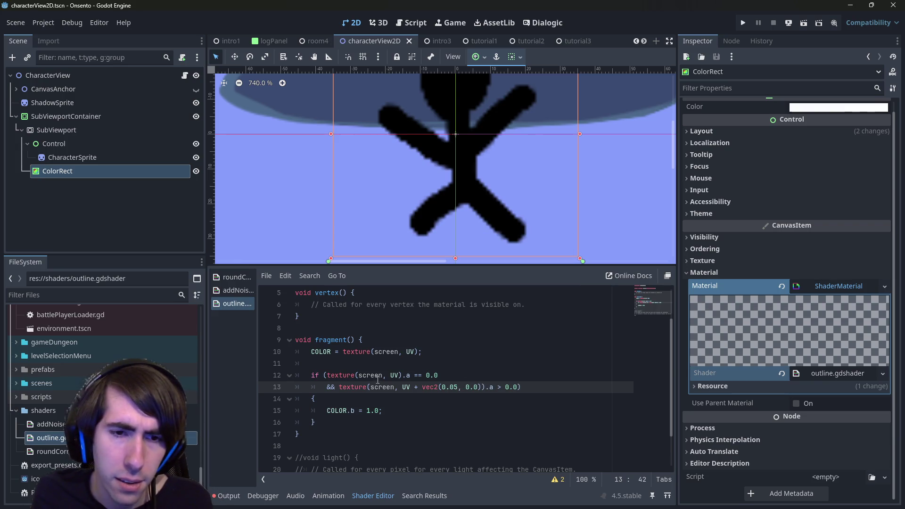
- Comment out the base COLOR line 10 with // and save
{"action": "left_click", "coordinate": [311, 352]}
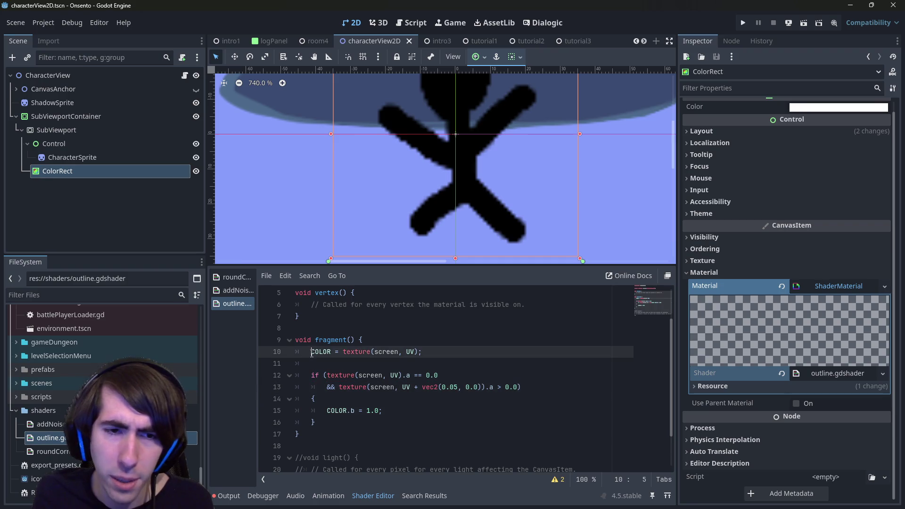
{"action": "type", "text": "/"}
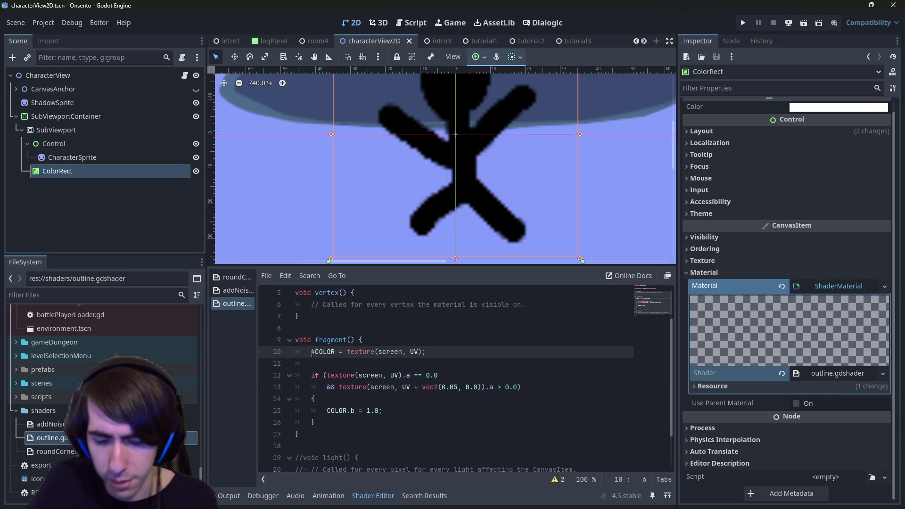
{"action": "type", "text": "/"}
{"action": "key", "text": "ctrl+s"}
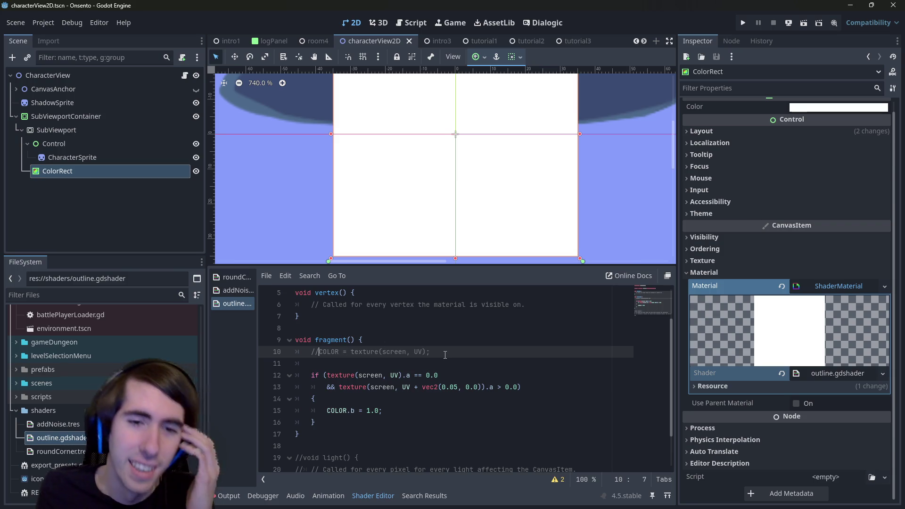
{"action": "left_click_drag", "start_coordinate": [444, 355], "coordinate": [312, 353]}
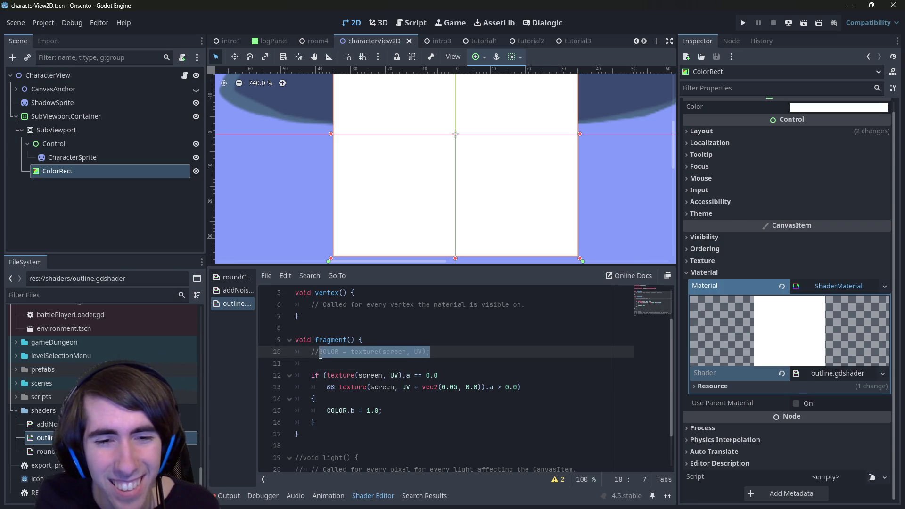
- Review the COLOR, screen and UV usages and frame the ColorRect in the viewport
{"action": "left_click", "coordinate": [323, 353]}
{"action": "double_click", "coordinate": [323, 353]}
{"action": "left_click", "coordinate": [443, 352]}
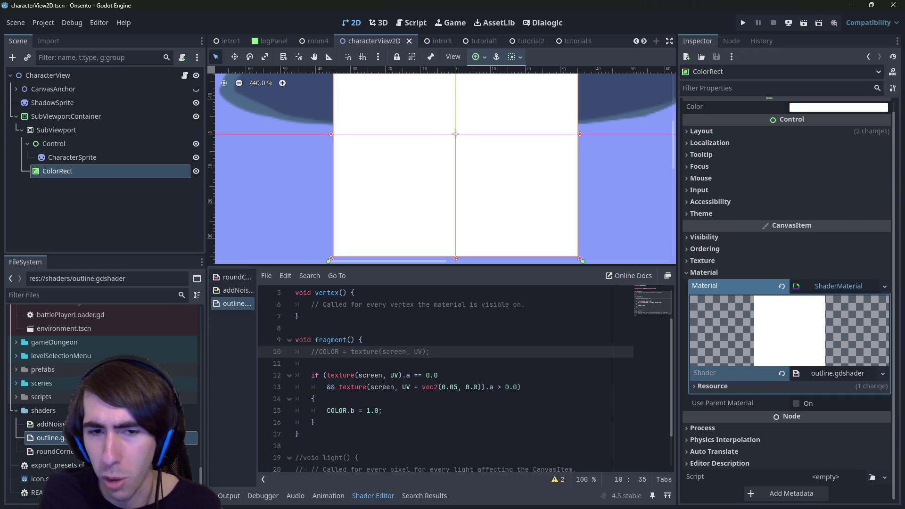
{"action": "double_click", "coordinate": [373, 376]}
{"action": "double_click", "coordinate": [394, 376]}
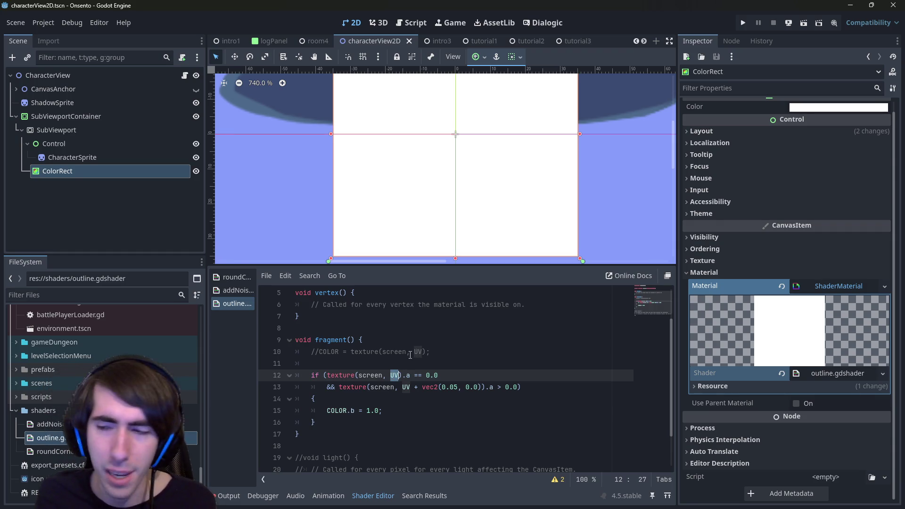
{"action": "scroll", "coordinate": [450, 238], "scroll_direction": "down", "scroll_amount": 1}
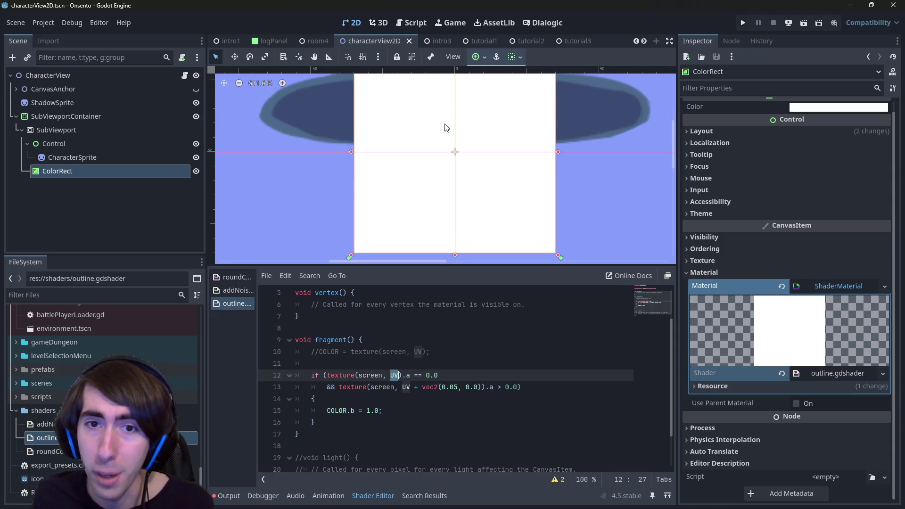
{"action": "key", "text": "f"}
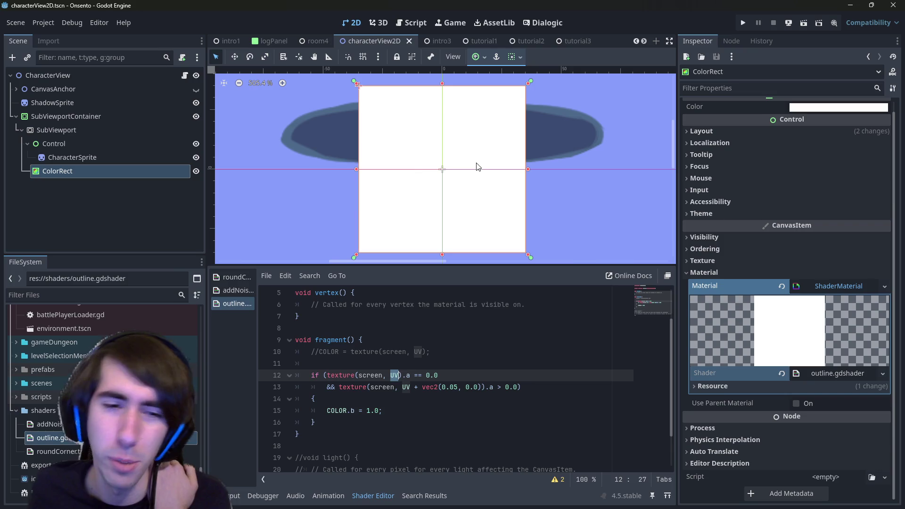
{"action": "left_click", "coordinate": [411, 23]}
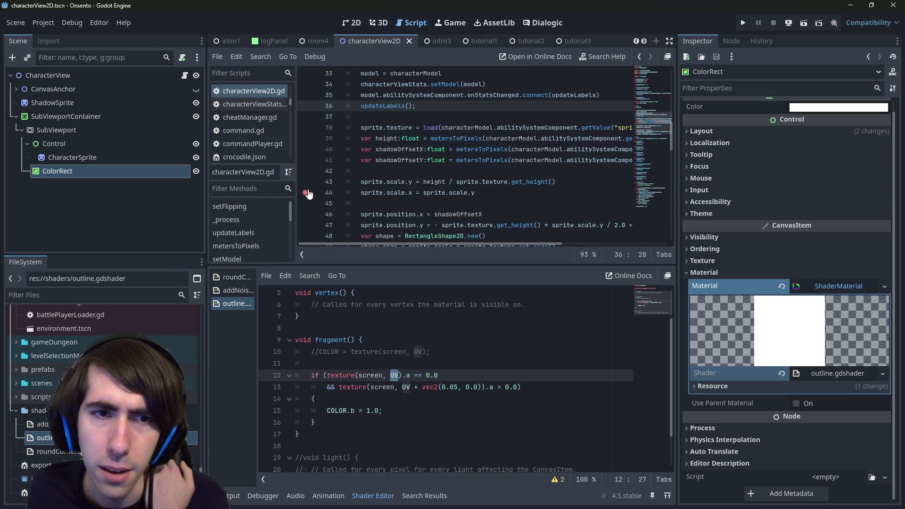
{"action": "left_click", "coordinate": [353, 23]}
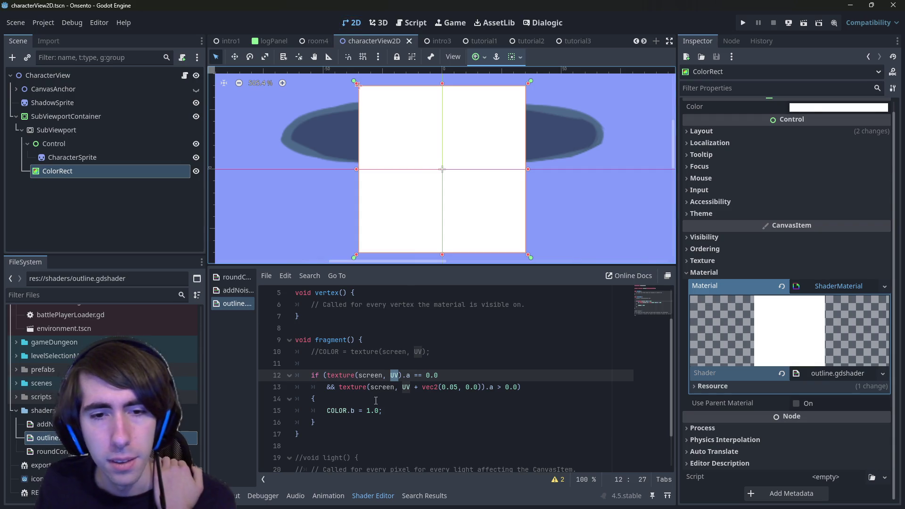
- Change the transparency test from == to < 0.00001 and save
{"action": "left_click", "coordinate": [423, 375]}
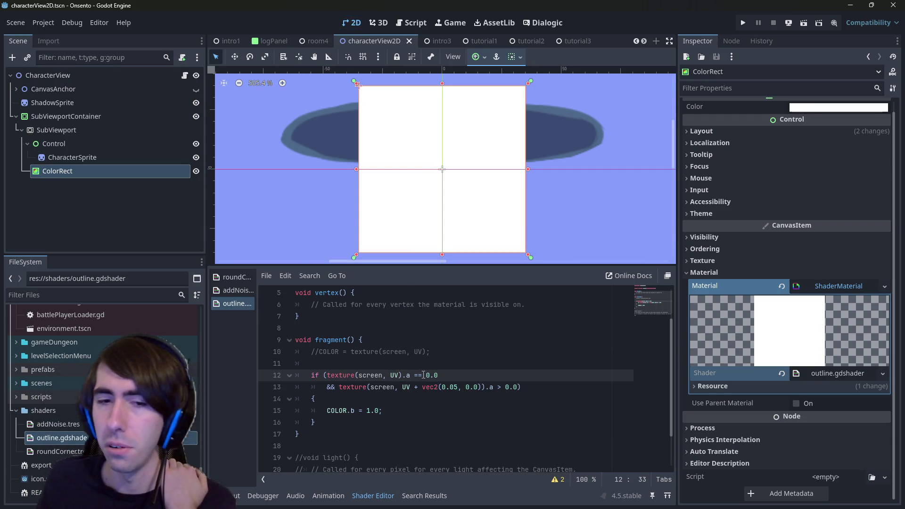
{"action": "left_click", "coordinate": [418, 375]}
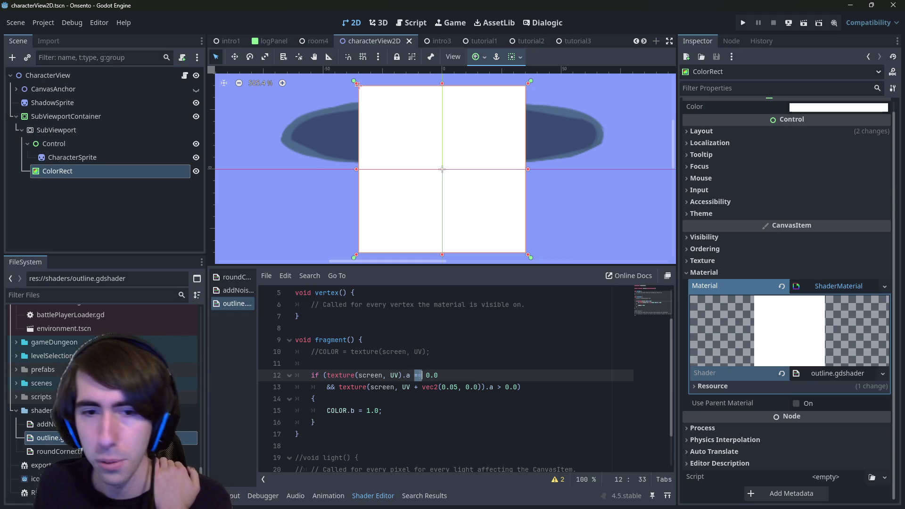
{"action": "key", "text": "Delete"}
{"action": "key", "text": "BackSpace"}
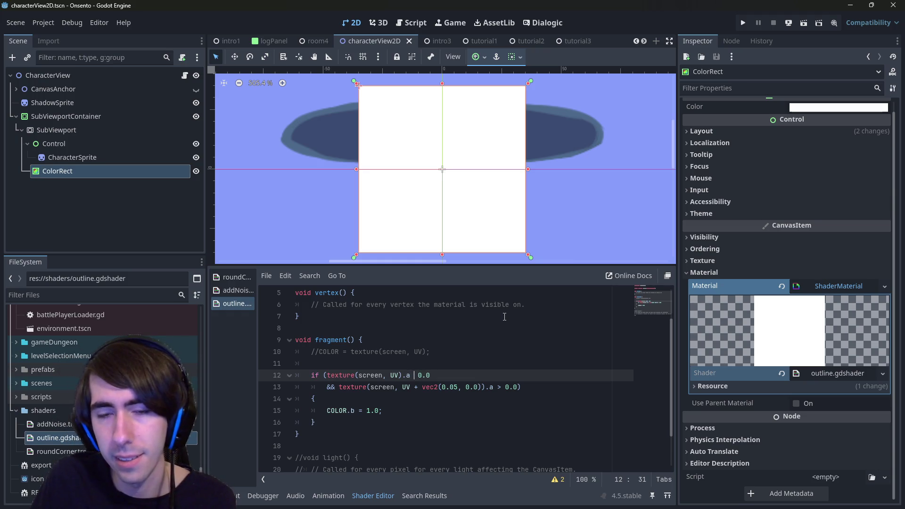
{"action": "type", "text": "< 0.00001"}
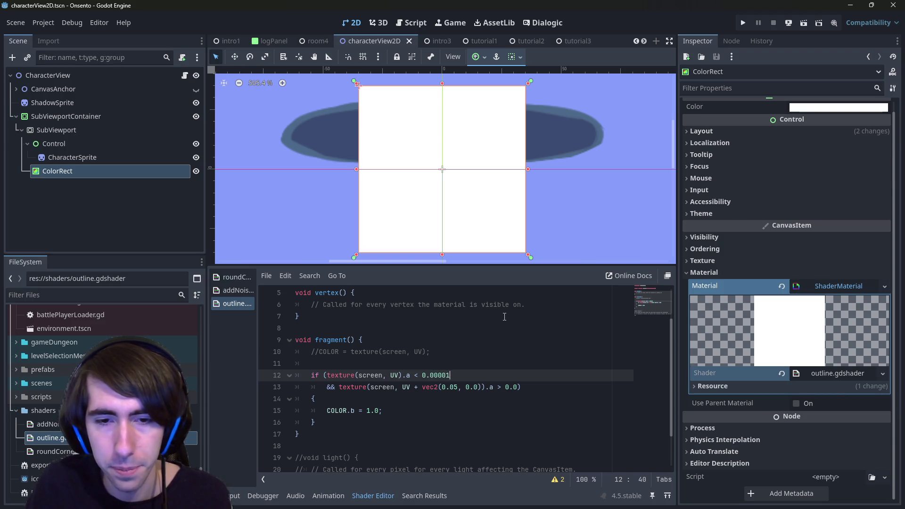
{"action": "key", "text": "ctrl+s"}
- Comment out the 0.05-offset neighbour check, close line 12's condition with ')', and save
{"action": "left_click_drag", "start_coordinate": [363, 387], "coordinate": [493, 387]}
{"action": "left_click", "coordinate": [482, 386]}
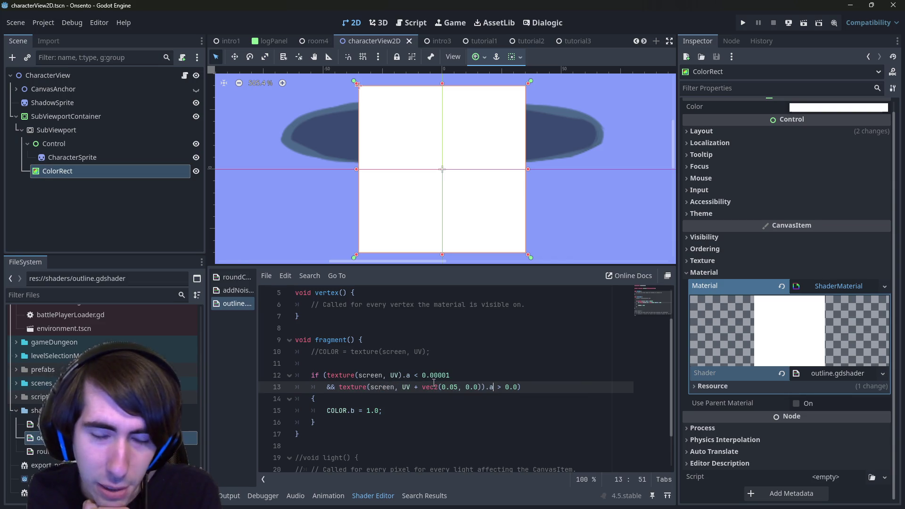
{"action": "double_click", "coordinate": [381, 375]}
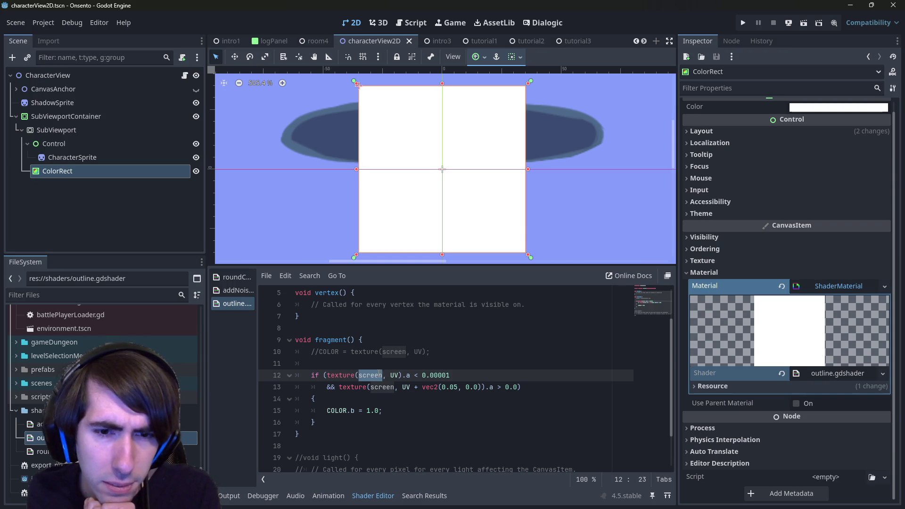
{"action": "left_click", "coordinate": [518, 392]}
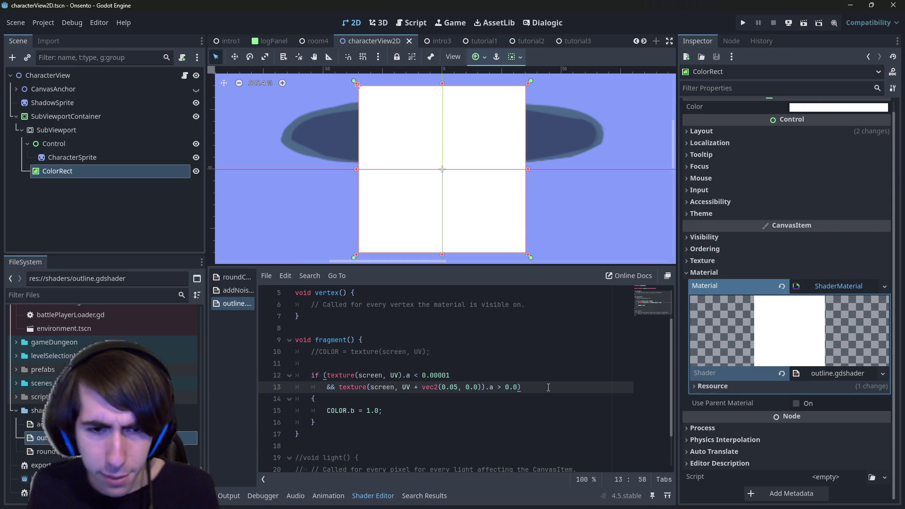
{"action": "key", "text": "ctrl+k"}
{"action": "key", "text": "Up"}
{"action": "type", "text": ")"}
{"action": "key", "text": "ctrl+s"}
{"action": "key", "text": "ctrl+s"}
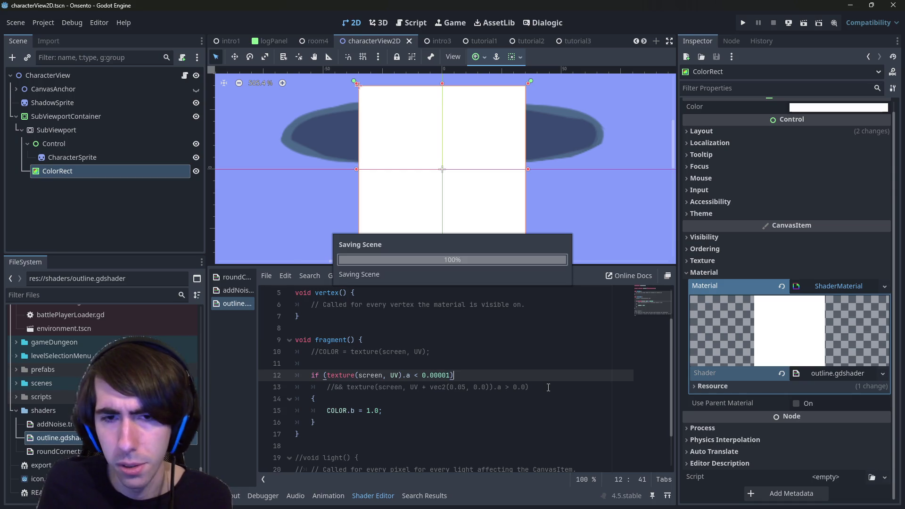
- Open a new empty line 11 above the if block in outline.gdshader
{"action": "double_click", "coordinate": [379, 376]}
{"action": "scroll", "coordinate": [384, 379], "scroll_direction": "up", "scroll_amount": 2}
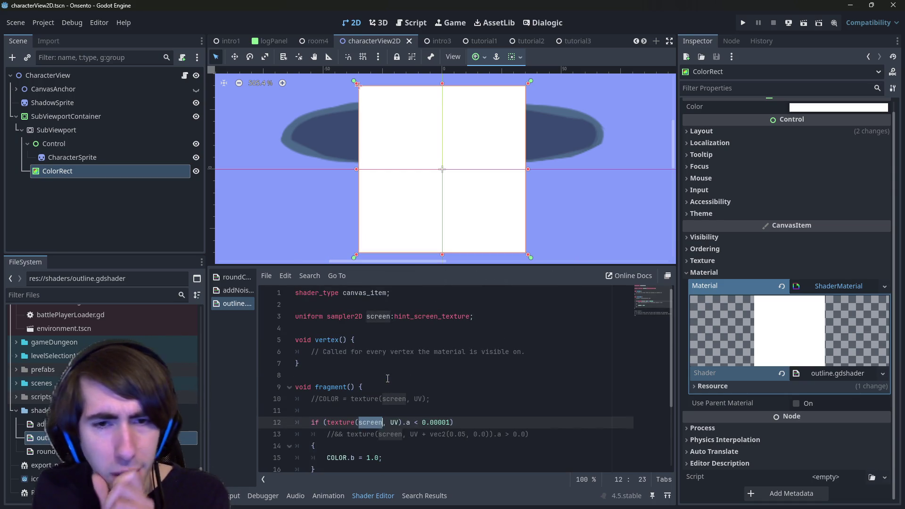
{"action": "left_click", "coordinate": [410, 422]}
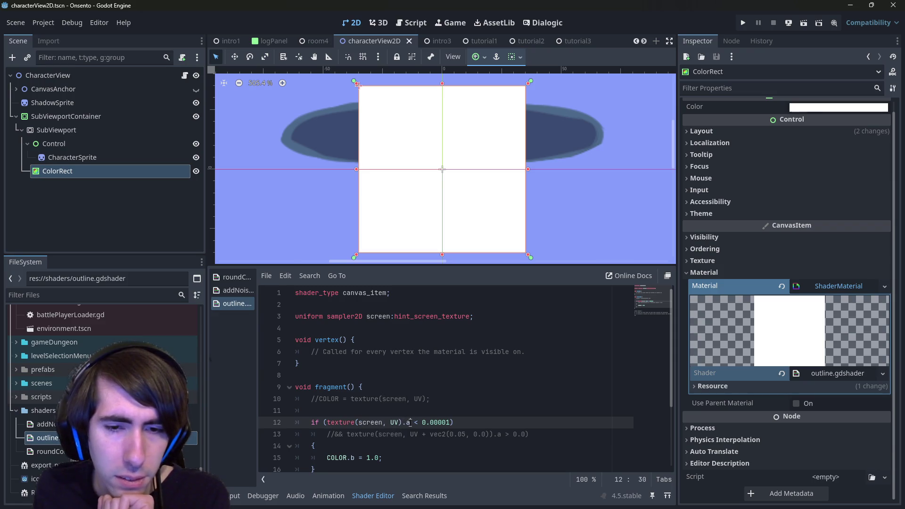
{"action": "scroll", "coordinate": [410, 422], "scroll_direction": "down", "scroll_amount": 2}
{"action": "left_click_drag", "start_coordinate": [329, 351], "coordinate": [378, 344]}
{"action": "key", "text": "Escape"}
{"action": "key", "text": "Return"}
- Write COLOR.b = texture(screen, UV).a; on line 11, reusing the if line's lookup, and save
{"action": "type", "text": "C"}
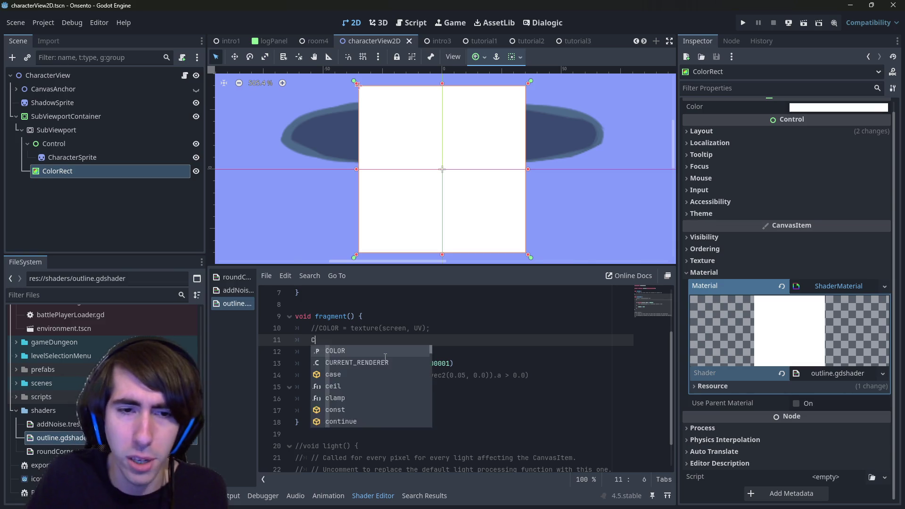
{"action": "type", "text": "OLOR.b ="}
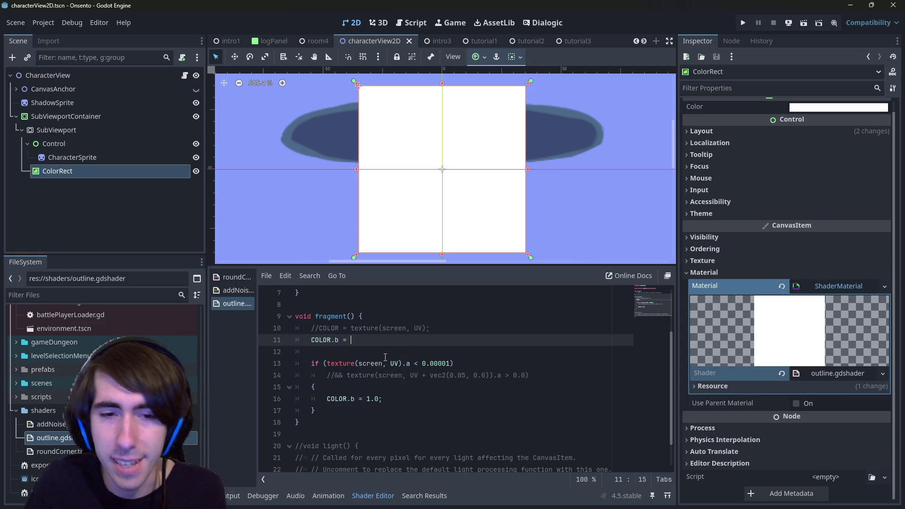
{"action": "key", "text": "shift+Right"}
{"action": "key", "text": "shift+Right"}
{"action": "key", "text": "shift+Right"}
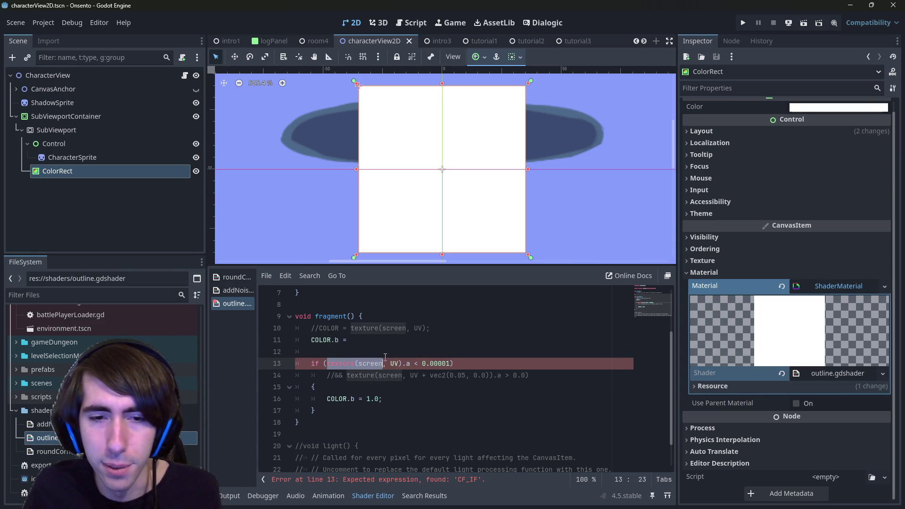
{"action": "key", "text": "shift+Left"}
{"action": "key", "text": "shift+Left"}
{"action": "key", "text": "shift+Left"}
{"action": "key", "text": "ctrl+c"}
{"action": "key", "text": "Up"}
{"action": "key", "text": "Up"}
{"action": "key", "text": "Up"}
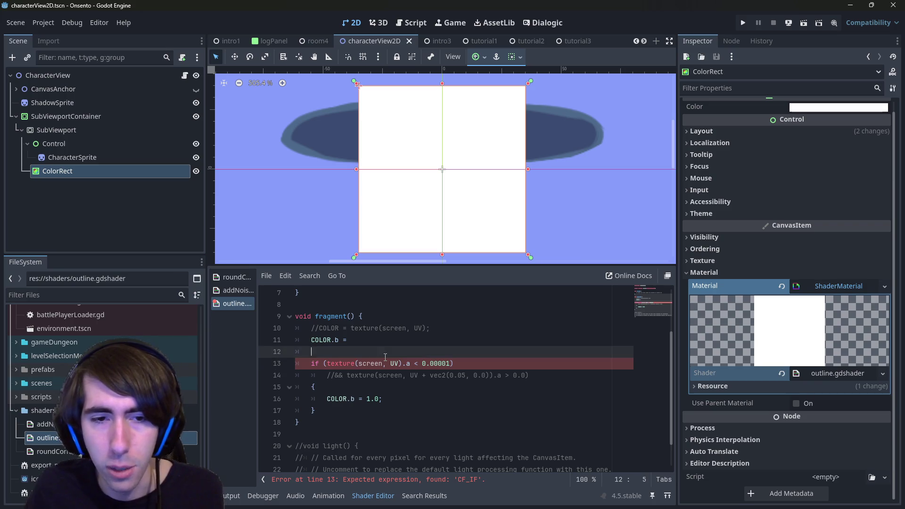
{"action": "key", "text": "Down"}
{"action": "key", "text": "ctrl+v"}
{"action": "type", "text": ";"}
{"action": "key", "text": "ctrl+s"}
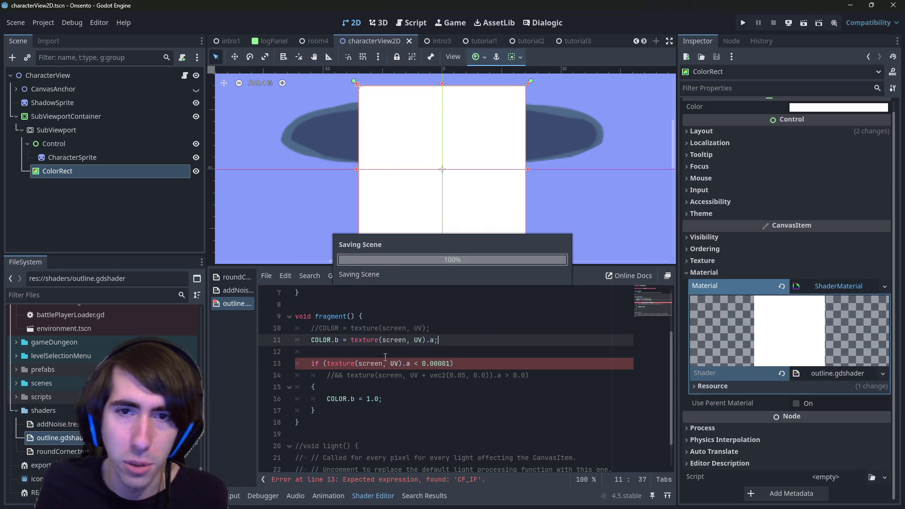
- Comment out the old if block with Ctrl+K, after briefly comparing it uncommented, and save
{"action": "mouse_move", "coordinate": [315, 411]}
{"action": "left_mouse_down"}
{"action": "mouse_move", "coordinate": [252, 352]}
{"action": "mouse_move", "coordinate": [264, 366]}
{"action": "left_mouse_up"}
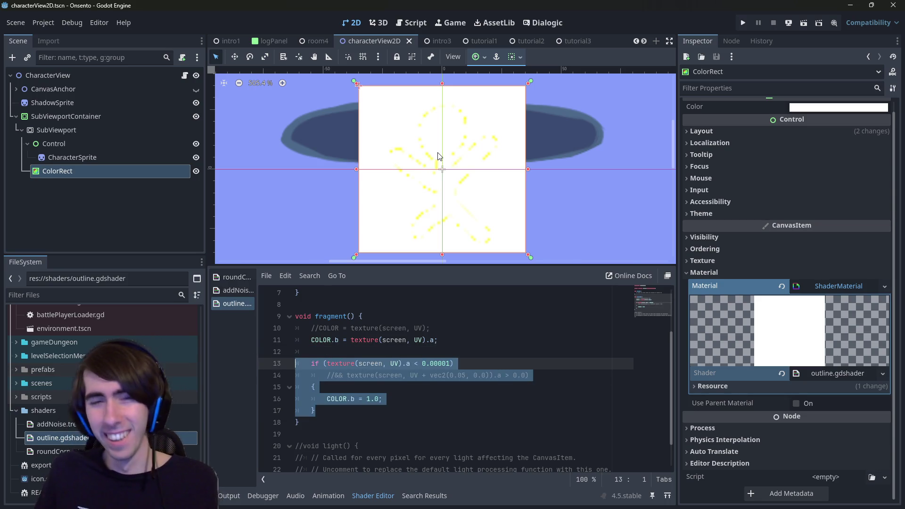
{"action": "key", "text": "ctrl+k"}
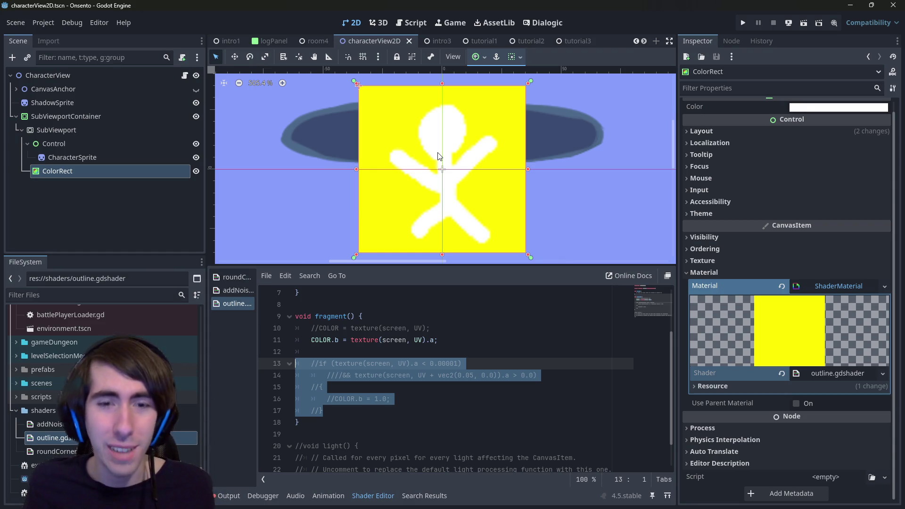
{"action": "key", "text": "ctrl+k"}
{"action": "scroll", "coordinate": [431, 165], "scroll_direction": "up", "scroll_amount": 4}
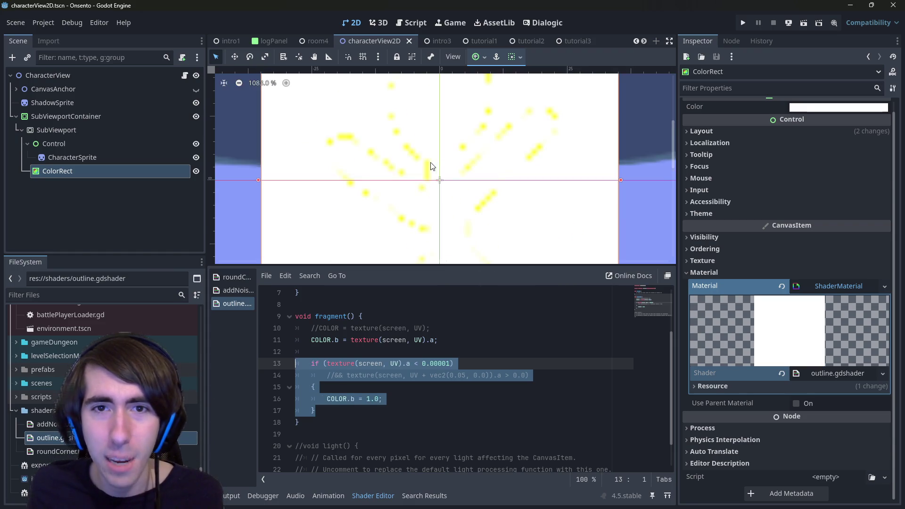
{"action": "scroll", "coordinate": [474, 198], "scroll_direction": "down", "scroll_amount": 5}
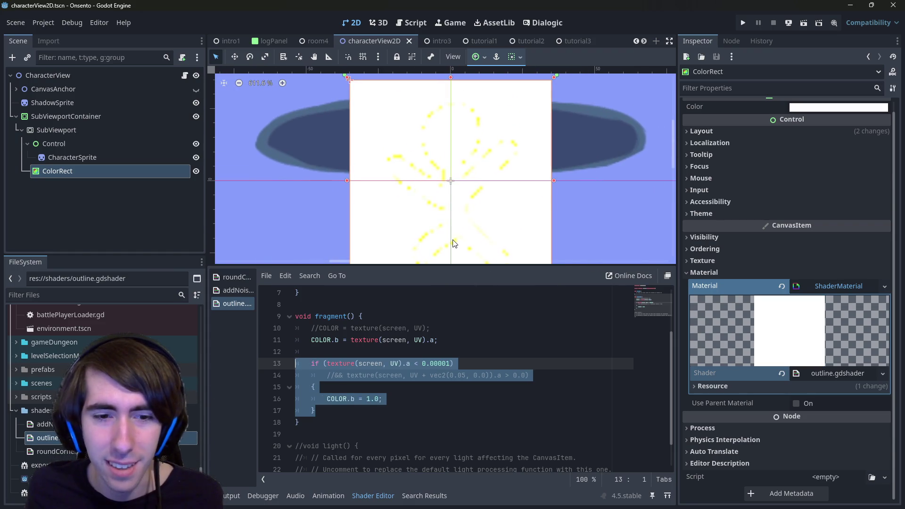
{"action": "key", "text": "ctrl+k"}
{"action": "key", "text": "ctrl+s"}
{"action": "scroll", "coordinate": [448, 220], "scroll_direction": "down", "scroll_amount": 3}
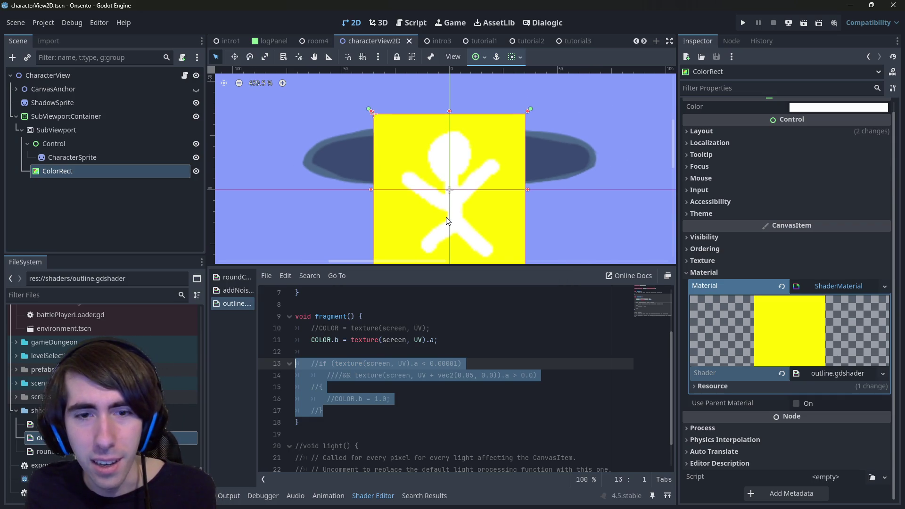
{"action": "key", "text": "ctrl+s"}
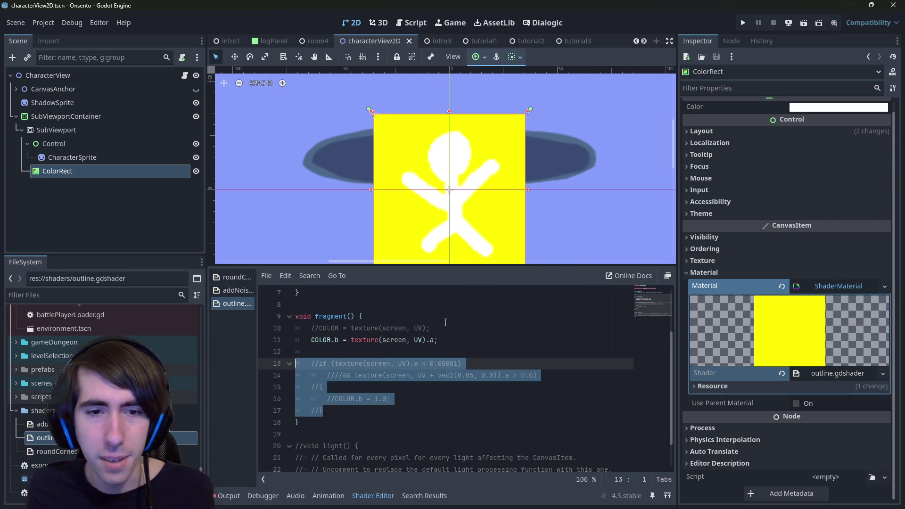
- Start a new line above the blue-channel line, beginning it with the word COLOR
{"action": "double_click", "coordinate": [321, 340]}
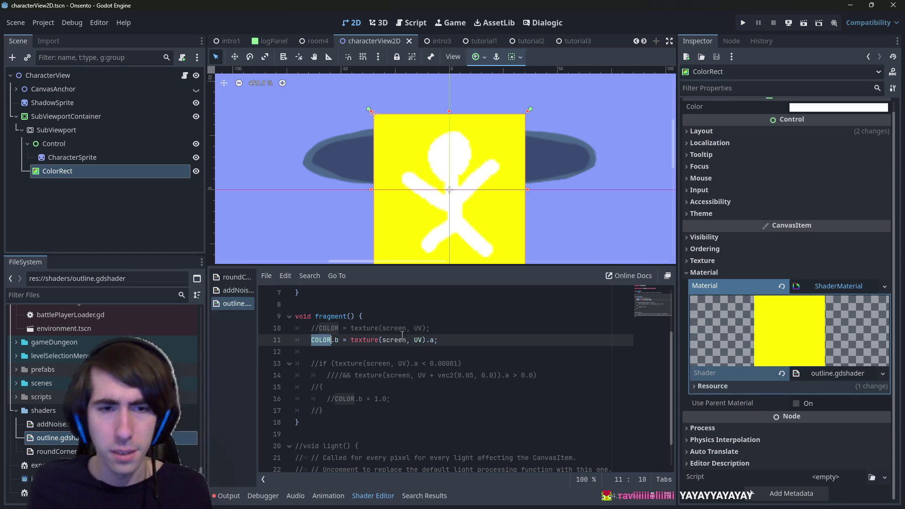
{"action": "key", "text": "ctrl+c"}
{"action": "key", "text": "ctrl+shift+Return"}
{"action": "key", "text": "ctrl+v"}
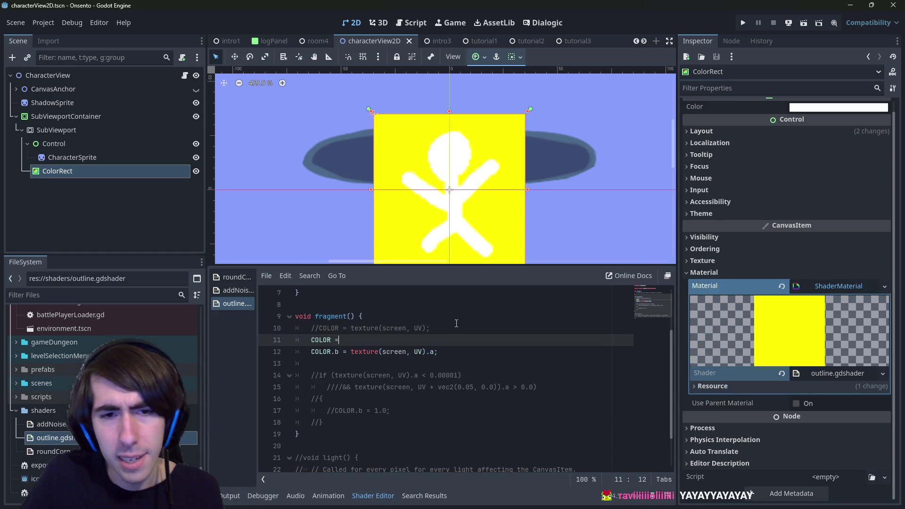
- Complete the base line as COLOR = vec4(0,0,0,1); and save, showing a blue figure on black
{"action": "type", "text": " vec4"}
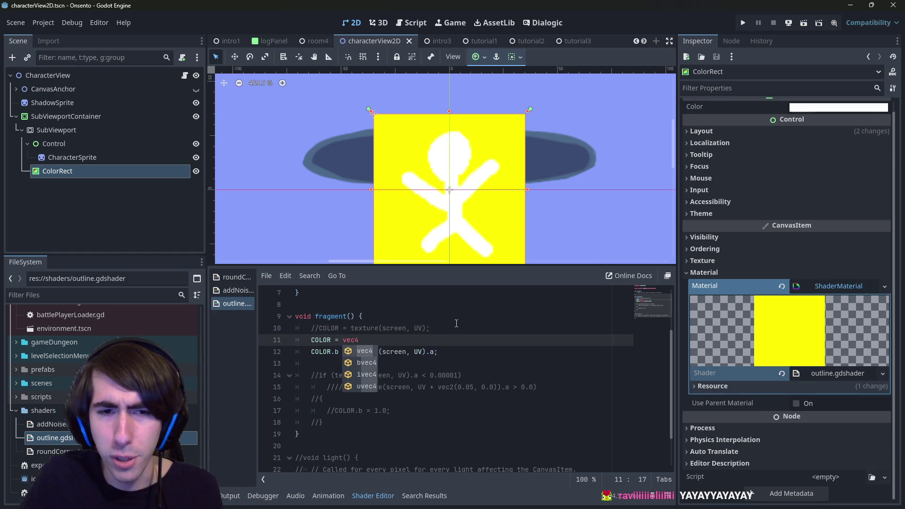
{"action": "type", "text": "(0"}
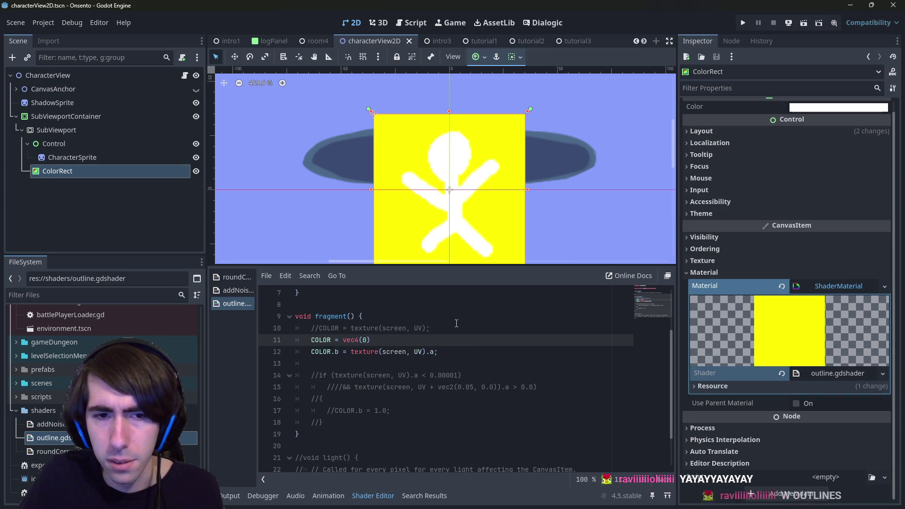
{"action": "type", "text": ",0,0,1);"}
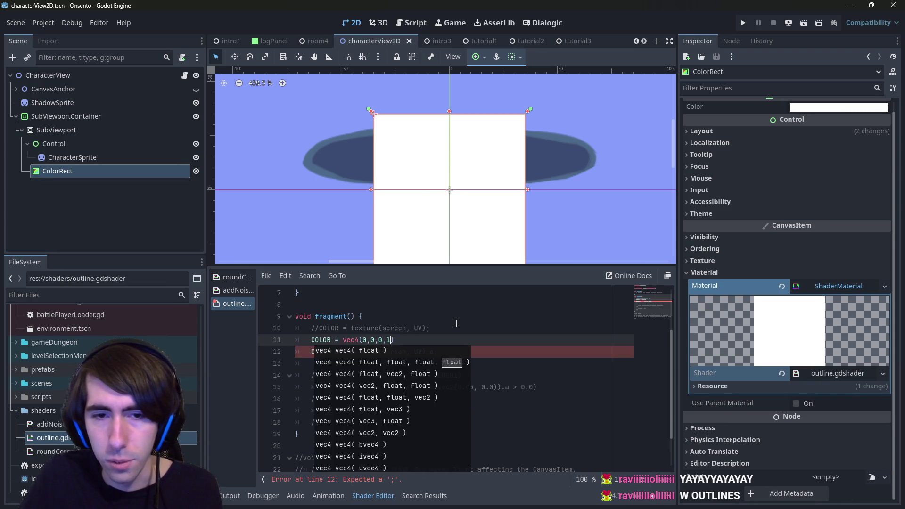
{"action": "key", "text": "ctrl+s"}
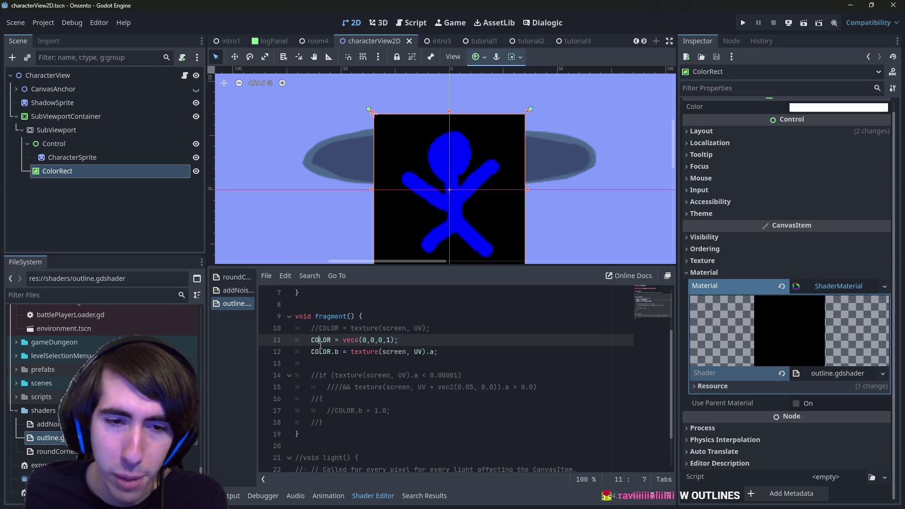
{"action": "left_click_drag", "start_coordinate": [319, 340], "coordinate": [427, 343]}
{"action": "scroll", "coordinate": [333, 325], "scroll_direction": "down", "scroll_amount": 1}
{"action": "left_click_drag", "start_coordinate": [323, 320], "coordinate": [438, 320]}
{"action": "left_click", "coordinate": [464, 319]}
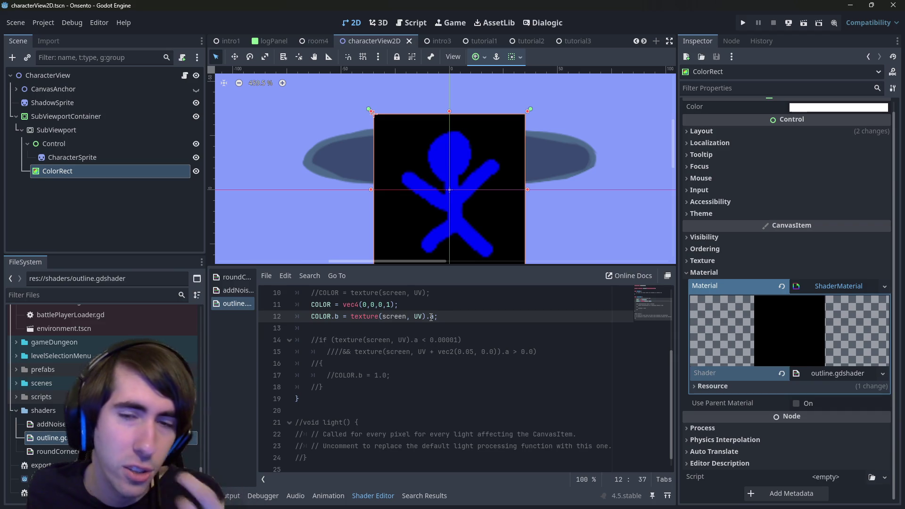
{"action": "double_click", "coordinate": [337, 318]}
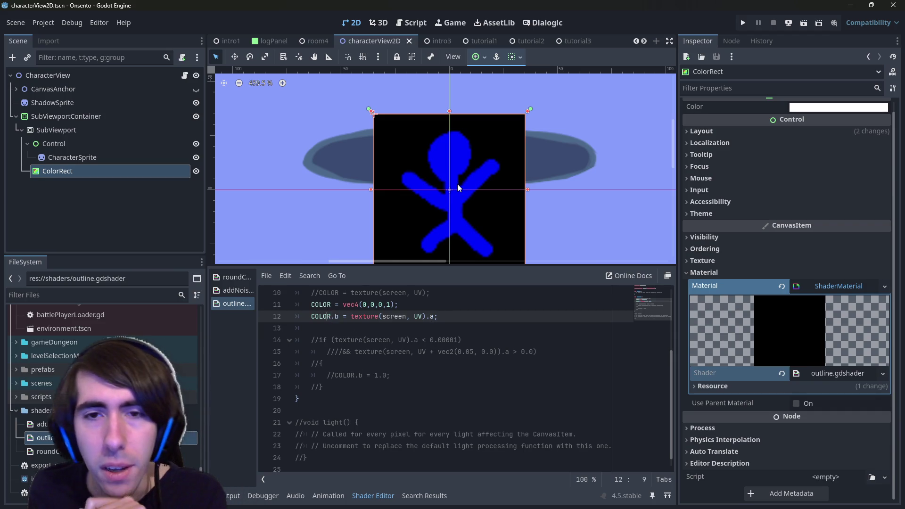
{"action": "scroll", "coordinate": [454, 185], "scroll_direction": "down", "scroll_amount": 1}
{"action": "scroll", "coordinate": [454, 208], "scroll_direction": "up", "scroll_amount": 1}
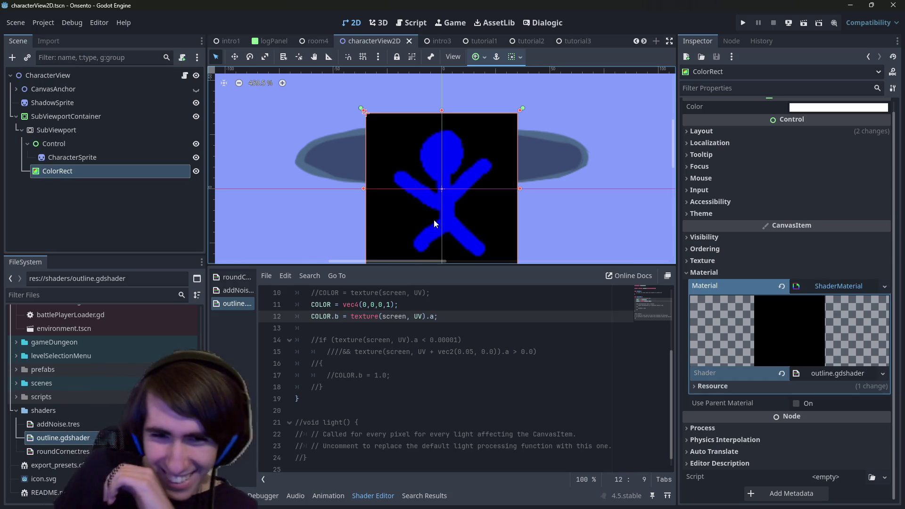
{"action": "left_click_drag", "start_coordinate": [433, 219], "coordinate": [416, 214]}
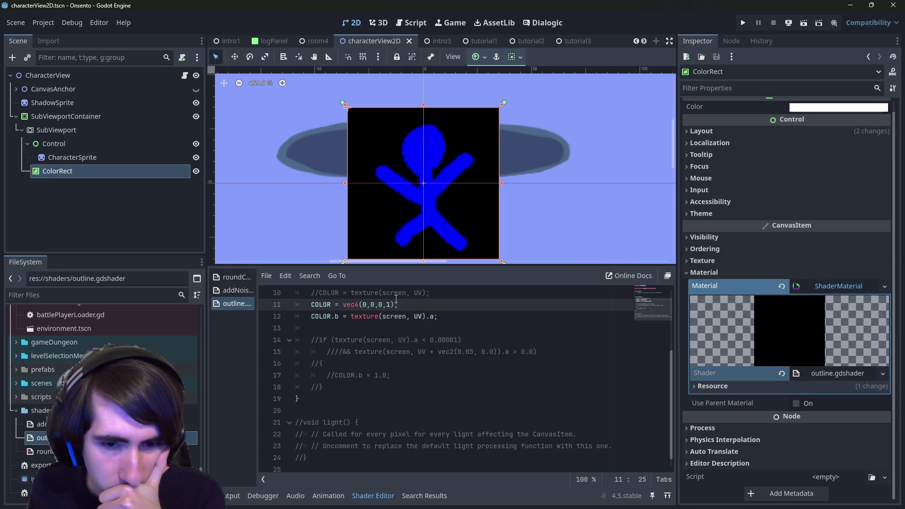
- Briefly set the base colour's alpha to 0, preview it, then restore it to 1
{"action": "key", "text": "BackSpace"}
{"action": "type", "text": "0"}
{"action": "key", "text": "Down"}
{"action": "key", "text": "ctrl+s"}
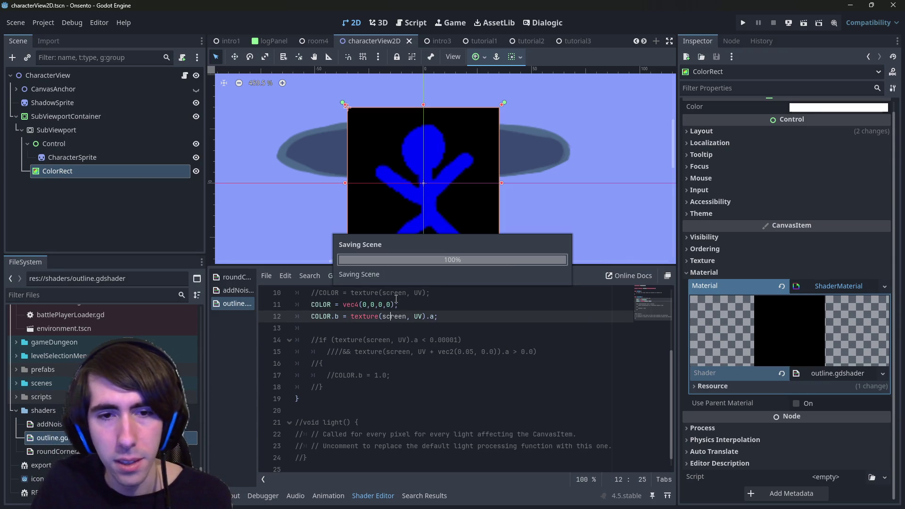
{"action": "key", "text": "Up"}
{"action": "key", "text": "BackSpace"}
{"action": "type", "text": "1"}
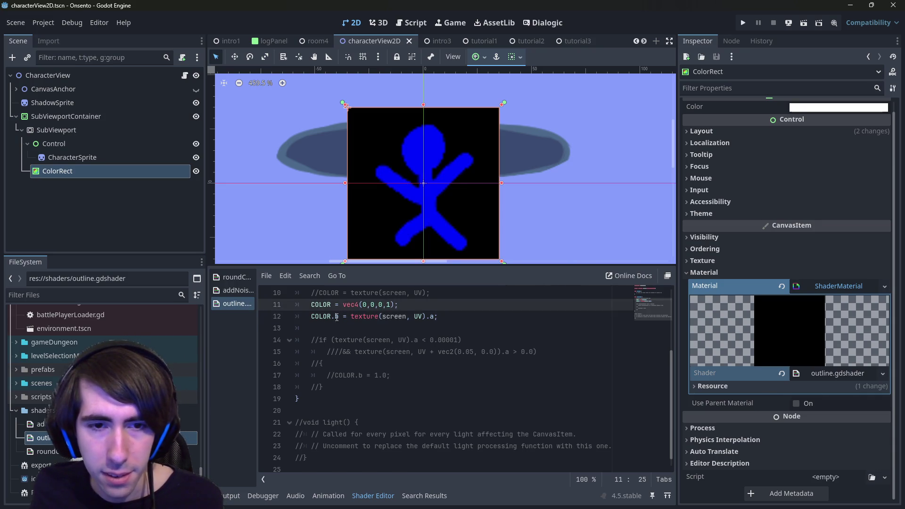
- Review the screen lookup on line 12 and the threshold in the commented if condition
{"action": "left_click_drag", "start_coordinate": [354, 316], "coordinate": [431, 317]}
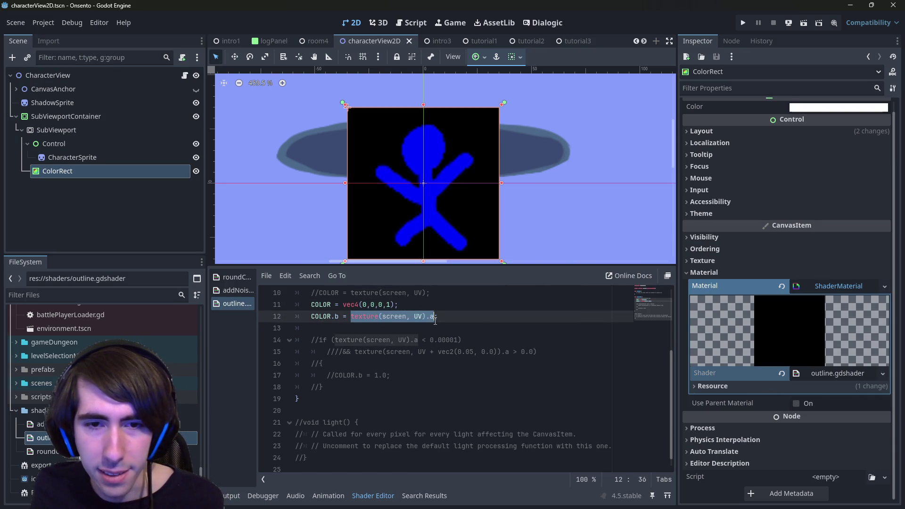
{"action": "left_click", "coordinate": [442, 339]}
{"action": "double_click", "coordinate": [442, 340]}
{"action": "left_click", "coordinate": [449, 319]}
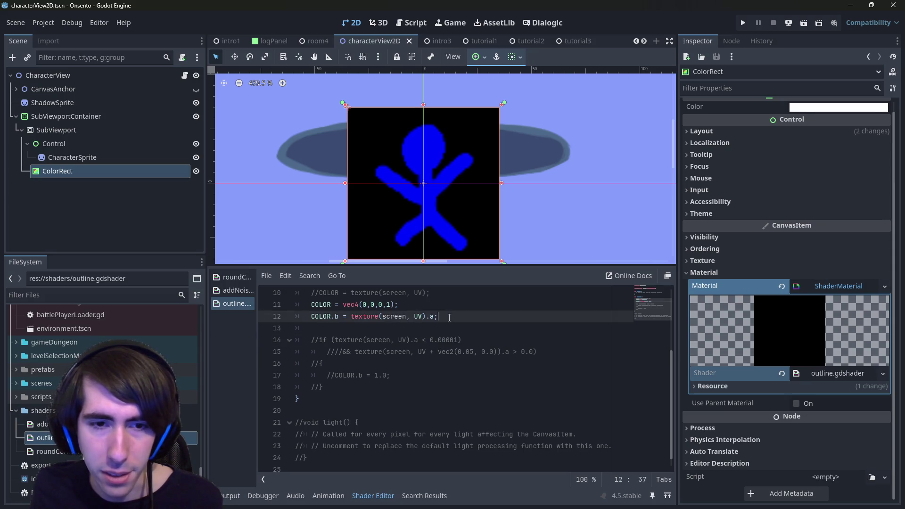
{"action": "left_click", "coordinate": [473, 338]}
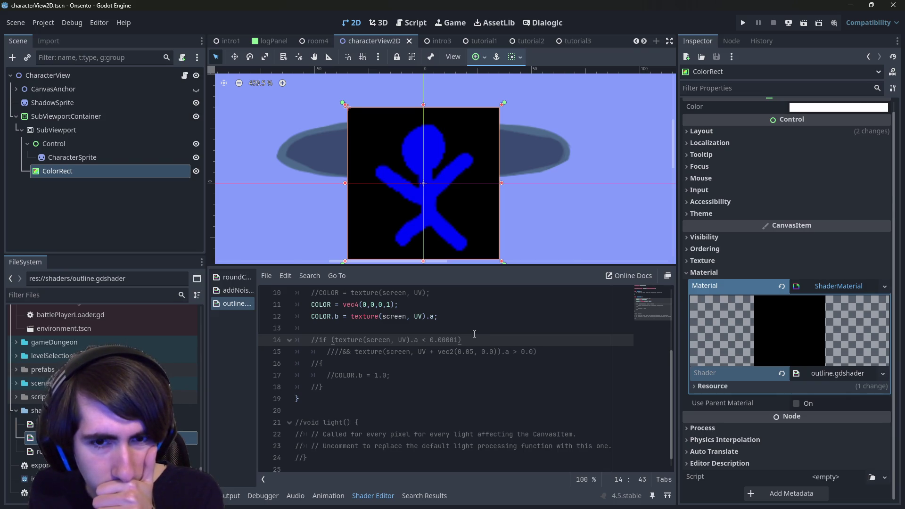
- Uncomment the if block's condition and body, and comment out the COLOR.b alpha line
{"action": "key", "text": "ctrl+k"}
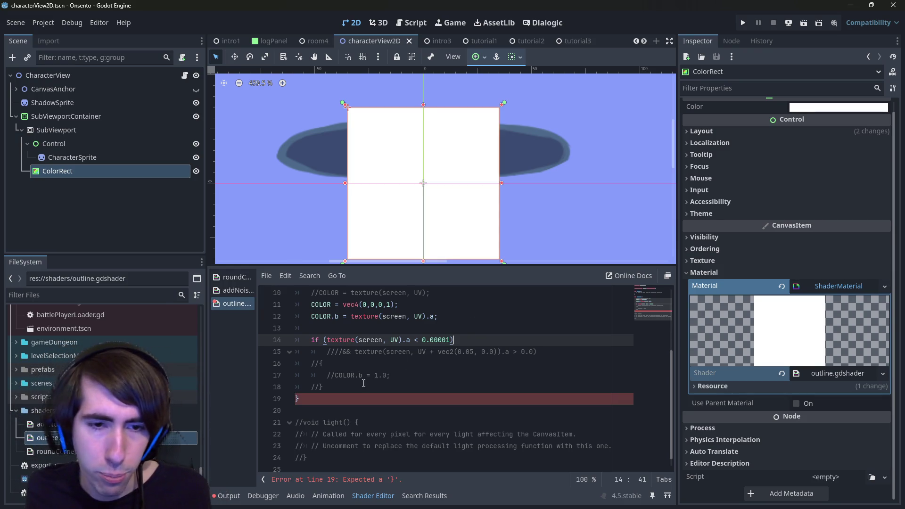
{"action": "left_click_drag", "start_coordinate": [330, 387], "coordinate": [272, 363]}
{"action": "key", "text": "ctrl+k"}
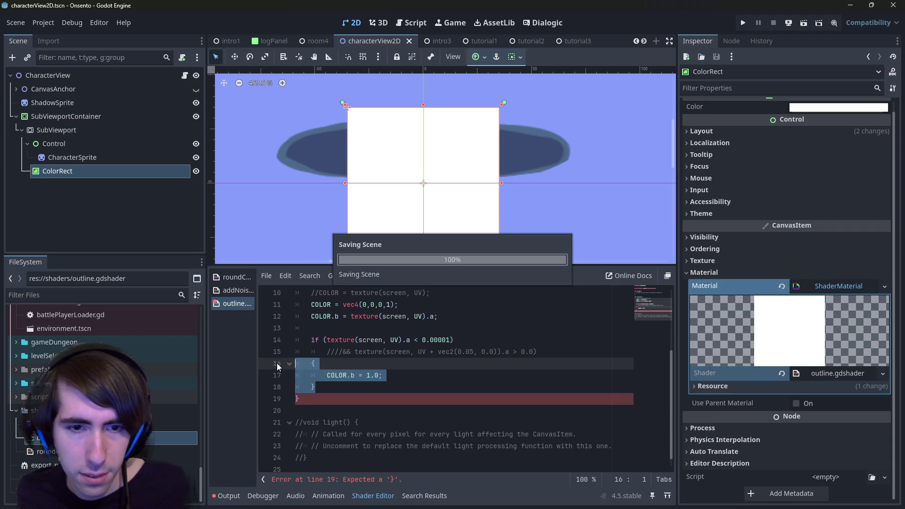
{"action": "left_click", "coordinate": [445, 318]}
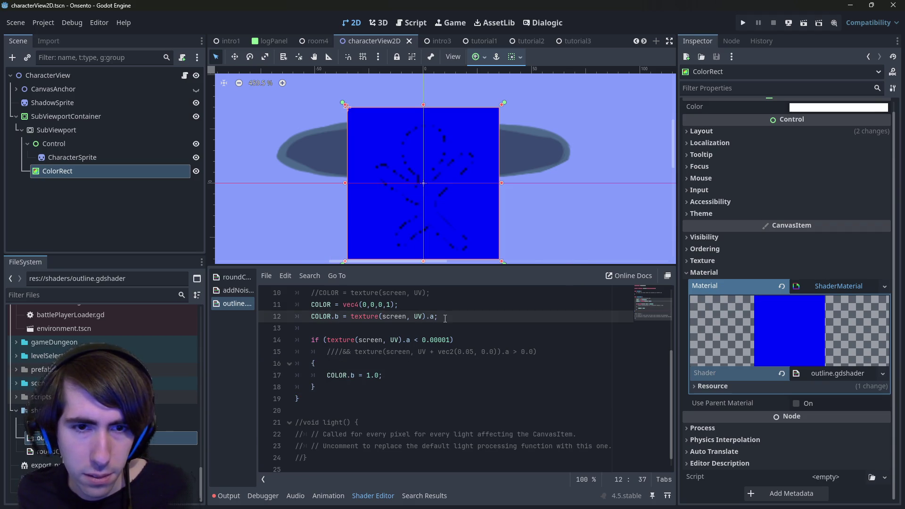
{"action": "key", "text": "ctrl+k"}
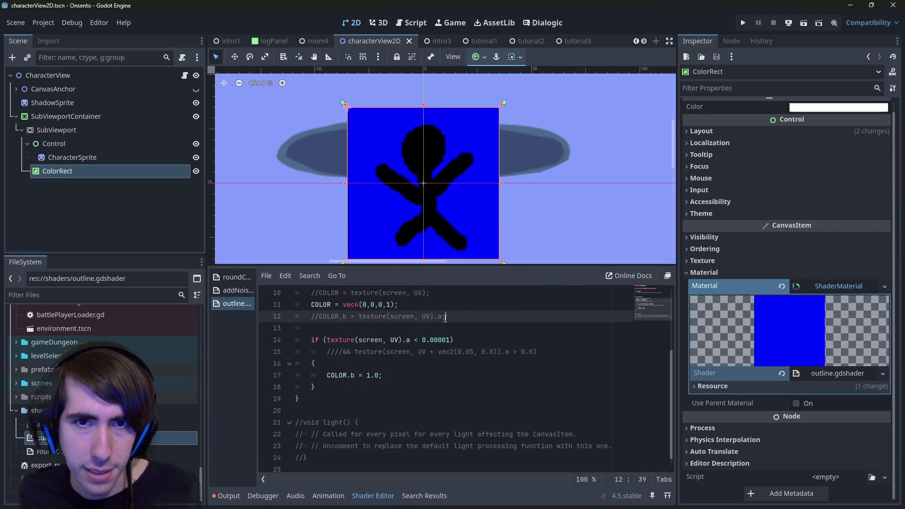
- Delete the slashes before the && texture(screen, UV + vec2(0.05, 0.0)).a > 0.0 condition
{"action": "key", "text": "Down"}
{"action": "key", "text": "Down"}
{"action": "key", "text": "Down"}
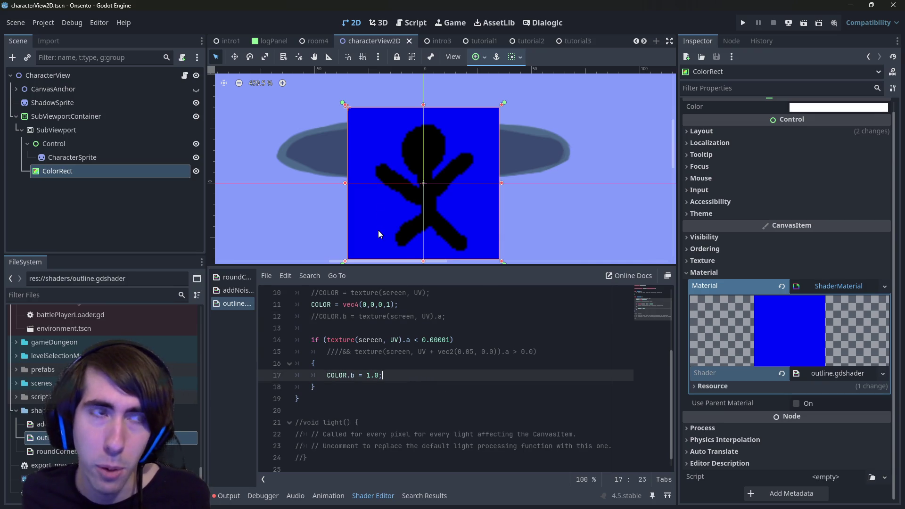
{"action": "left_click", "coordinate": [296, 339], "text": "shift"}
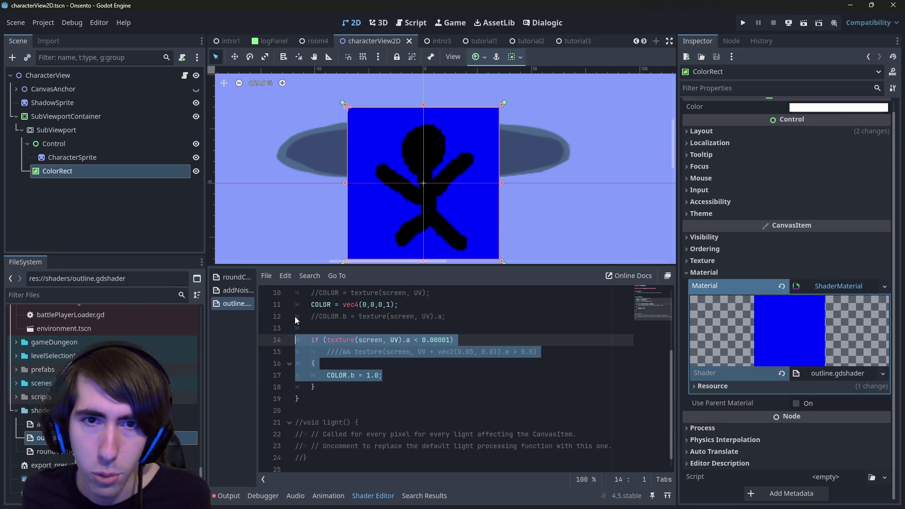
{"action": "mouse_move", "coordinate": [473, 338]}
{"action": "left_mouse_down"}
{"action": "mouse_move", "coordinate": [259, 322]}
{"action": "mouse_move", "coordinate": [257, 337]}
{"action": "left_mouse_up"}
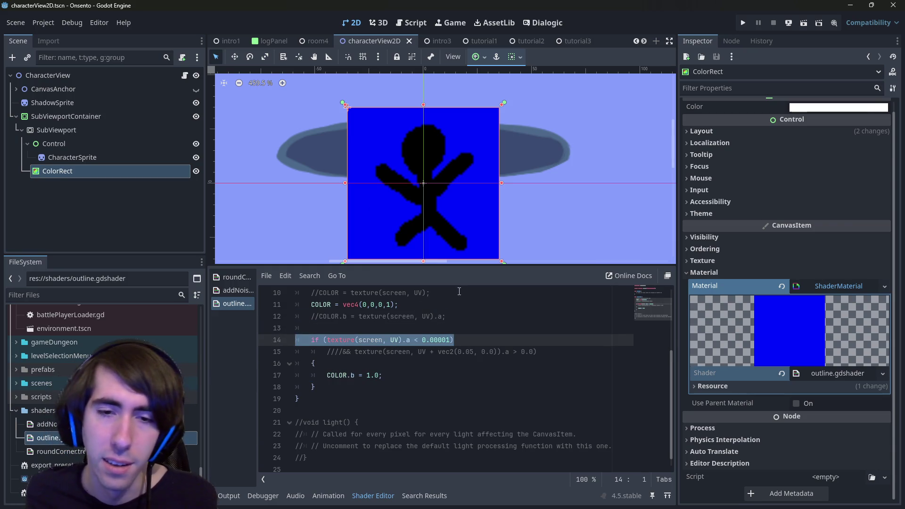
{"action": "left_click_drag", "start_coordinate": [382, 375], "coordinate": [266, 377]}
{"action": "left_click_drag", "start_coordinate": [342, 352], "coordinate": [328, 351]}
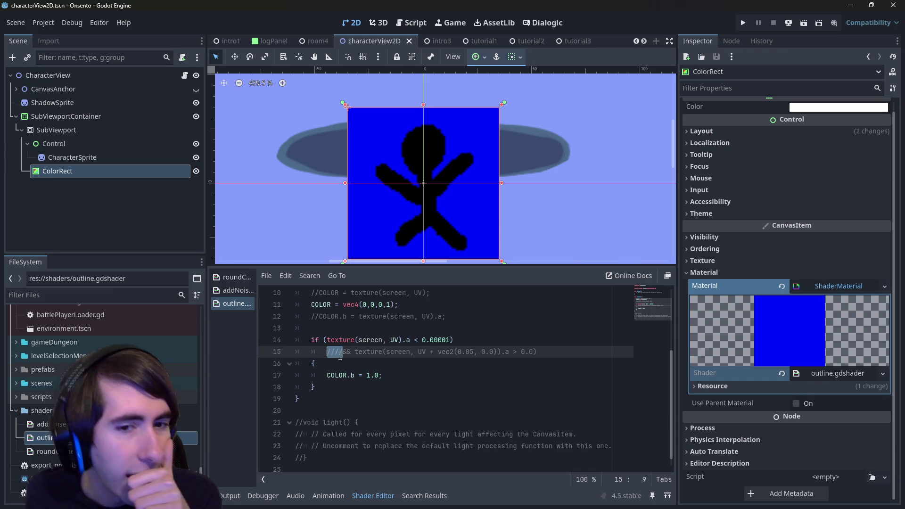
{"action": "key", "text": "BackSpace"}
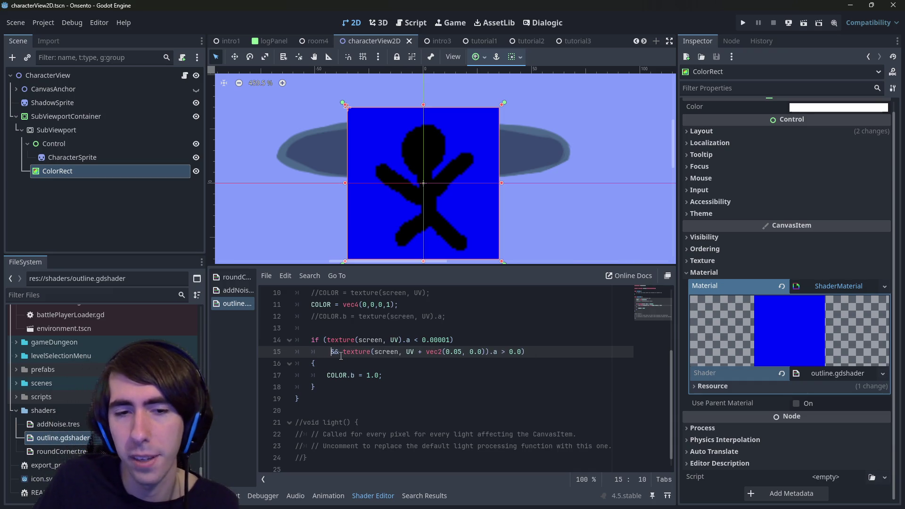
{"action": "key", "text": "ctrl+Right"}
{"action": "key", "text": "ctrl+Right"}
{"action": "key", "text": "ctrl+Right"}
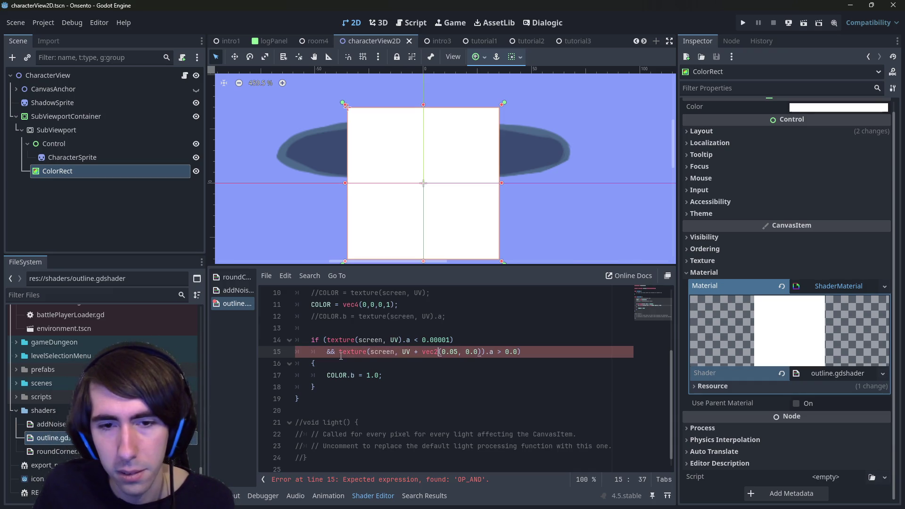
{"action": "key", "text": "Right"}
{"action": "key", "text": "Right"}
{"action": "key", "text": "Right"}
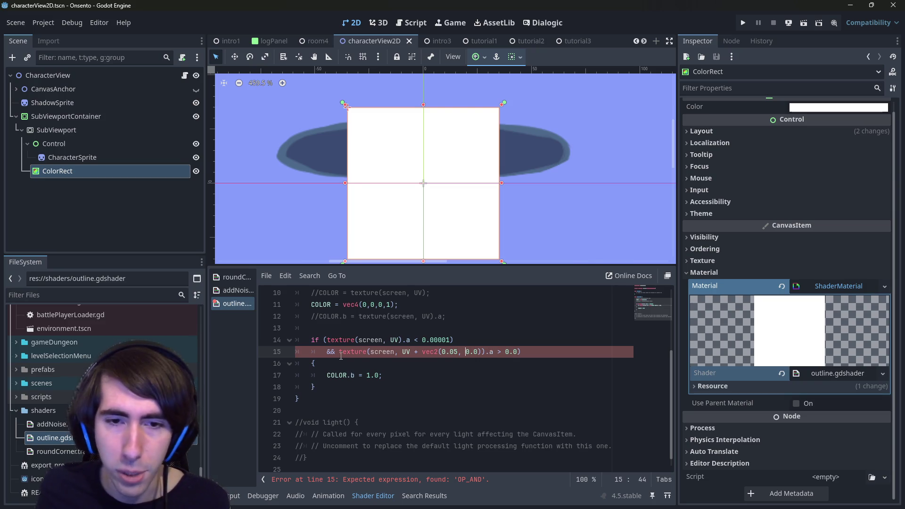
{"action": "left_click", "coordinate": [451, 340]}
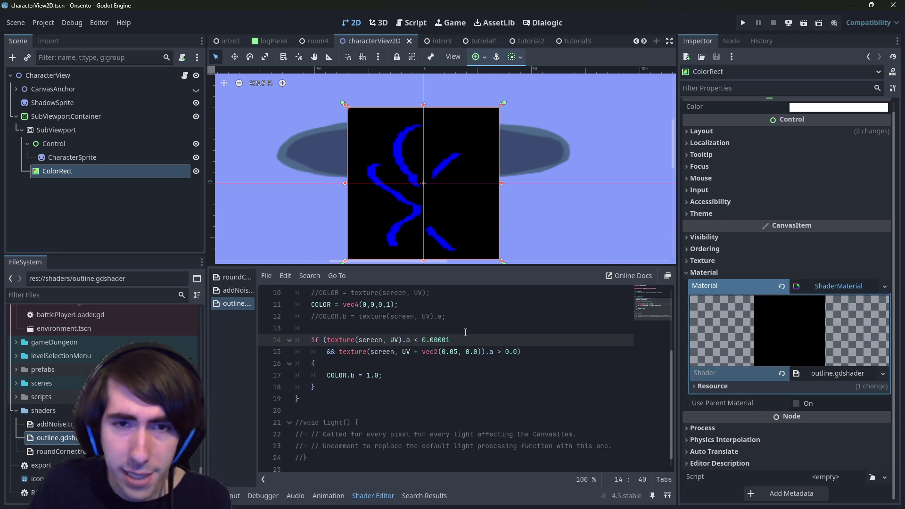
- Restore the base alpha to 1 and add COLOR.a = 1.0; inside the if block
{"action": "scroll", "coordinate": [440, 341], "scroll_direction": "up", "scroll_amount": 1}
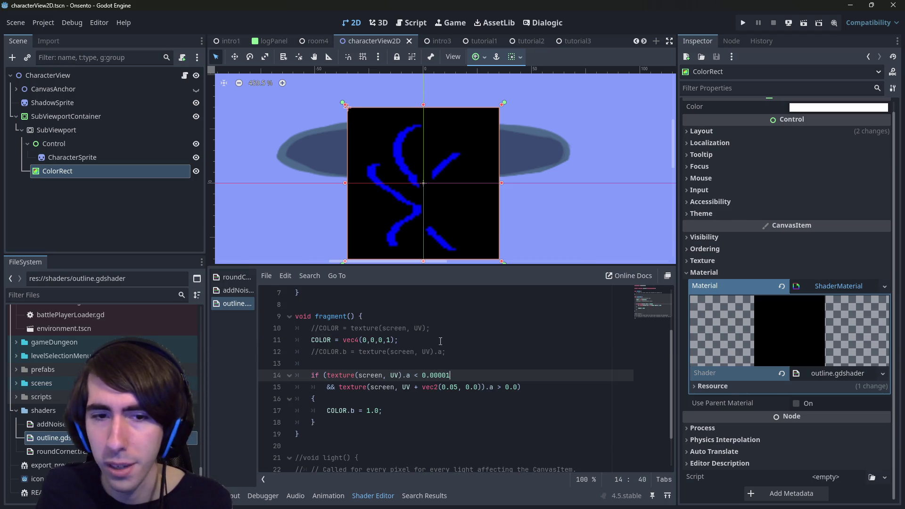
{"action": "triple_click", "coordinate": [408, 344]}
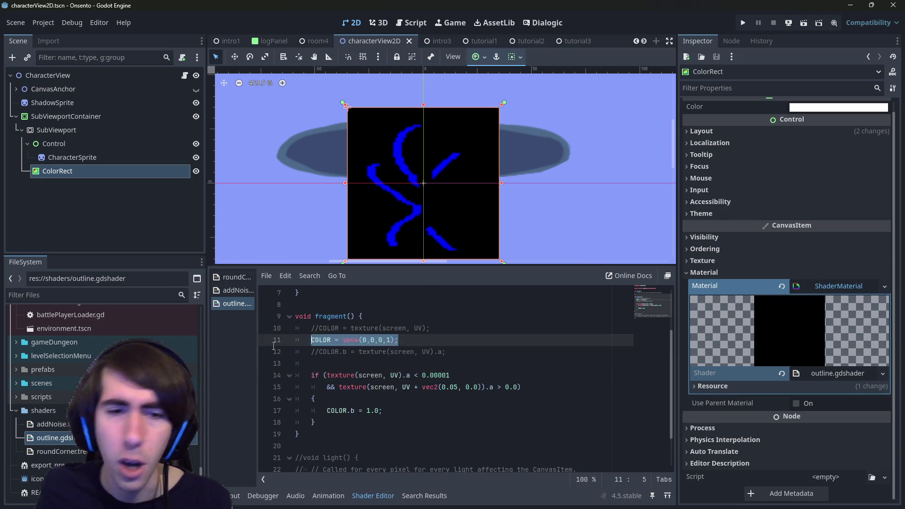
{"action": "left_click", "coordinate": [390, 340]}
{"action": "type", "text": "0"}
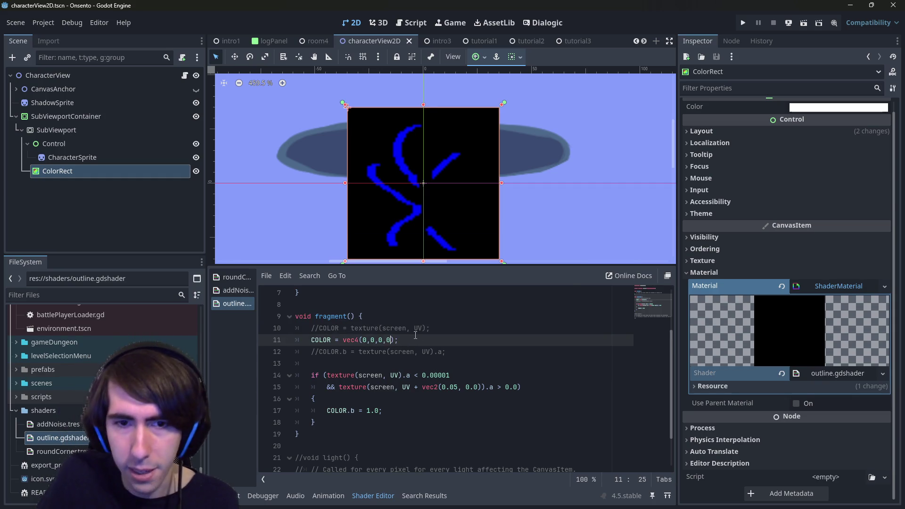
{"action": "key", "text": "BackSpace"}
{"action": "type", "text": "1"}
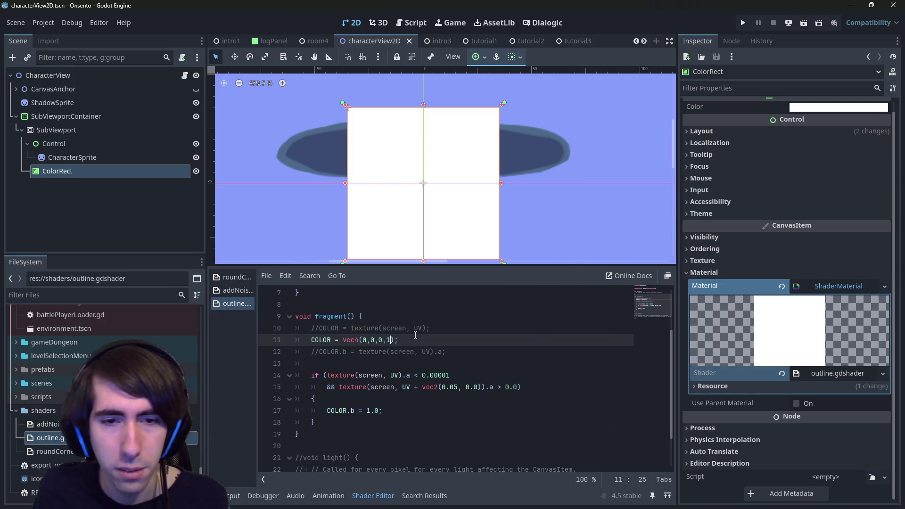
{"action": "left_click", "coordinate": [403, 411]}
{"action": "key", "text": "Return"}
{"action": "type", "text": "COLOR."}
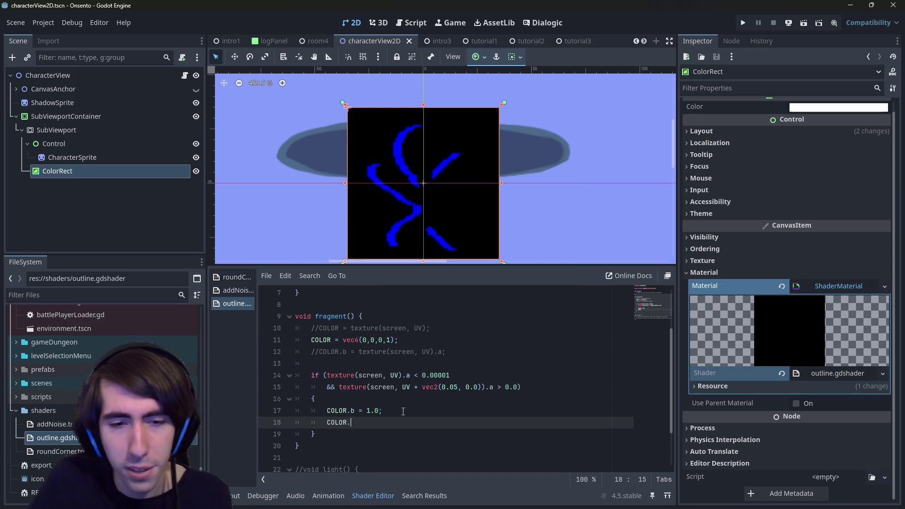
{"action": "type", "text": "a = 1.0;"}
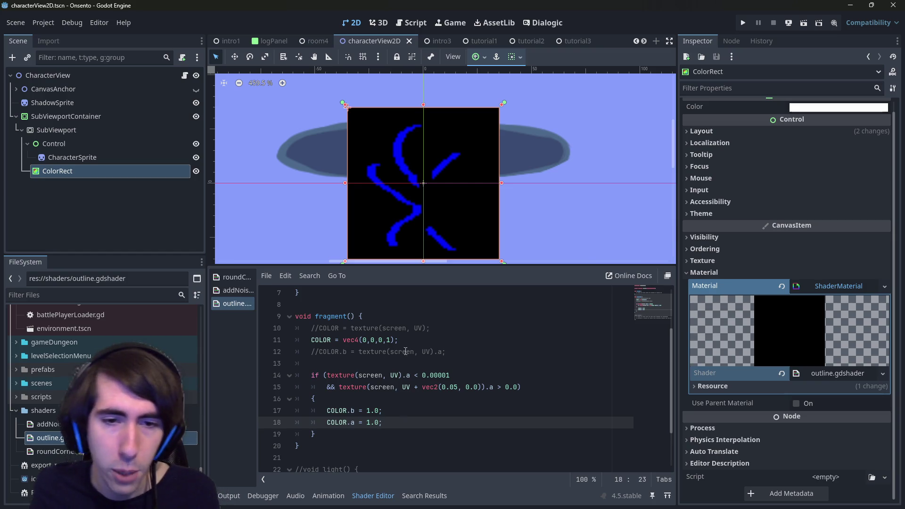
- Set the base colour to vec4(0,0,0,0) for a transparent background and save
{"action": "left_click", "coordinate": [437, 337]}
{"action": "key", "text": "Left"}
{"action": "key", "text": "Left"}
{"action": "key", "text": "BackSpace"}
{"action": "type", "text": "0"}
{"action": "key", "text": "ctrl+s"}
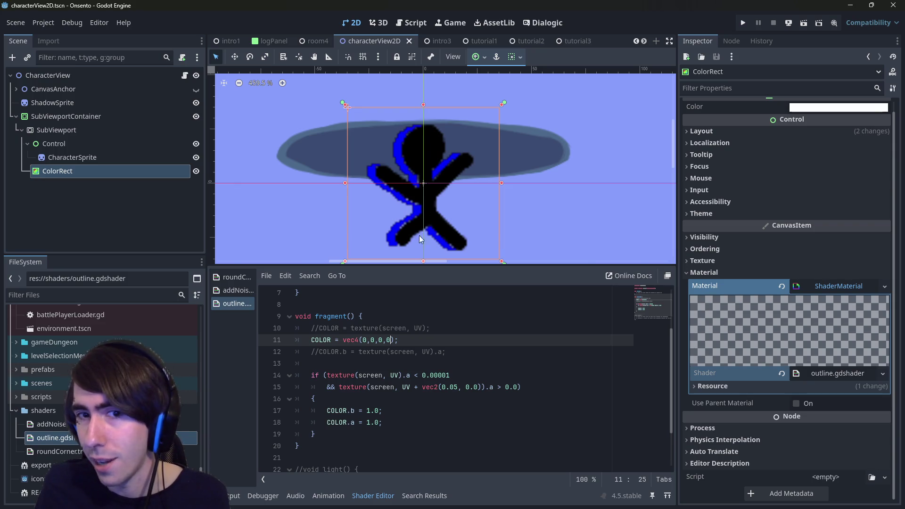
- Narrow the vec2 offset on line 15 to 0.02 and save for a thin outline
{"action": "scroll", "coordinate": [413, 222], "scroll_direction": "up", "scroll_amount": 1}
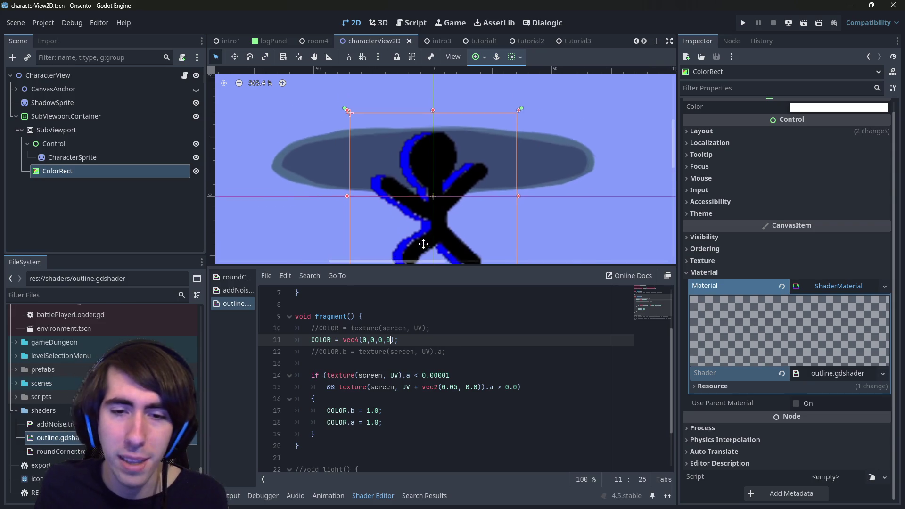
{"action": "left_click", "coordinate": [457, 387]}
{"action": "type", "text": "2"}
{"action": "key", "text": "ctrl+s"}
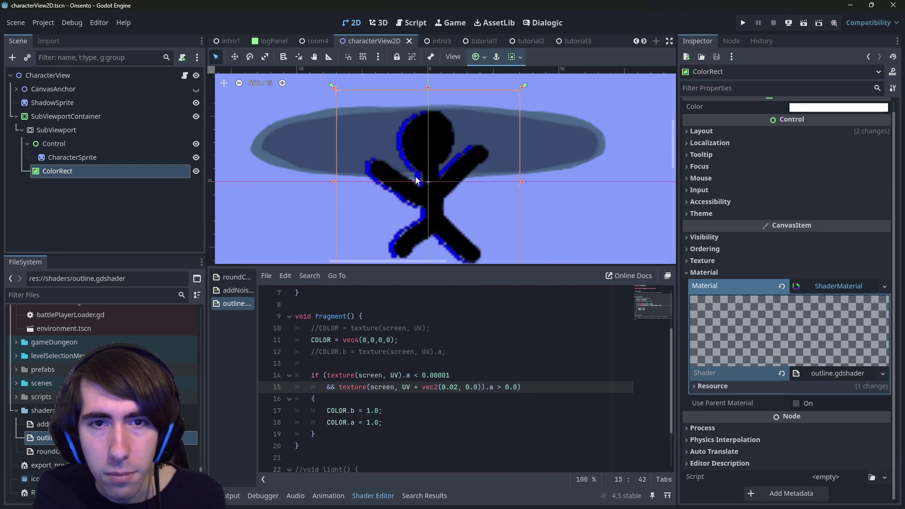
{"action": "scroll", "coordinate": [415, 176], "scroll_direction": "up", "scroll_amount": 20}
{"action": "scroll", "coordinate": [445, 186], "scroll_direction": "down", "scroll_amount": 12}
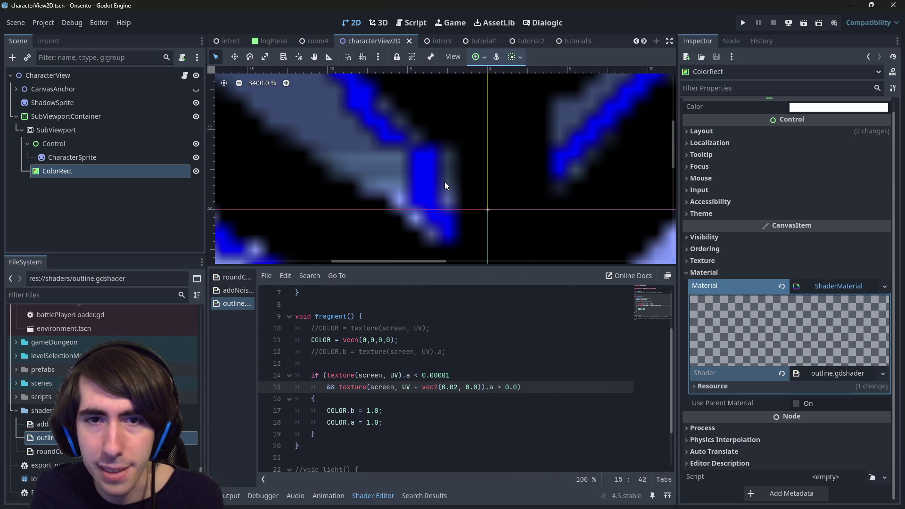
{"action": "scroll", "coordinate": [445, 199], "scroll_direction": "down", "scroll_amount": 2}
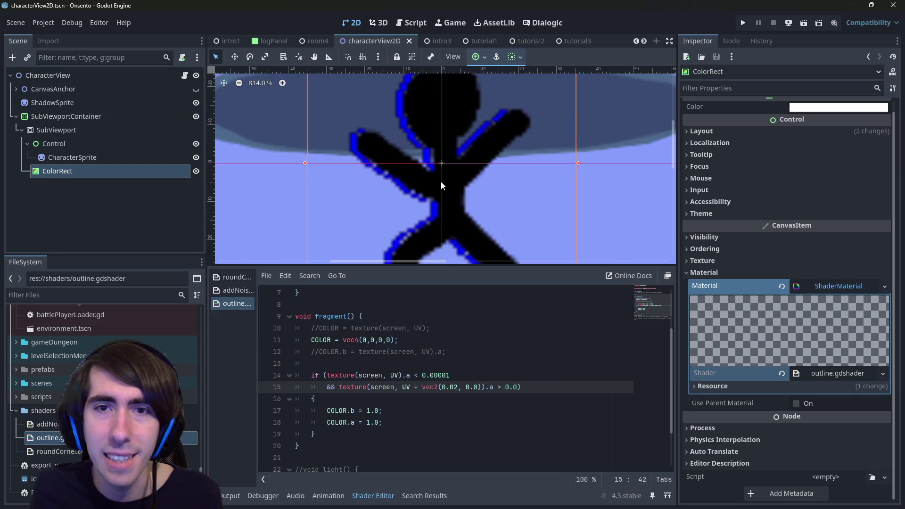
- Select CharacterSprite and filter the Inspector for 'anti', then clear the filter and return to it
{"action": "left_click", "coordinate": [125, 157]}
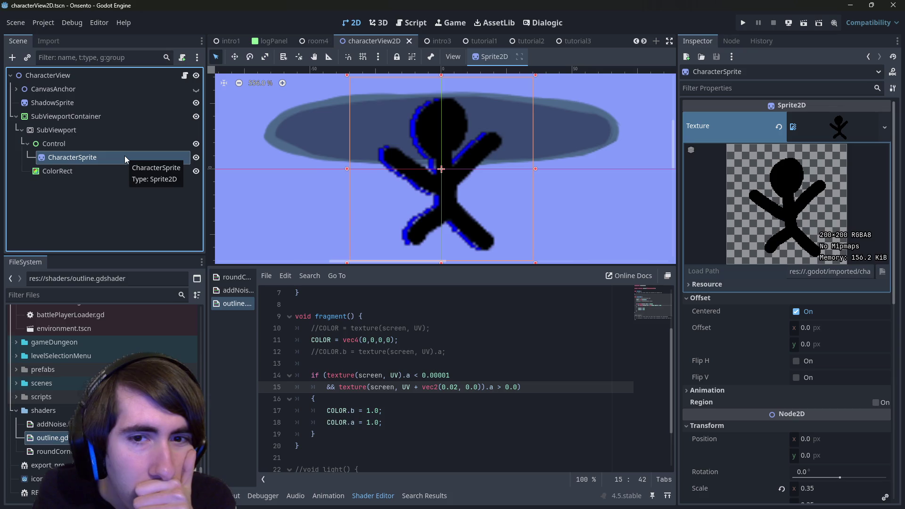
{"action": "left_click", "coordinate": [756, 89]}
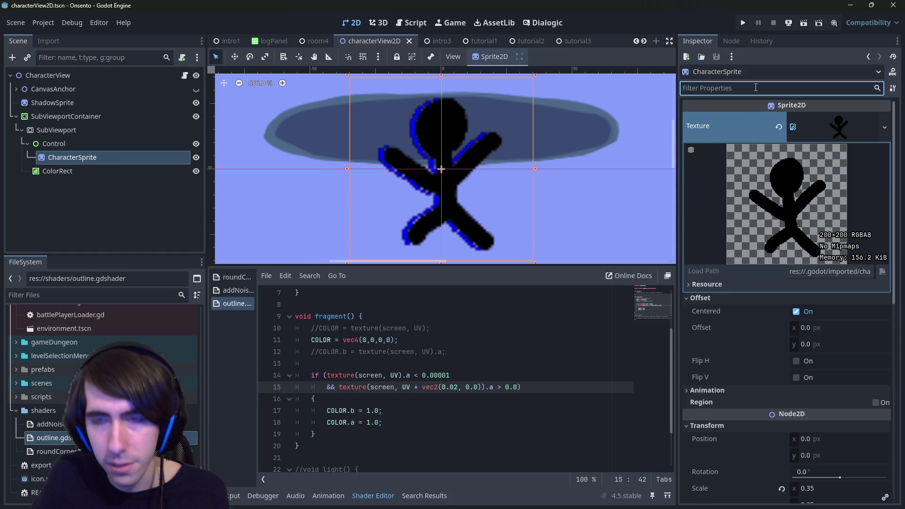
{"action": "type", "text": "alia"}
{"action": "key", "text": "BackSpace"}
{"action": "key", "text": "BackSpace"}
{"action": "key", "text": "BackSpace"}
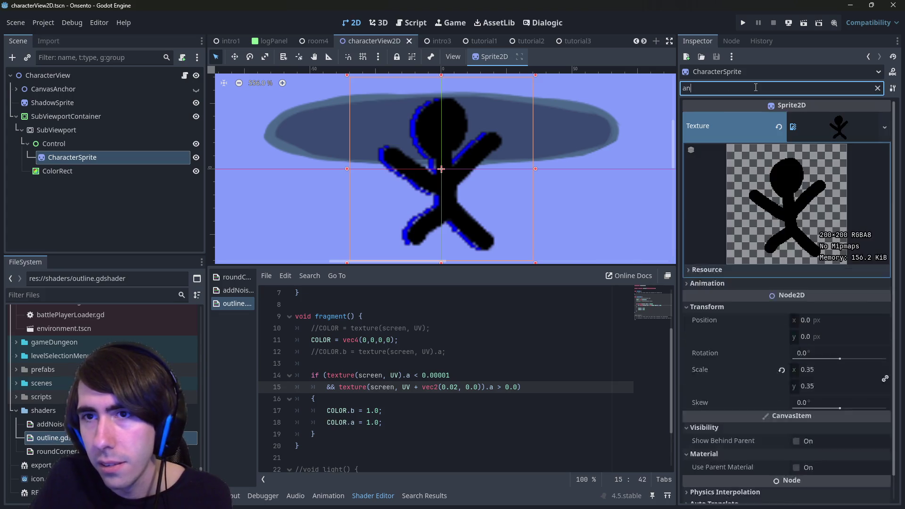
{"action": "type", "text": "nti"}
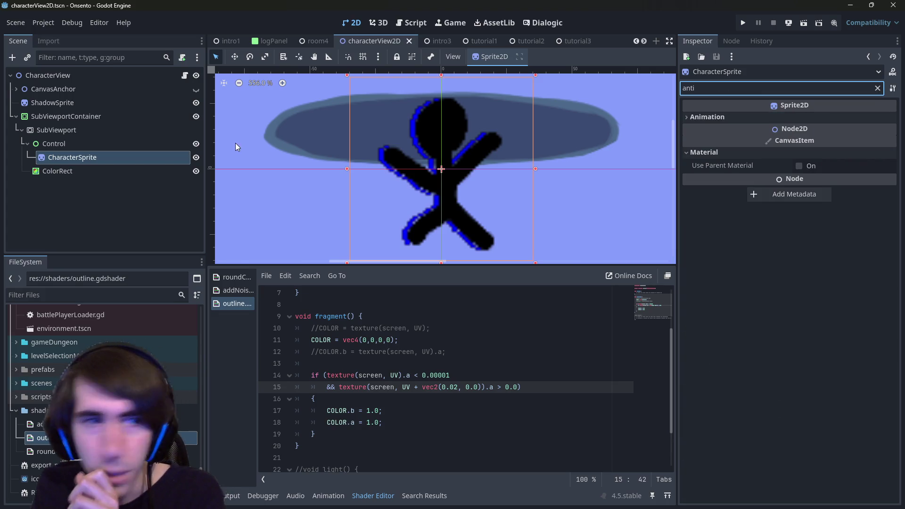
{"action": "left_click", "coordinate": [140, 144]}
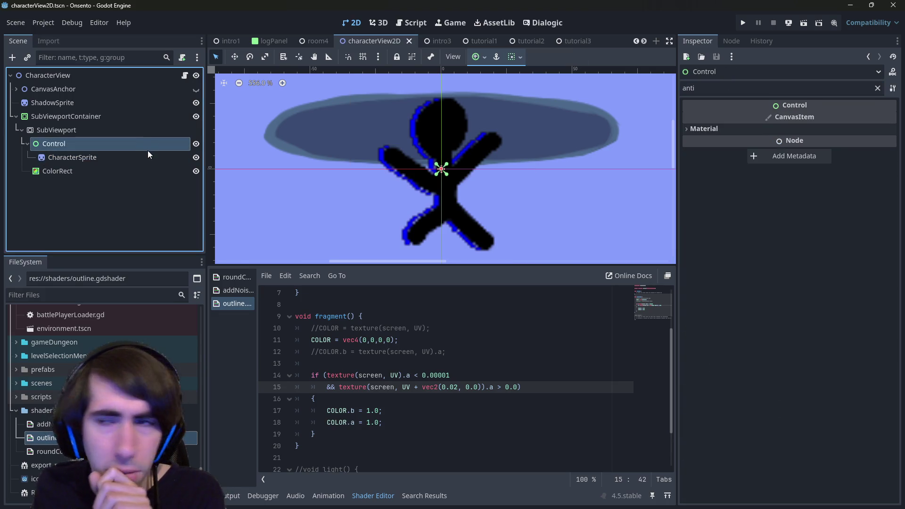
{"action": "left_click", "coordinate": [878, 88]}
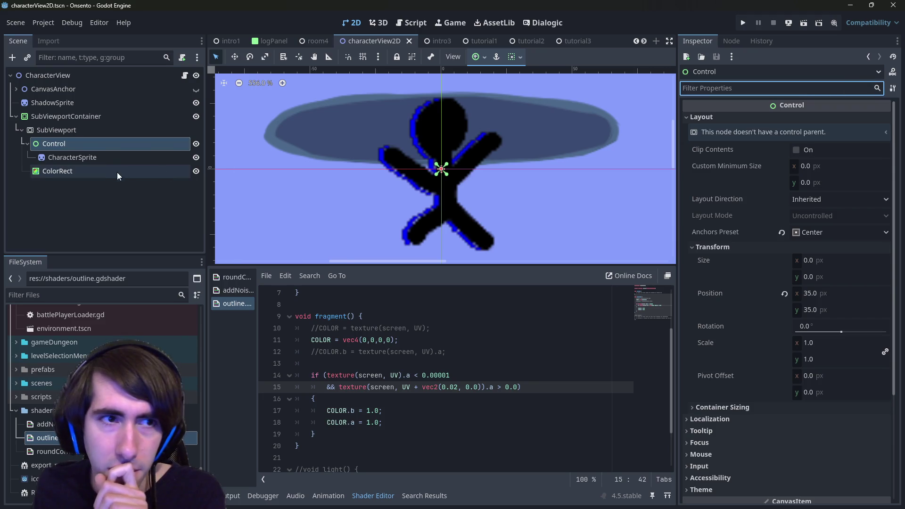
{"action": "left_click", "coordinate": [117, 171]}
{"action": "left_click", "coordinate": [104, 158]}
{"action": "scroll", "coordinate": [847, 376], "scroll_direction": "down", "scroll_amount": 10}
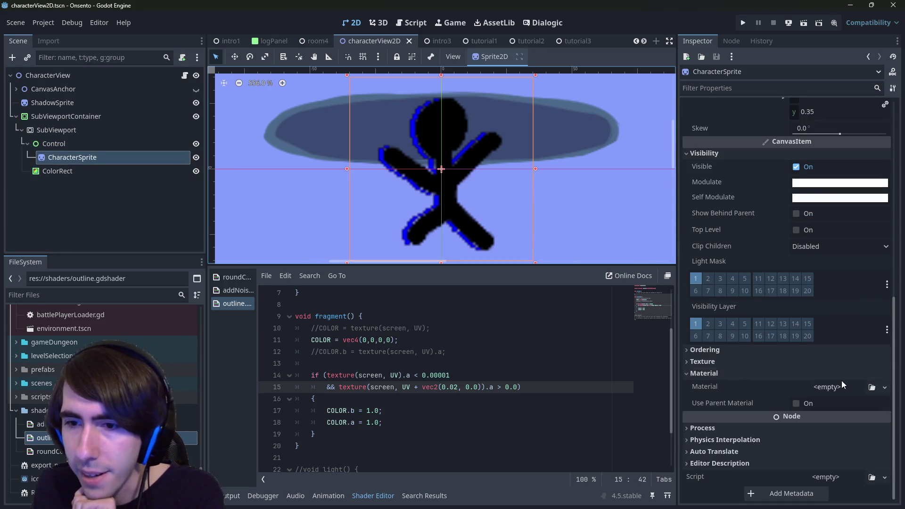
- Try a New CanvasItemMaterial, leaving Light Mode Normal and Blend Mode Mix, then remove it
{"action": "left_click", "coordinate": [839, 387]}
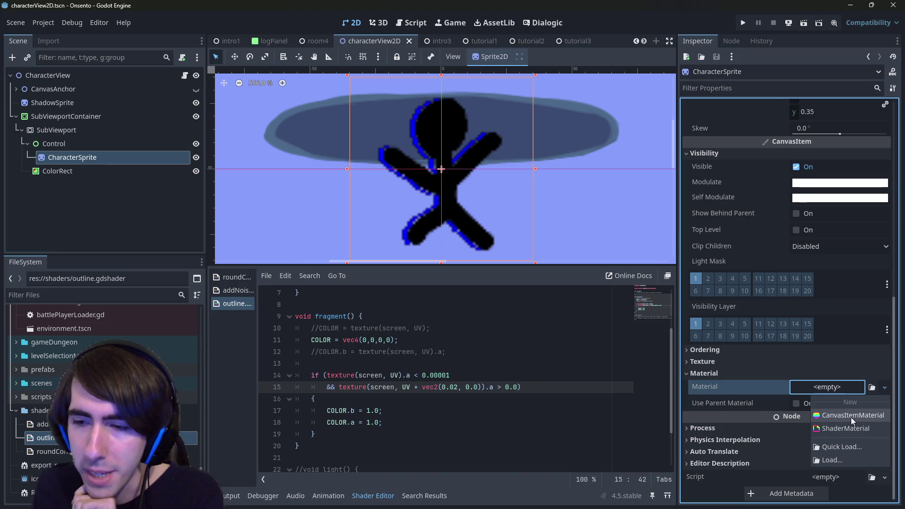
{"action": "left_click", "coordinate": [851, 417]}
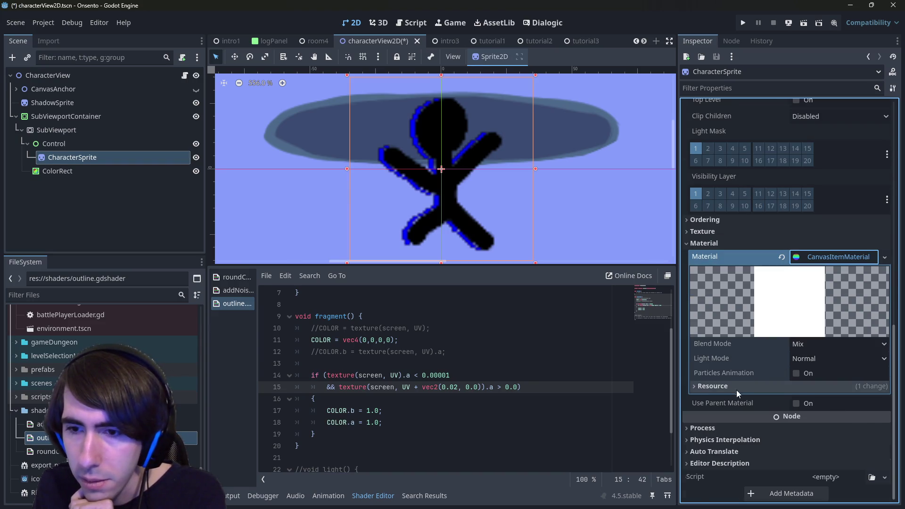
{"action": "left_click", "coordinate": [810, 358]}
{"action": "left_click", "coordinate": [812, 349]}
{"action": "left_click", "coordinate": [813, 346]}
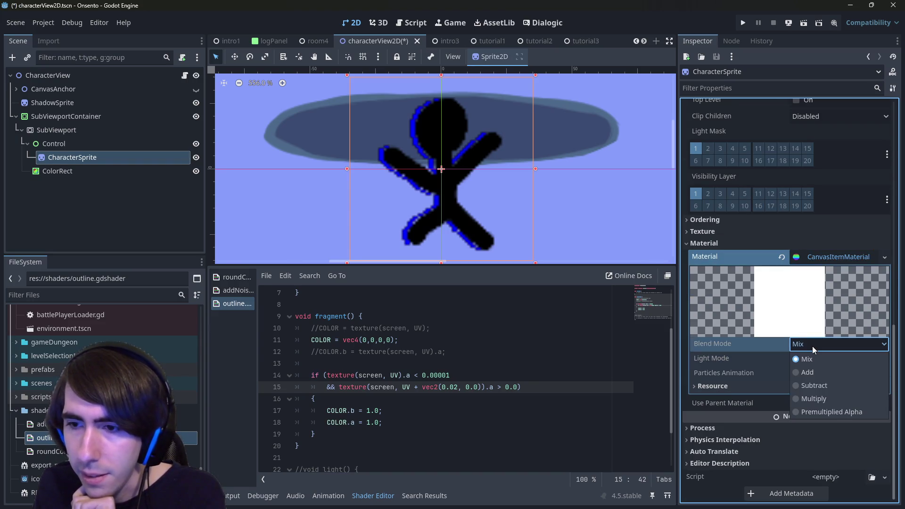
{"action": "left_click", "coordinate": [813, 346]}
{"action": "left_click", "coordinate": [780, 256]}
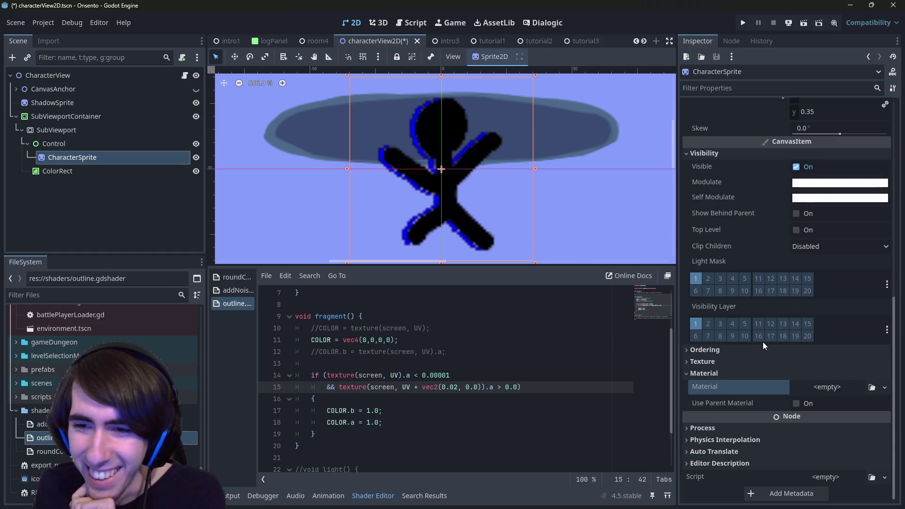
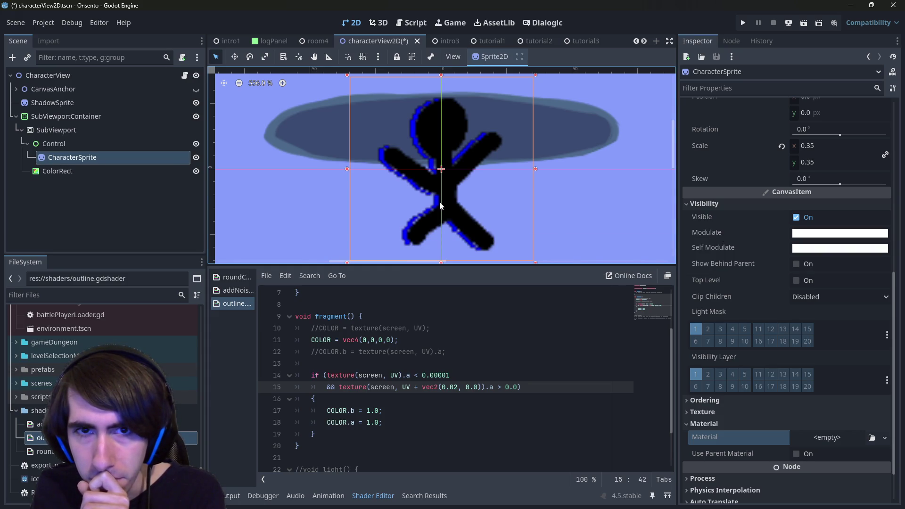
- Zoom the canvas to inspect the blue outline, then select SubViewport to show its properties and preview
{"action": "scroll", "coordinate": [463, 214], "scroll_direction": "up", "scroll_amount": 5}
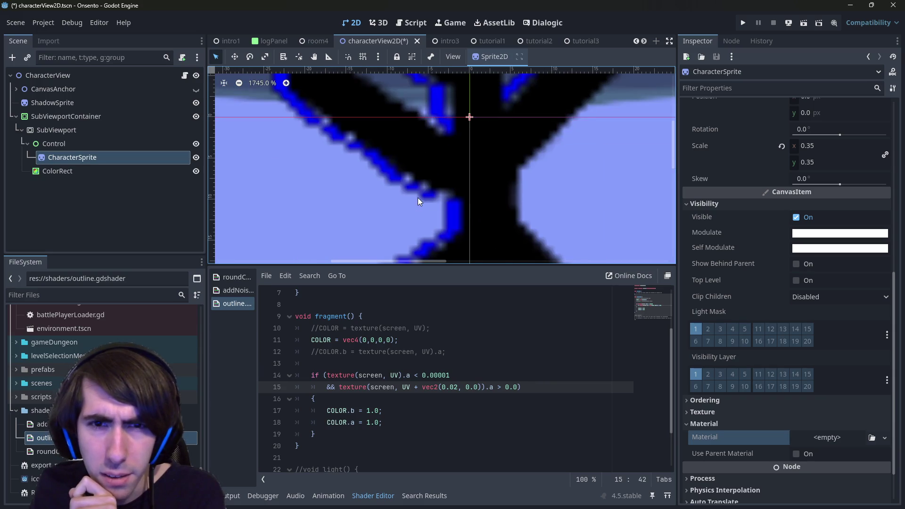
{"action": "scroll", "coordinate": [418, 197], "scroll_direction": "down", "scroll_amount": 8}
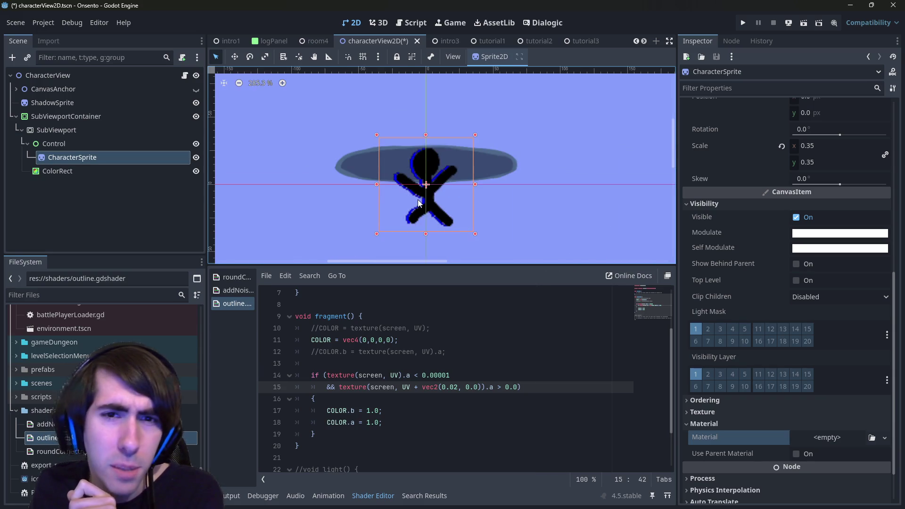
{"action": "left_click", "coordinate": [77, 128]}
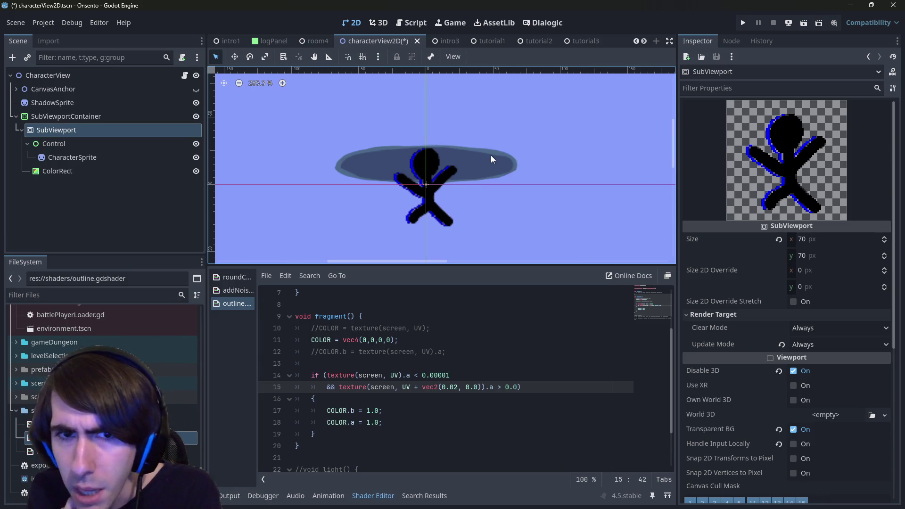
{"action": "scroll", "coordinate": [408, 195], "scroll_direction": "up", "scroll_amount": 2}
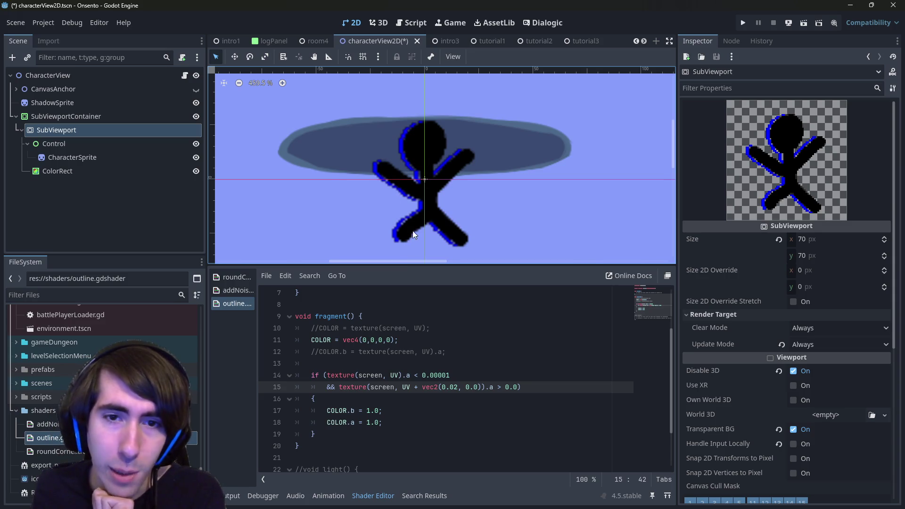
{"action": "left_click", "coordinate": [517, 387]}
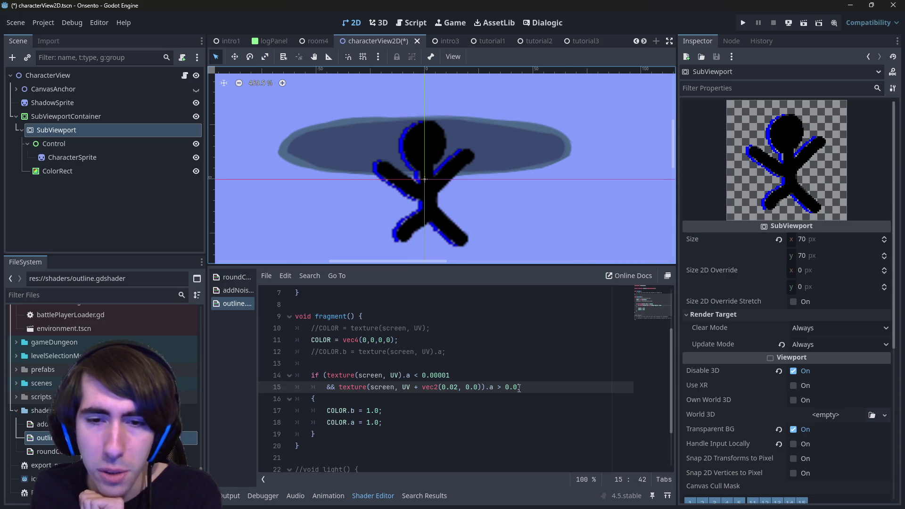
- Move the if condition's closing parenthesis to its own line and declare vec2 directions[] = {}; above it
{"action": "key", "text": "Return"}
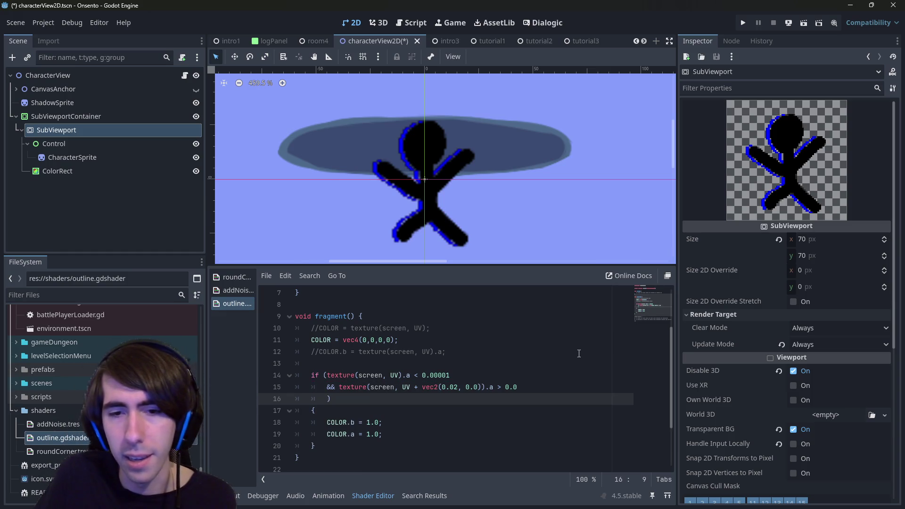
{"action": "left_click_drag", "start_coordinate": [438, 387], "coordinate": [463, 387]}
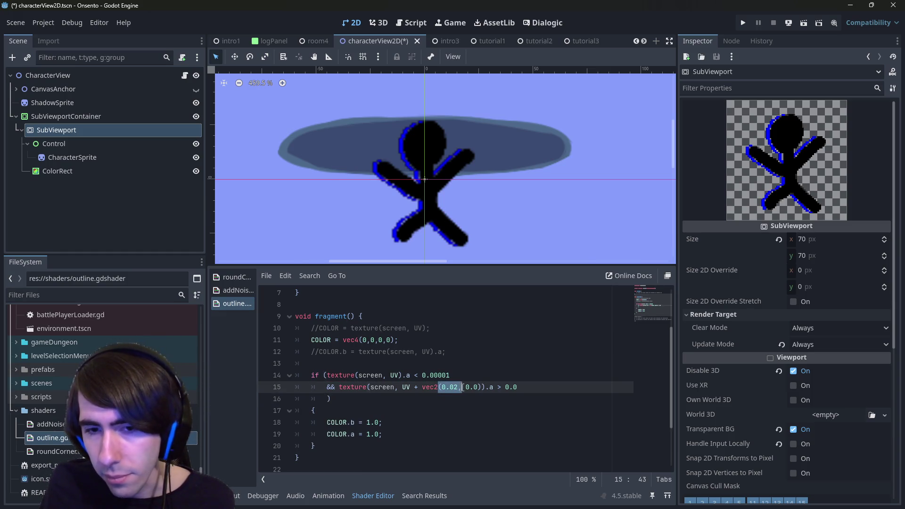
{"action": "left_click", "coordinate": [463, 363]}
{"action": "left_click", "coordinate": [477, 353]}
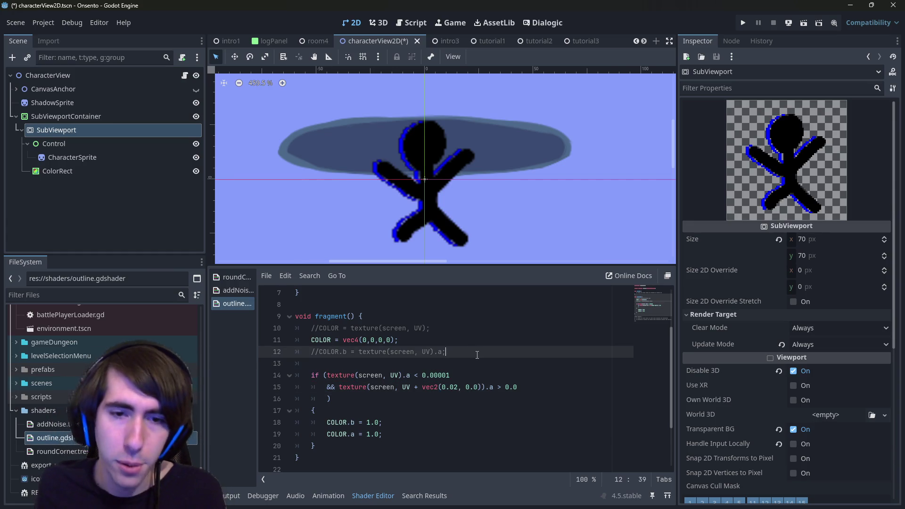
{"action": "key", "text": "Return"}
{"action": "key", "text": "Return"}
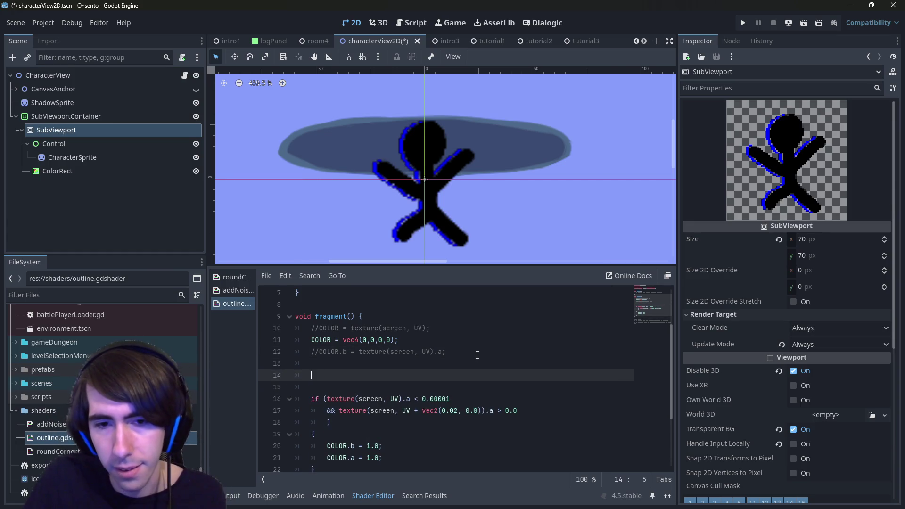
{"action": "type", "text": "vec2"}
{"action": "key", "text": "BackSpace"}
{"action": "type", "text": "directions"}
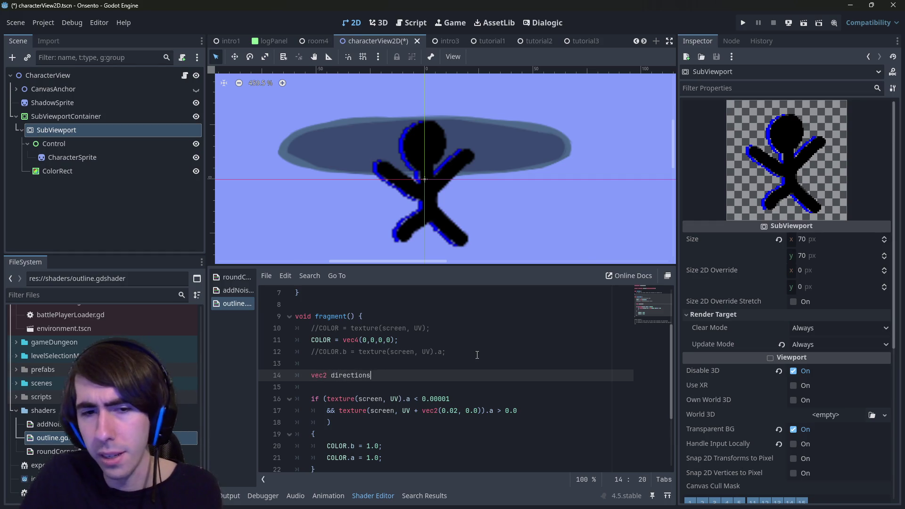
{"action": "type", "text": "[] = {};"}
{"action": "key", "text": "Left"}
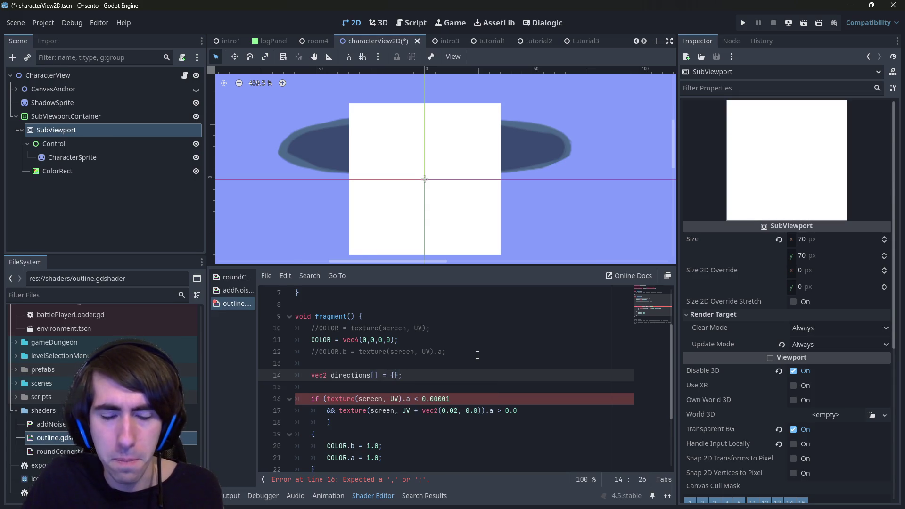
- Fill the directions braces with vec2(1, 0), vec2(-1, 0) and vec2(0, 1), then save
{"action": "key", "text": "Delete"}
{"action": "type", "text": "vec2("}
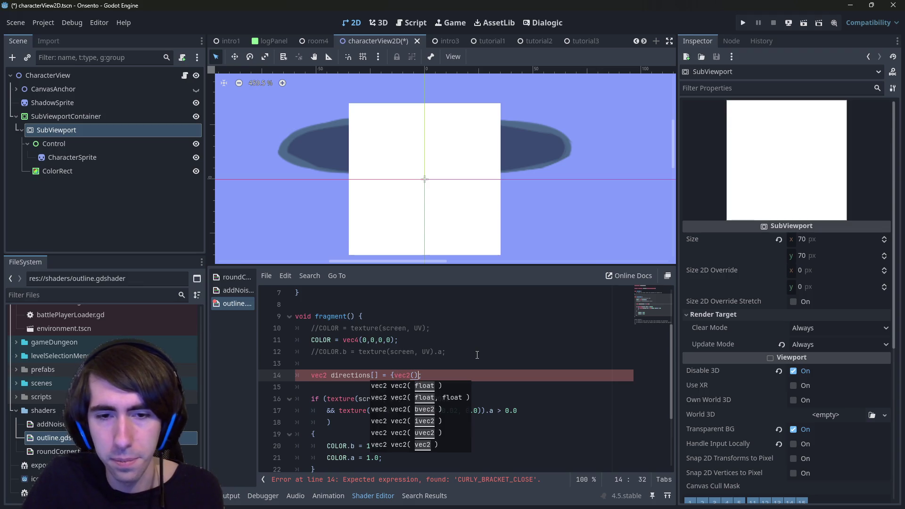
{"action": "type", "text": "0"}
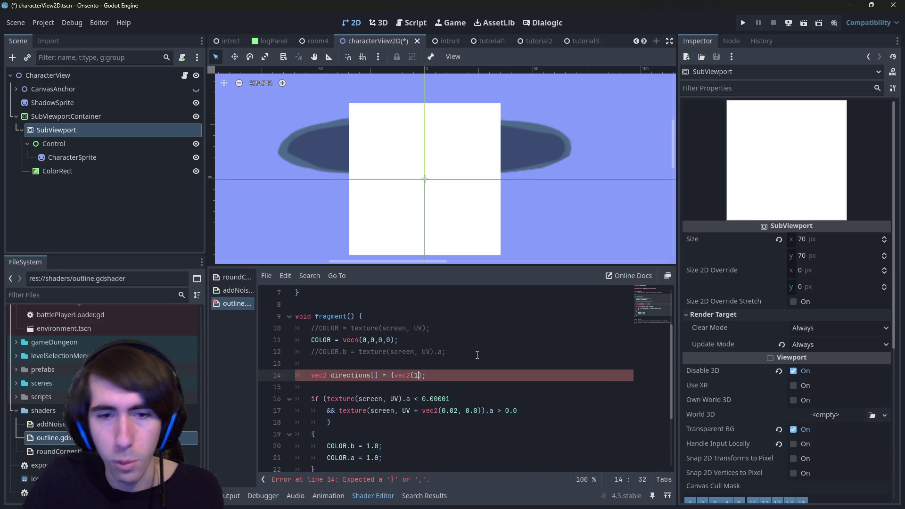
{"action": "key", "text": "BackSpace"}
{"action": "type", "text": "1, 0),"}
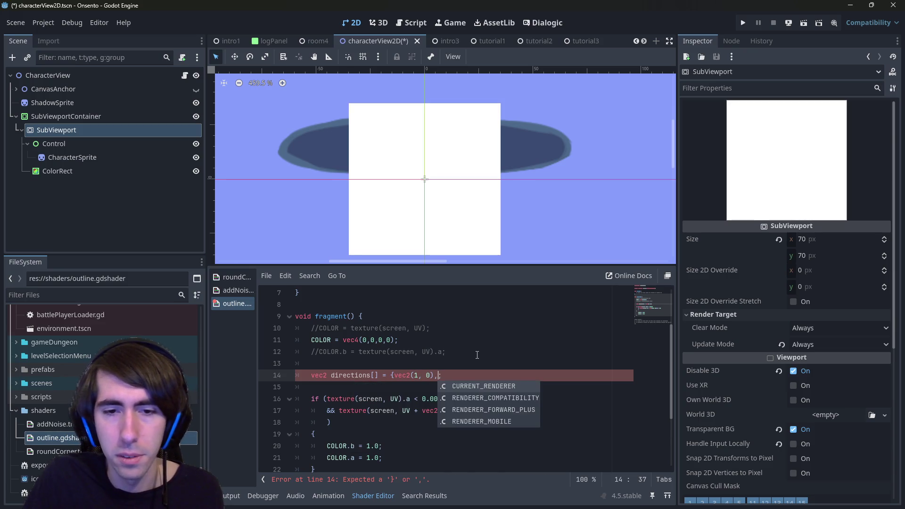
{"action": "type", "text": " vec2(0, "}
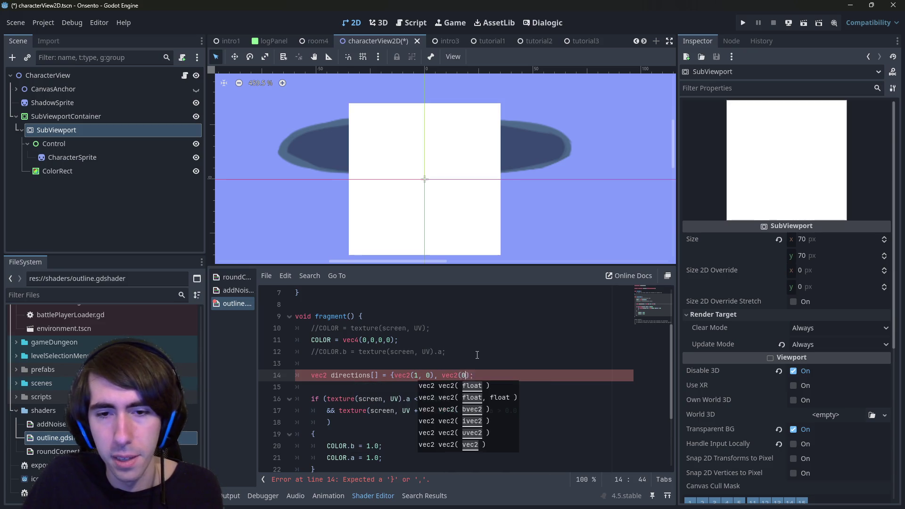
{"action": "type", "text": "1)"}
{"action": "key", "text": "Left"}
{"action": "key", "text": "Left"}
{"action": "key", "text": "Left"}
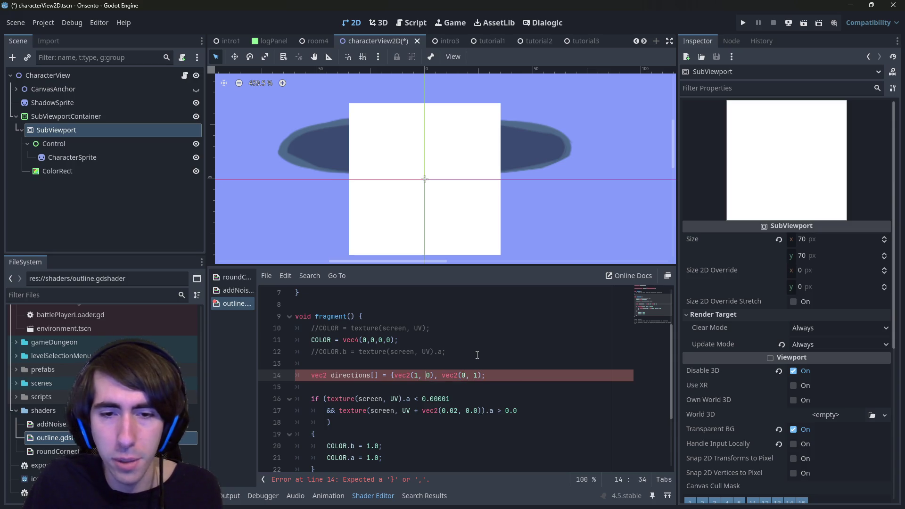
{"action": "key", "text": "shift+Left"}
{"action": "key", "text": "shift+Left"}
{"action": "key", "text": "shift+Left"}
{"action": "key", "text": "Right"}
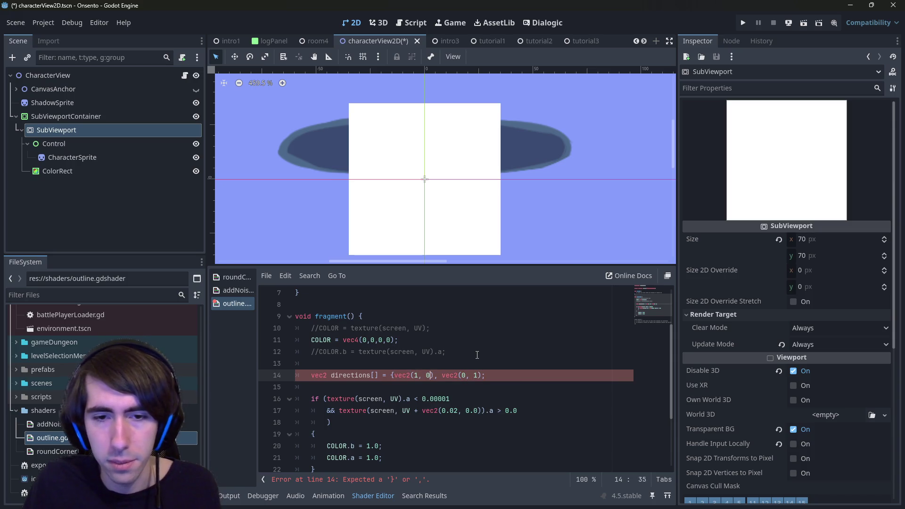
{"action": "type", "text": "2(1, 0) vec"}
{"action": "key", "text": "Left"}
{"action": "key", "text": "Left"}
{"action": "key", "text": "Left"}
{"action": "key", "text": "Left"}
{"action": "type", "text": ","}
{"action": "key", "text": "Left"}
{"action": "key", "text": "Left"}
{"action": "key", "text": "Left"}
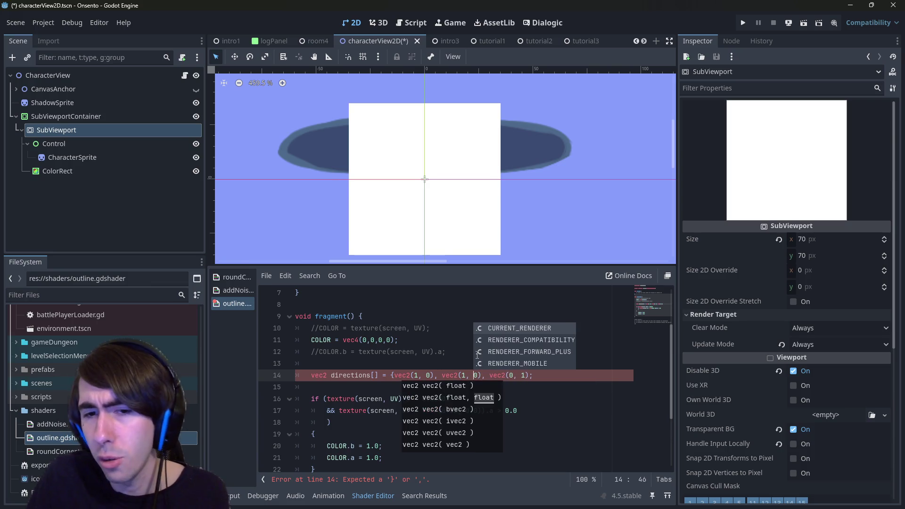
{"action": "type", "text": "-"}
{"action": "key", "text": "Right"}
{"action": "key", "text": "Right"}
{"action": "key", "text": "Right"}
{"action": "key", "text": "ctrl+s"}
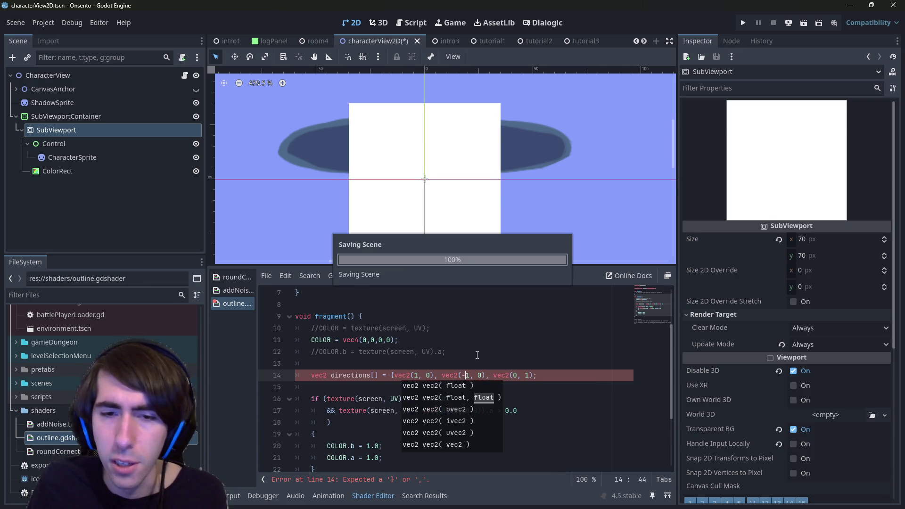
- Add the fourth entry vec2(0, -1), remove the extra parenthesis, and save the scene
{"action": "type", "text": ", vec2(1, 0)}"}
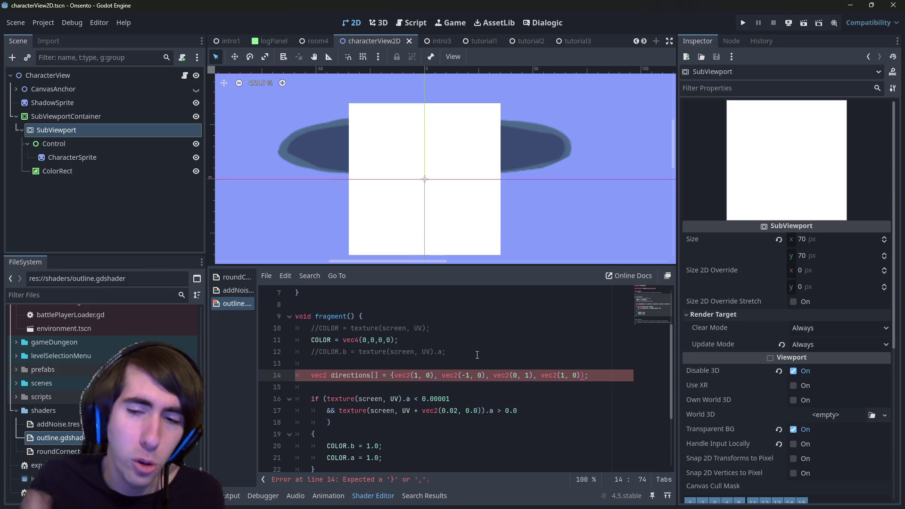
{"action": "type", "text": ")"}
{"action": "key", "text": "BackSpace"}
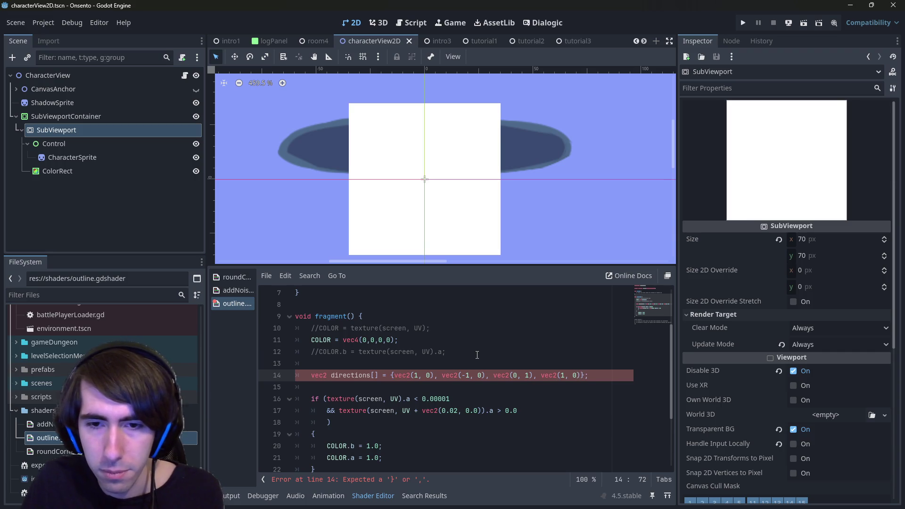
{"action": "key", "text": "BackSpace"}
{"action": "type", "text": "-1"}
{"action": "key", "text": "Left"}
{"action": "key", "text": "Left"}
{"action": "key", "text": "BackSpace"}
{"action": "type", "text": "0"}
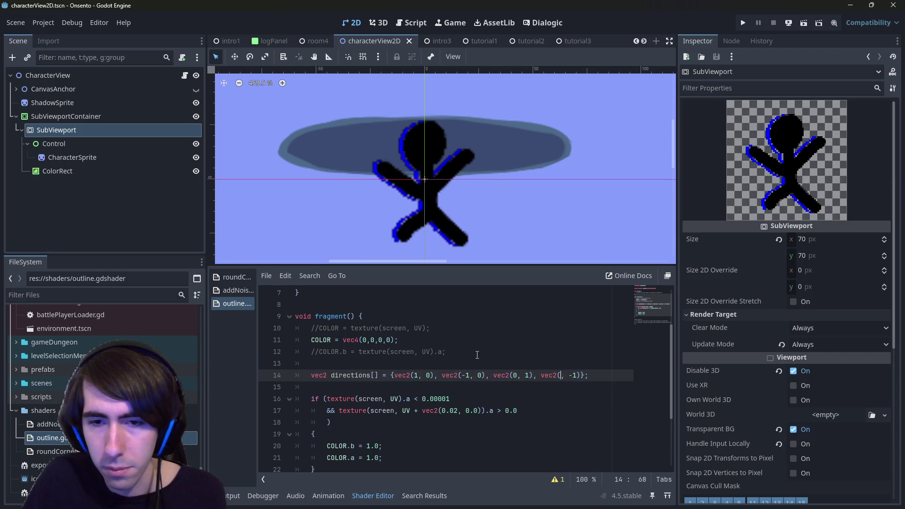
{"action": "key", "text": "ctrl+s"}
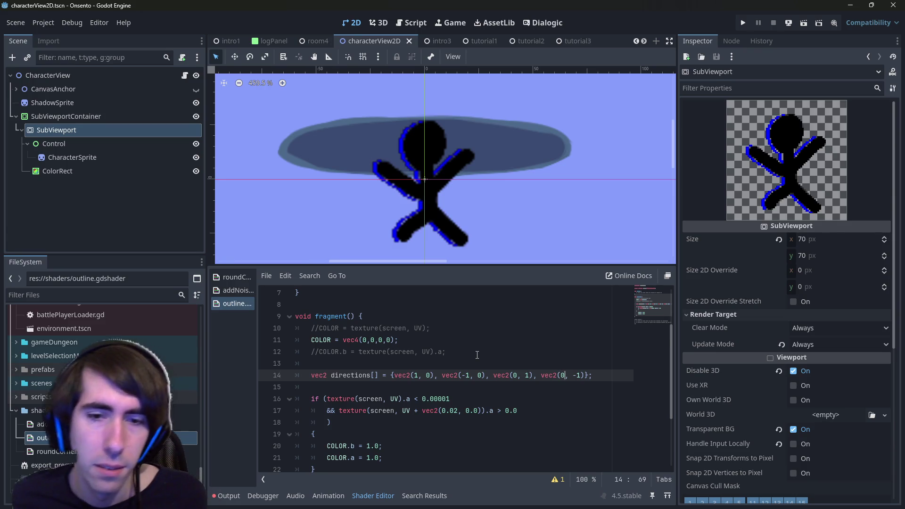
- Insert a for (vec2 direction : directions) loop with an opening brace above the if statement
{"action": "scroll", "coordinate": [477, 355], "scroll_direction": "down", "scroll_amount": 1}
{"action": "double_click", "coordinate": [372, 341]}
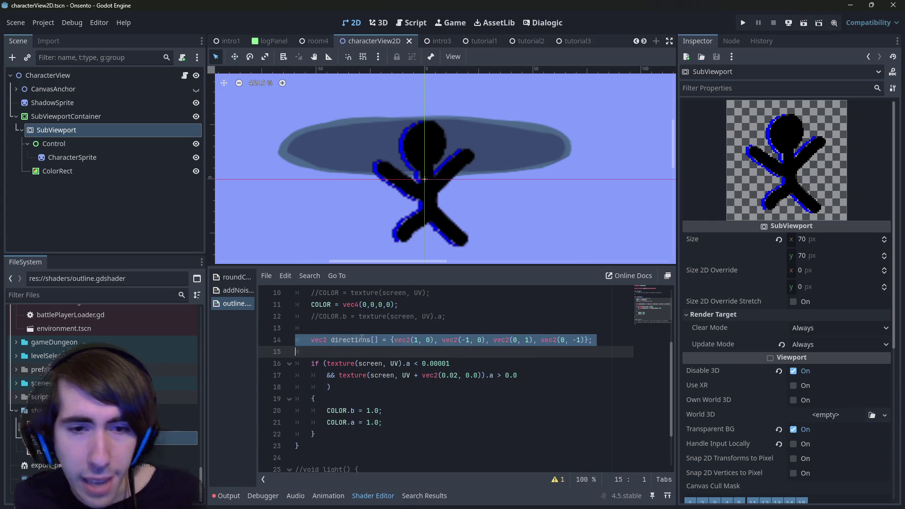
{"action": "left_click_drag", "start_coordinate": [371, 340], "coordinate": [363, 340]}
{"action": "double_click", "coordinate": [371, 340]}
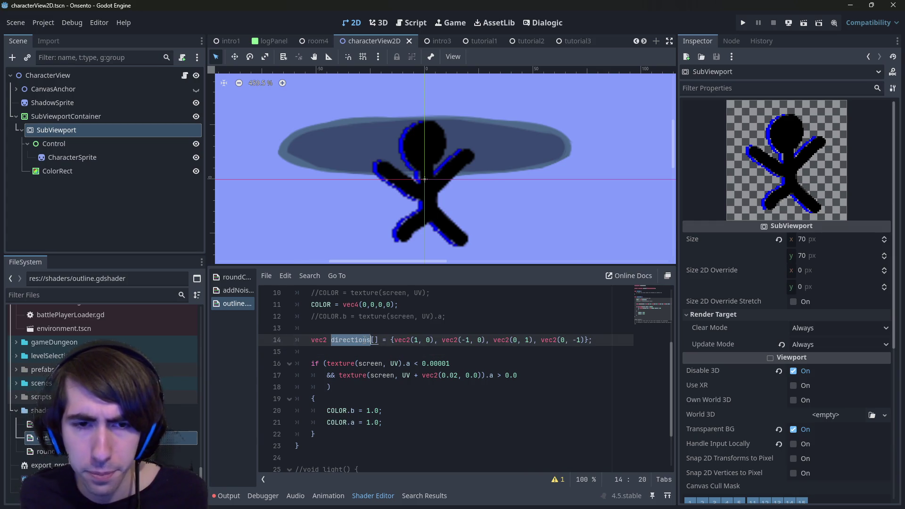
{"action": "left_click", "coordinate": [463, 355]}
{"action": "double_click", "coordinate": [315, 363]}
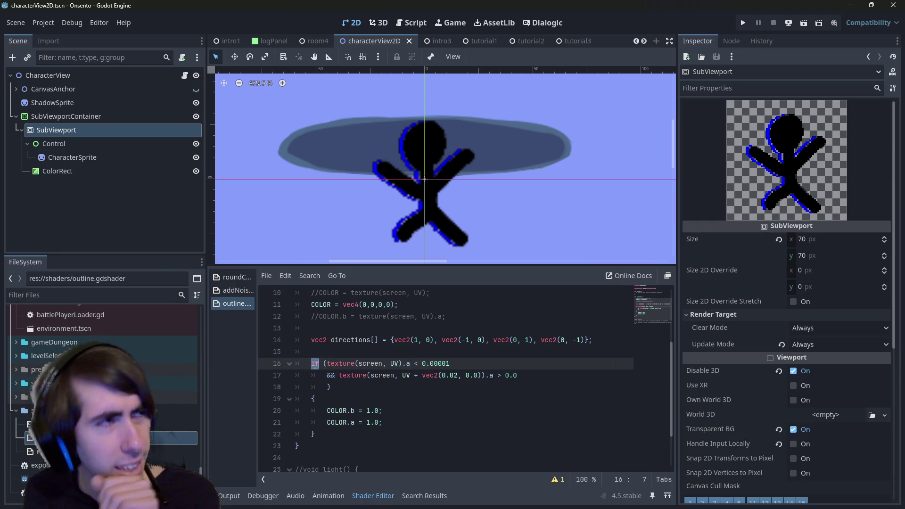
{"action": "left_click", "coordinate": [467, 351]}
{"action": "key", "text": "Return"}
{"action": "key", "text": "Return"}
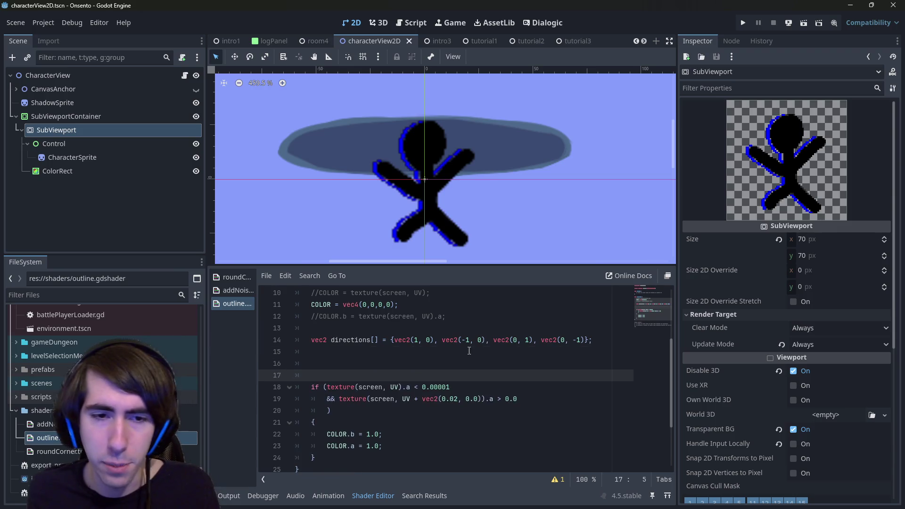
{"action": "key", "text": "Up"}
{"action": "type", "text": "for "}
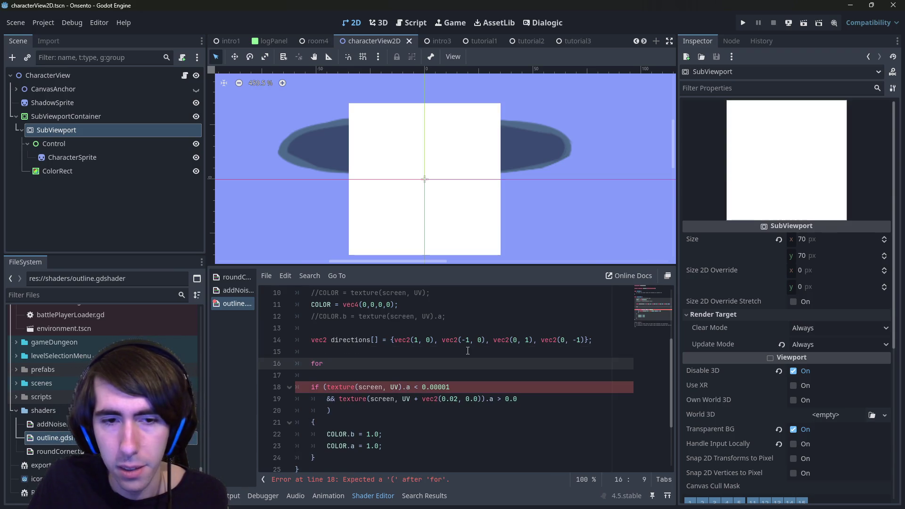
{"action": "type", "text": "(vec2 "}
{"action": "type", "text": "direction "}
{"action": "type", "text": ": directions"}
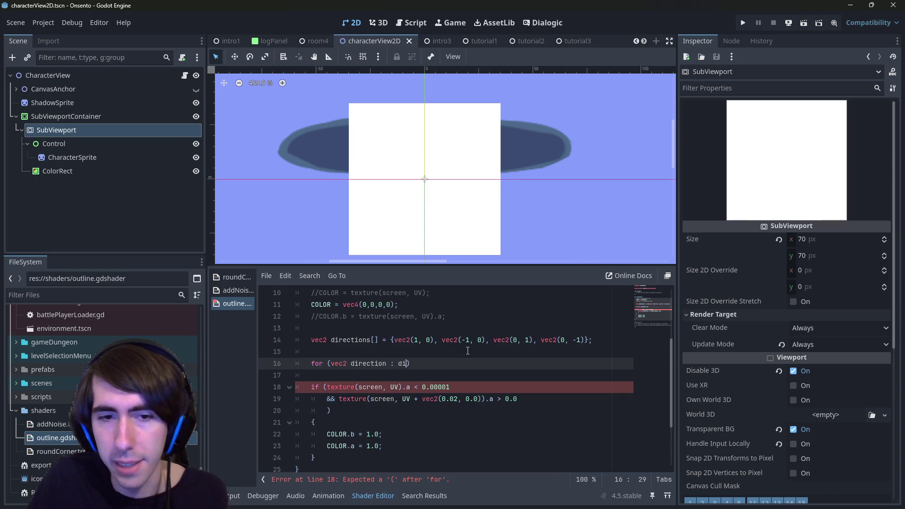
{"action": "key", "text": "End"}
{"action": "key", "text": "Return"}
{"action": "type", "text": "{"}
{"action": "key", "text": "Return"}
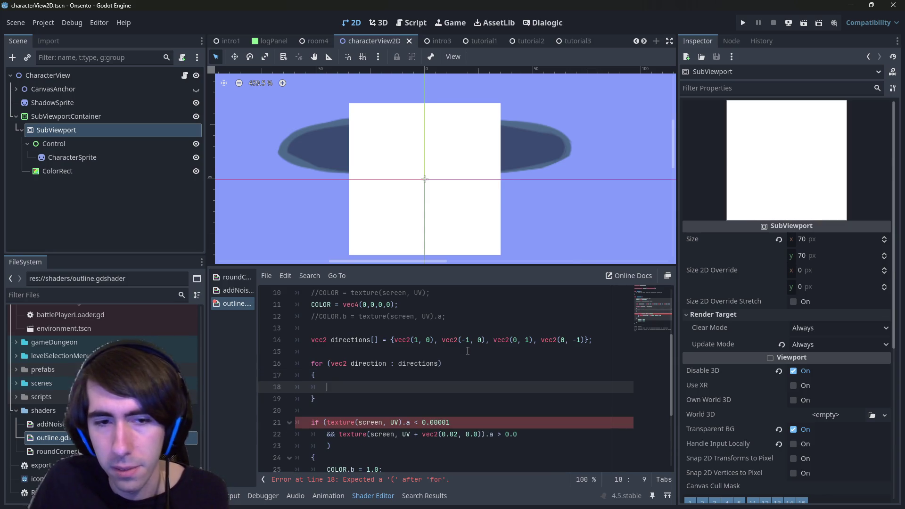
- Rewrite the loop header as for (int i = 0; i < 4; i++) and start the body with directions[i]
{"action": "scroll", "coordinate": [424, 344], "scroll_direction": "down", "scroll_amount": 1}
{"action": "scroll", "coordinate": [385, 340], "scroll_direction": "up", "scroll_amount": 1}
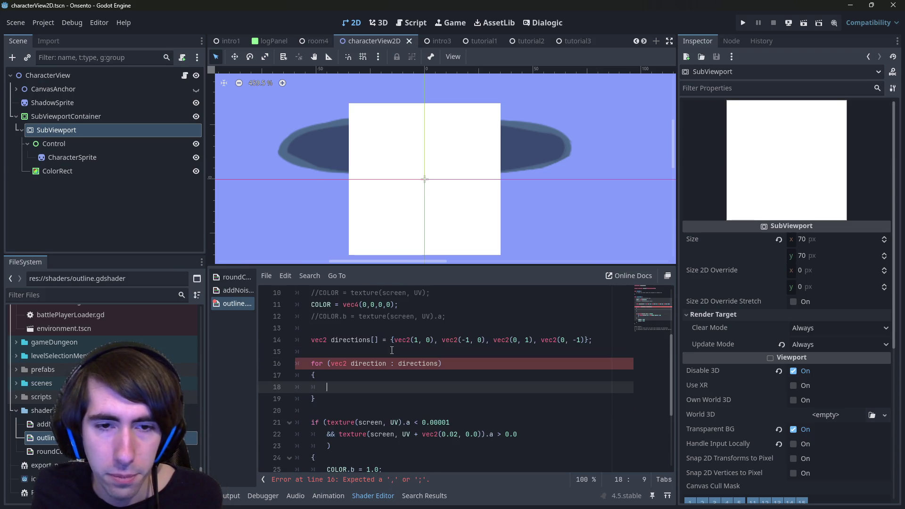
{"action": "left_click", "coordinate": [394, 363]}
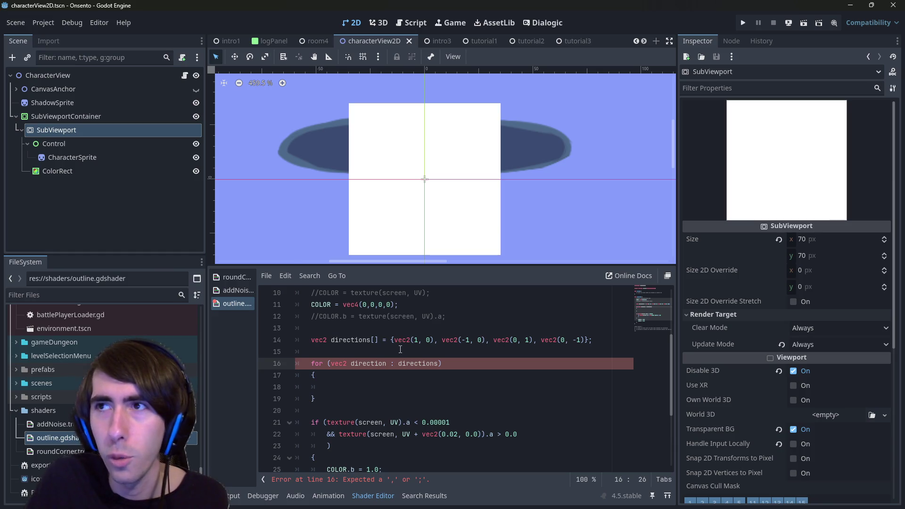
{"action": "key", "text": "BackSpace"}
{"action": "key", "text": "ctrl+BackSpace"}
{"action": "key", "text": "ctrl+BackSpace"}
{"action": "key", "text": "ctrl+Delete"}
{"action": "type", "text": "int i = 0 "}
{"action": "type", "text": "; i <"}
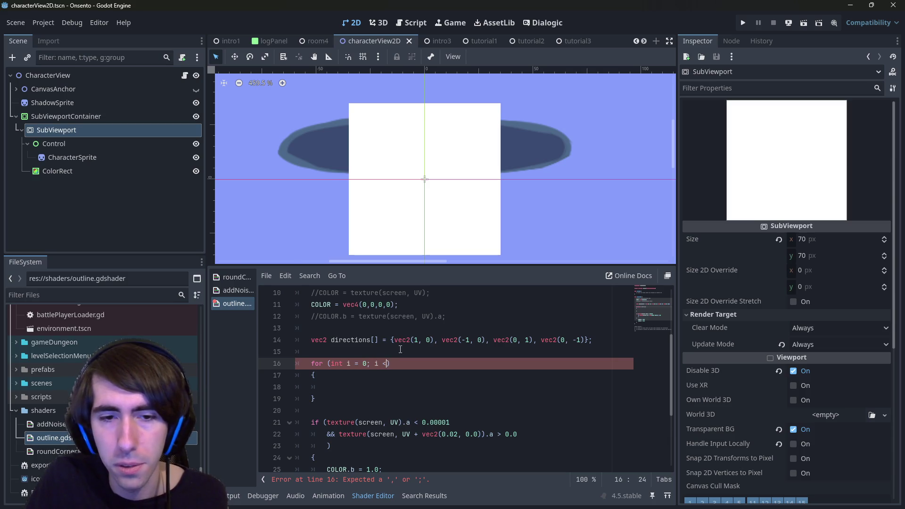
{"action": "type", "text": "4; i+="}
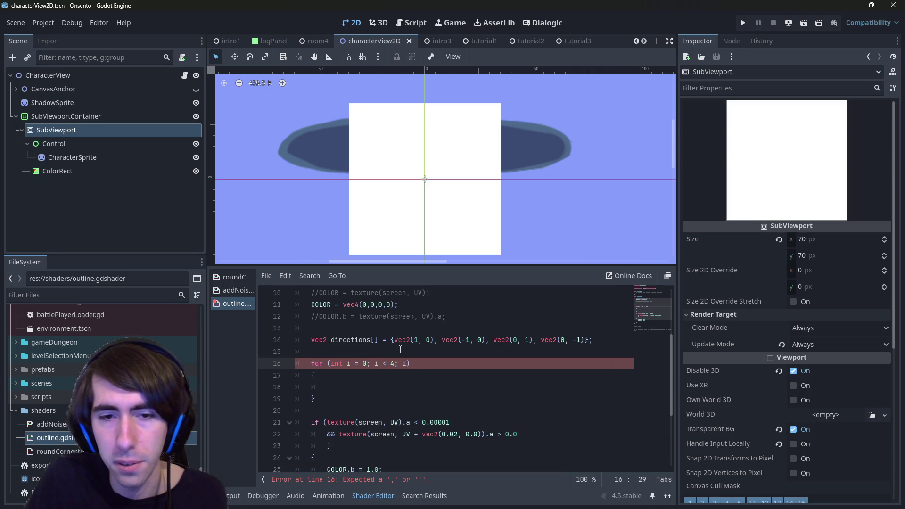
{"action": "key", "text": "BackSpace"}
{"action": "type", "text": "++"}
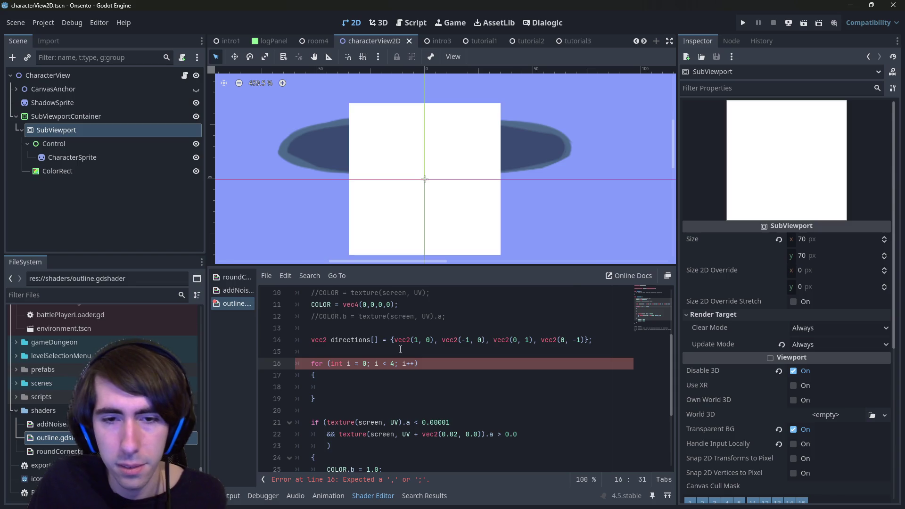
{"action": "key", "text": "Down"}
{"action": "key", "text": "Down"}
{"action": "type", "text": "directions[i"}
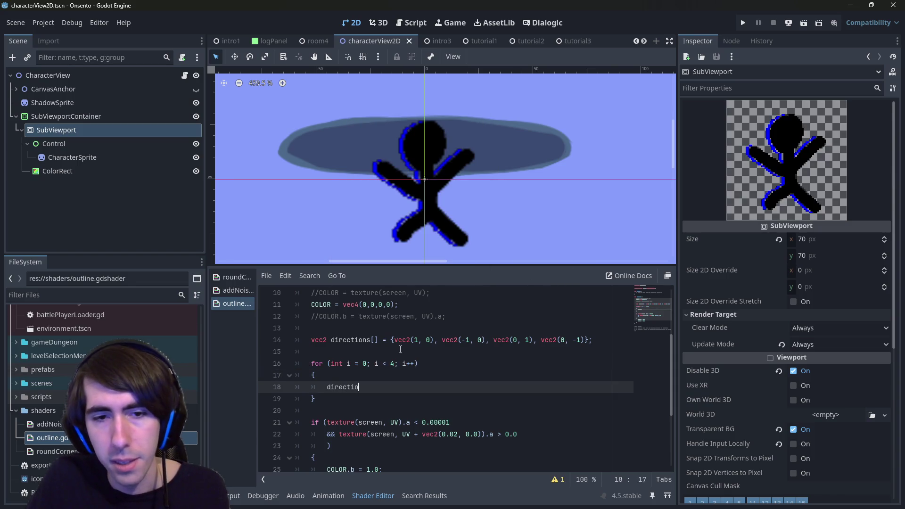
{"action": "key", "text": "Escape"}
{"action": "scroll", "coordinate": [335, 353], "scroll_direction": "down", "scroll_amount": 1}
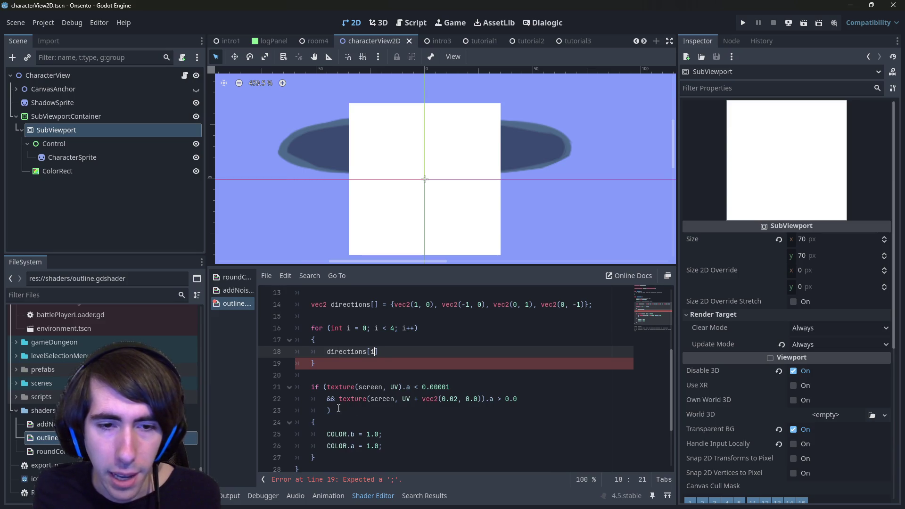
- Copy the alpha check above the loop, flip it to >, and give it a body with return;
{"action": "left_click_drag", "start_coordinate": [450, 387], "coordinate": [312, 387]}
{"action": "key", "text": "ctrl+c"}
{"action": "left_click", "coordinate": [360, 315]}
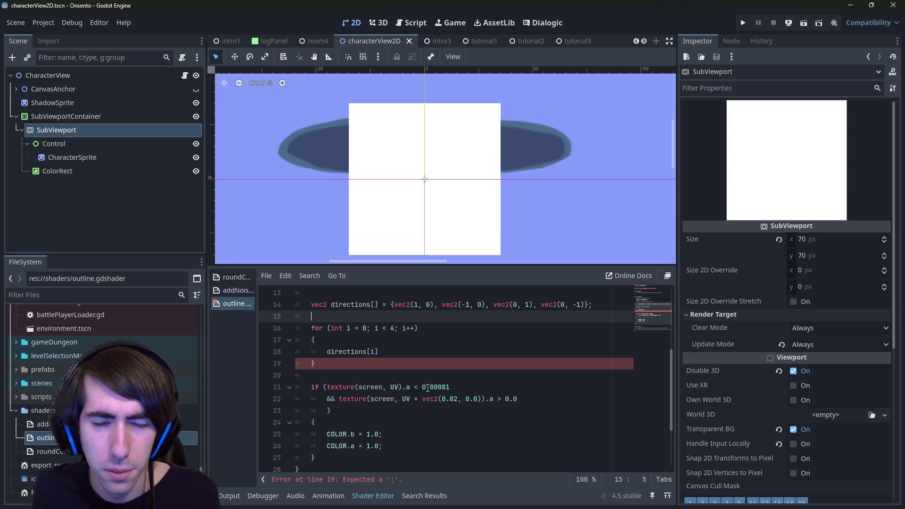
{"action": "key", "text": "Return"}
{"action": "key", "text": "Return"}
{"action": "key", "text": "Up"}
{"action": "key", "text": "ctrl+v"}
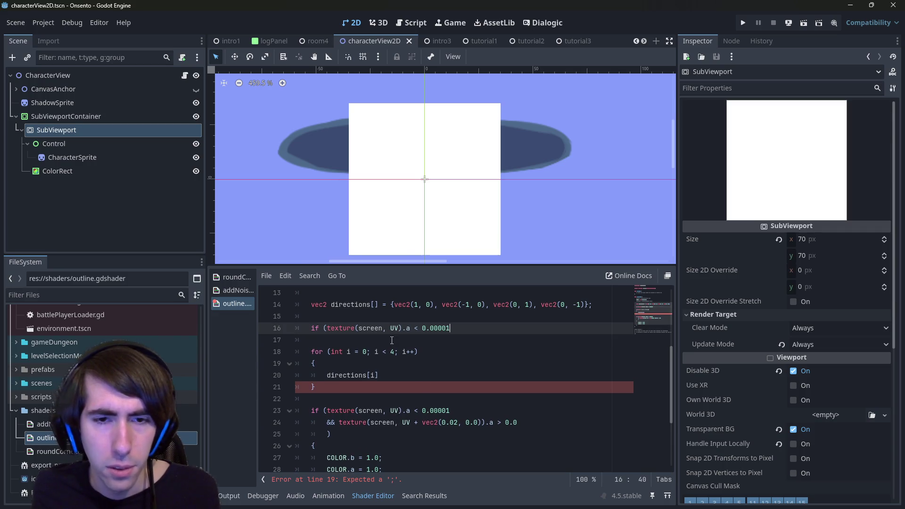
{"action": "left_click", "coordinate": [418, 328]}
{"action": "key", "text": "BackSpace"}
{"action": "type", "text": ">"}
{"action": "key", "text": "Right"}
{"action": "key", "text": "Right"}
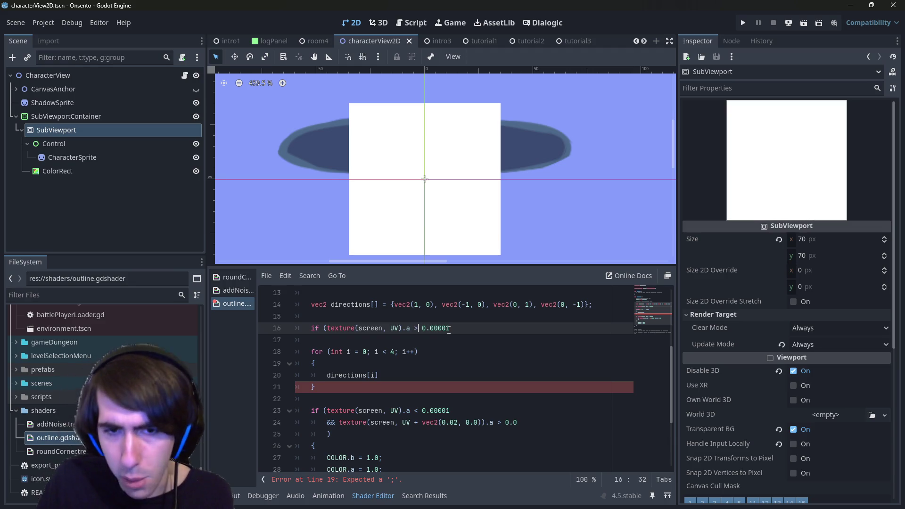
{"action": "key", "text": "End"}
{"action": "type", "text": ")"}
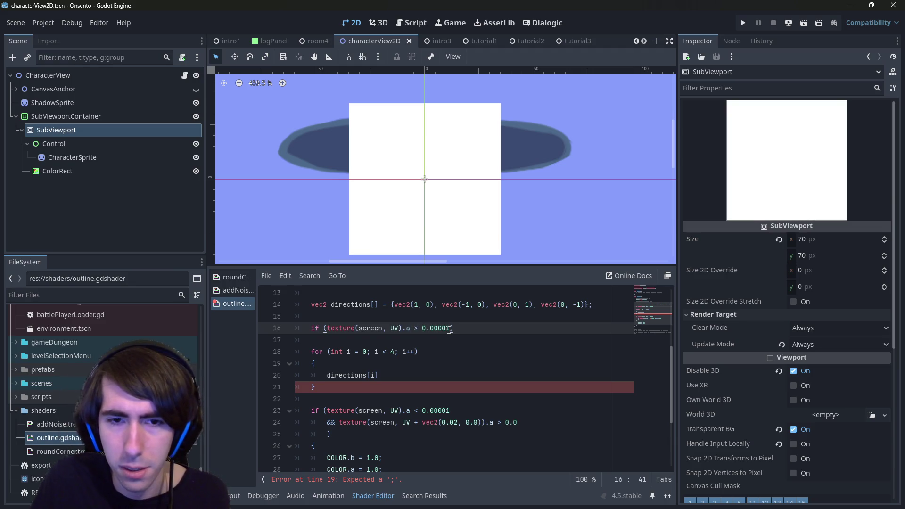
{"action": "key", "text": "Return"}
{"action": "type", "text": "{"}
{"action": "key", "text": "Return"}
{"action": "type", "text": "re"}
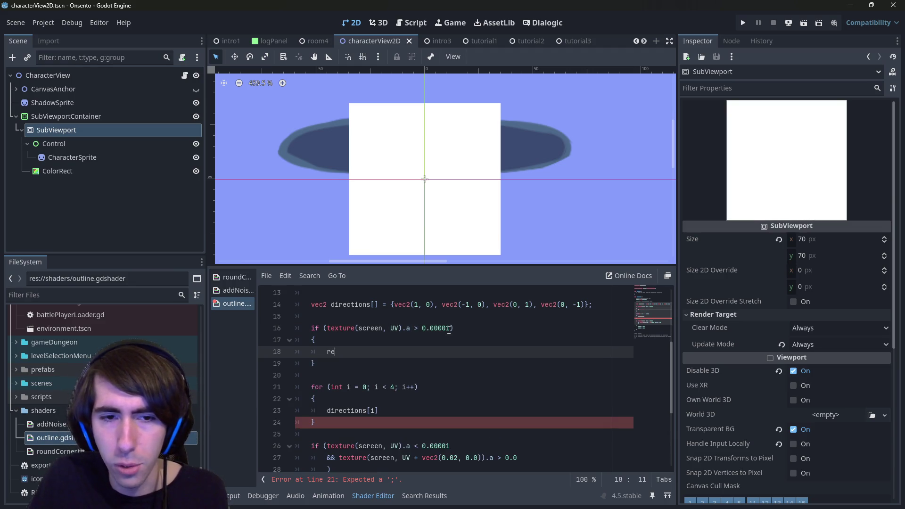
{"action": "type", "text": "turn;"}
- Add COLOR = texture(screen, UV); before the return inside the opaque-pixel if block
{"action": "scroll", "coordinate": [388, 346], "scroll_direction": "up", "scroll_amount": 2}
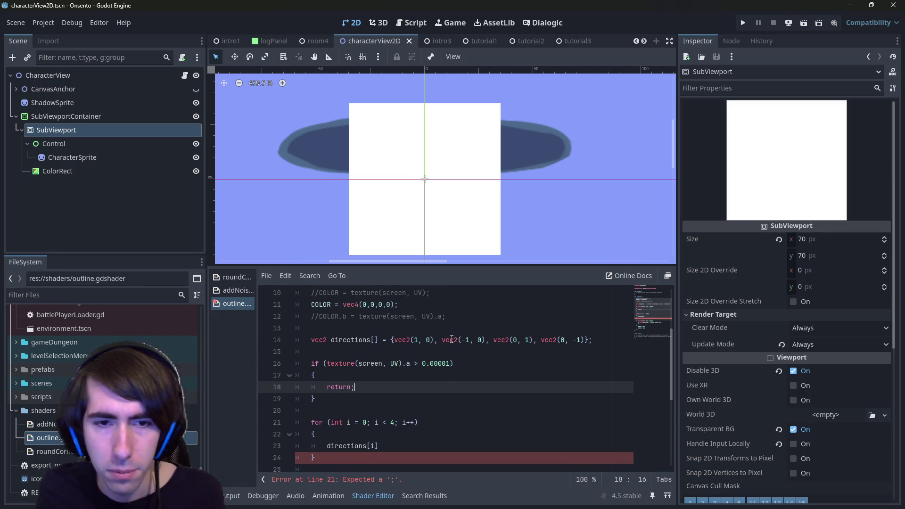
{"action": "key", "text": "Up"}
{"action": "key", "text": "Return"}
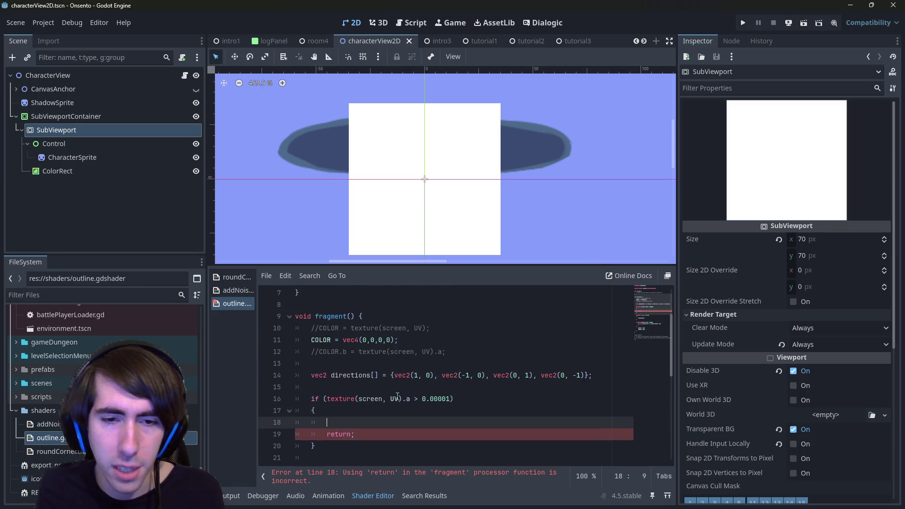
{"action": "scroll", "coordinate": [383, 409], "scroll_direction": "down", "scroll_amount": 4}
{"action": "scroll", "coordinate": [397, 398], "scroll_direction": "up", "scroll_amount": 2}
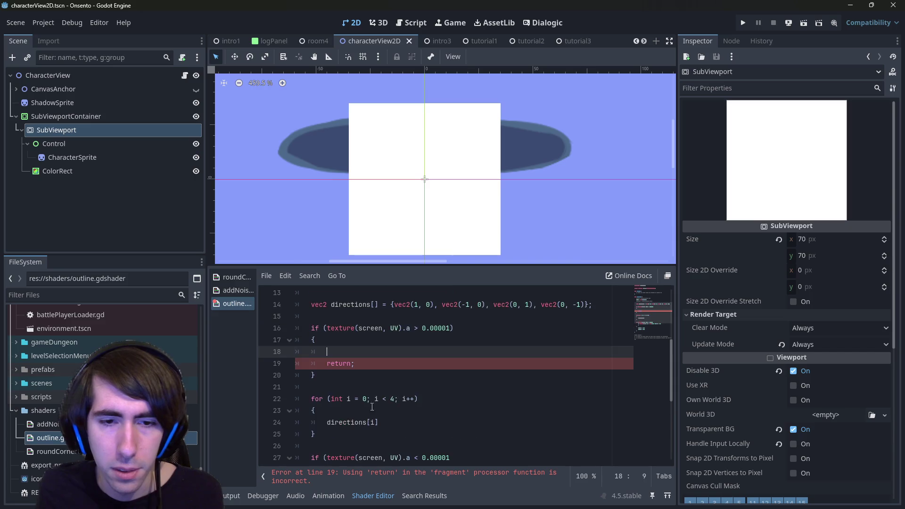
{"action": "scroll", "coordinate": [333, 421], "scroll_direction": "down", "scroll_amount": 1}
{"action": "left_click", "coordinate": [410, 422]}
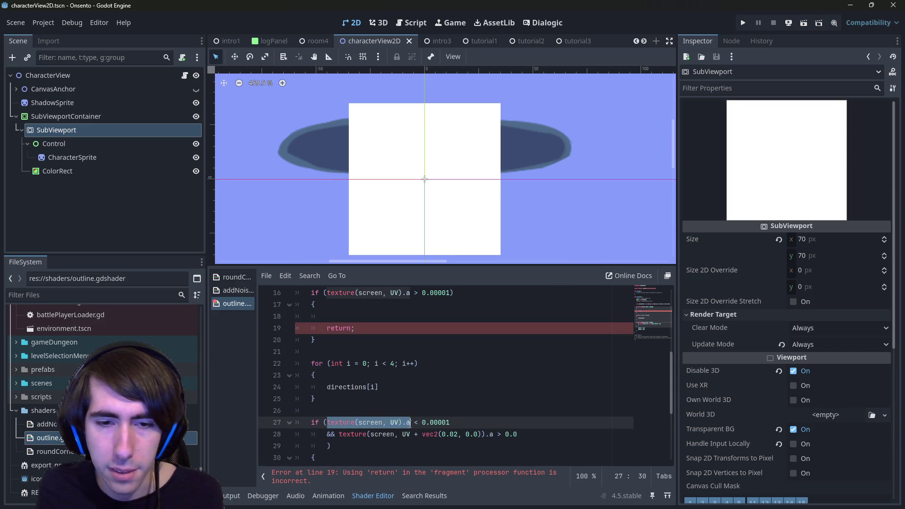
{"action": "scroll", "coordinate": [399, 410], "scroll_direction": "up", "scroll_amount": 2}
{"action": "left_click", "coordinate": [327, 366]}
{"action": "left_click_drag", "start_coordinate": [327, 367], "coordinate": [402, 368]}
{"action": "key", "text": "ctrl+c"}
{"action": "left_click", "coordinate": [375, 387]}
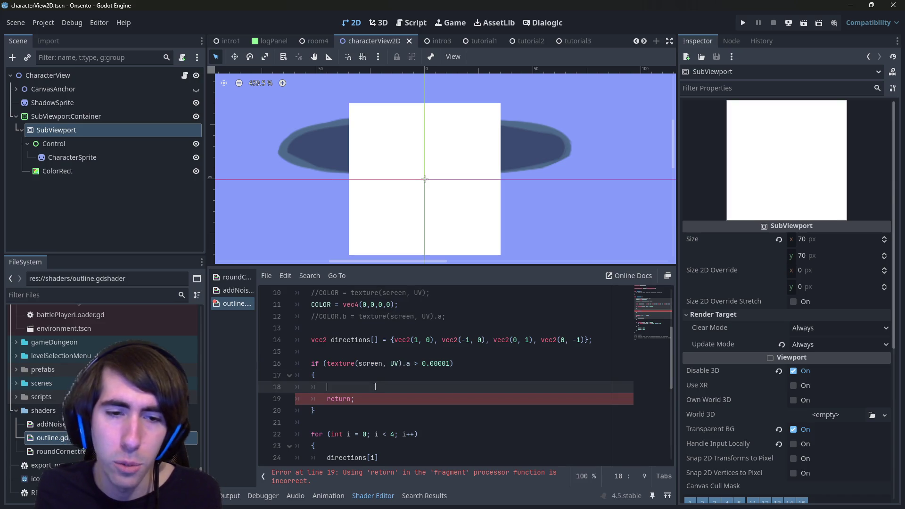
{"action": "type", "text": "COLOR ="}
{"action": "key", "text": "ctrl+v"}
{"action": "type", "text": ";"}
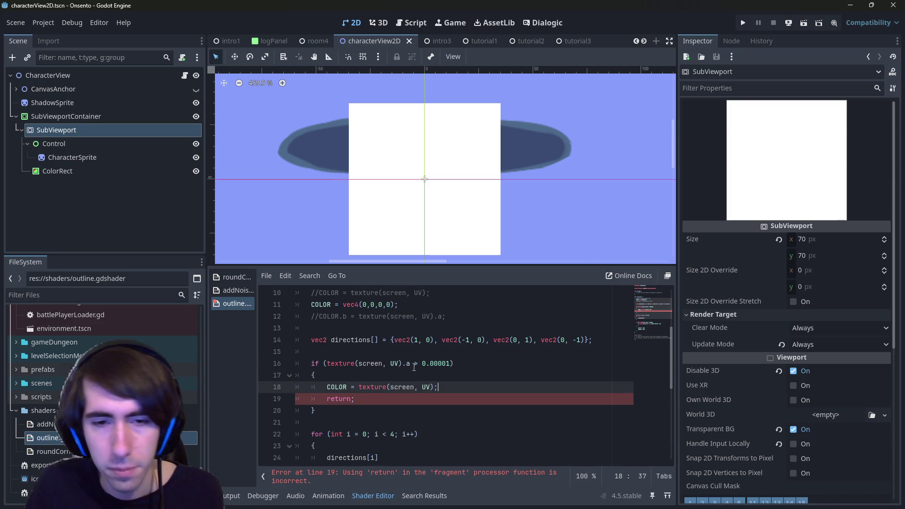
- Try replacing return with pass on line 19, then restore return
{"action": "left_click_drag", "start_coordinate": [296, 410], "coordinate": [270, 393]}
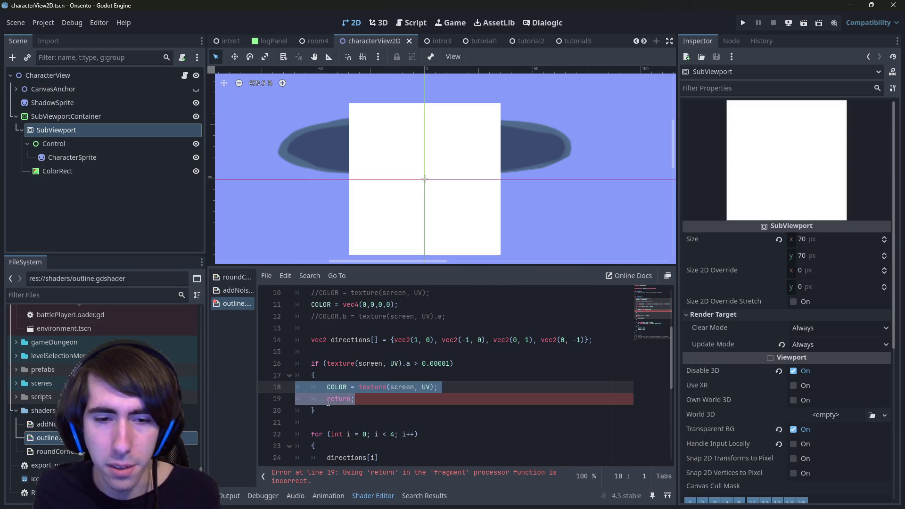
{"action": "scroll", "coordinate": [354, 399], "scroll_direction": "up", "scroll_amount": 2}
{"action": "scroll", "coordinate": [354, 399], "scroll_direction": "down", "scroll_amount": 2}
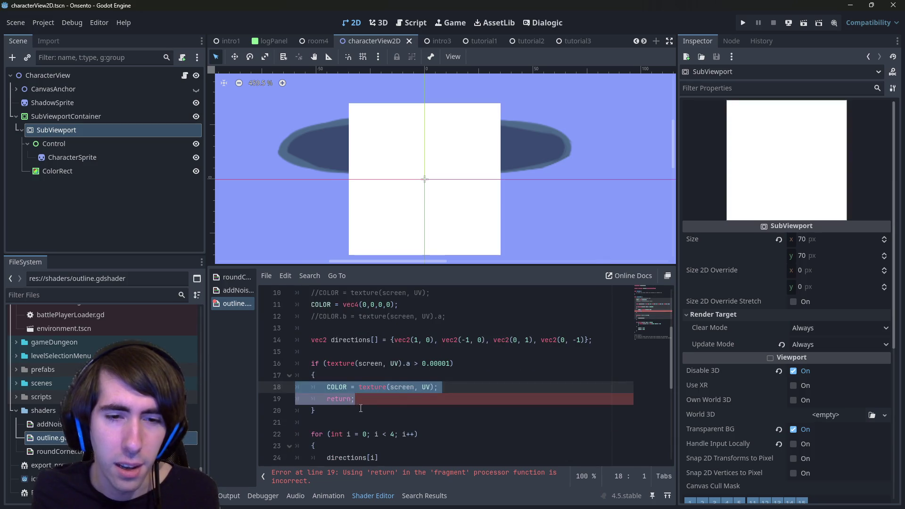
{"action": "double_click", "coordinate": [348, 398]}
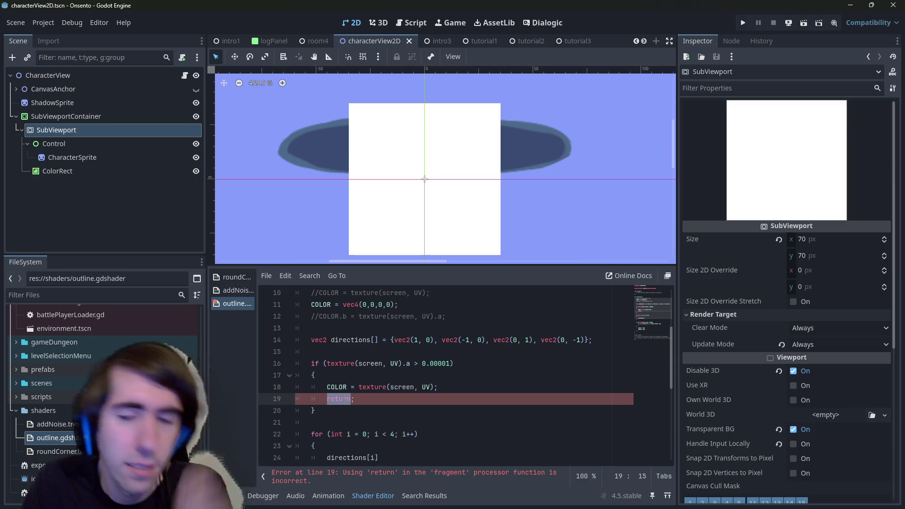
{"action": "type", "text": "pass"}
{"action": "key", "text": "BackSpace"}
{"action": "key", "text": "BackSpace"}
{"action": "key", "text": "BackSpace"}
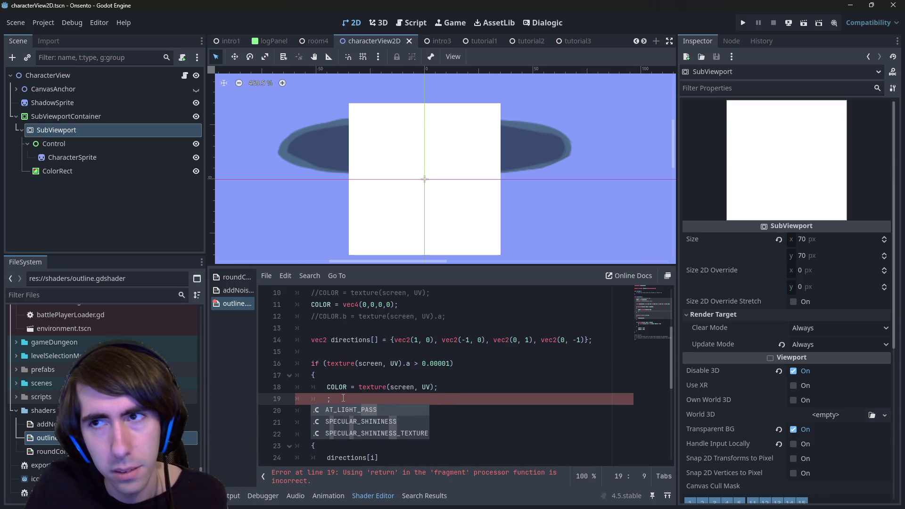
{"action": "key", "text": "Escape"}
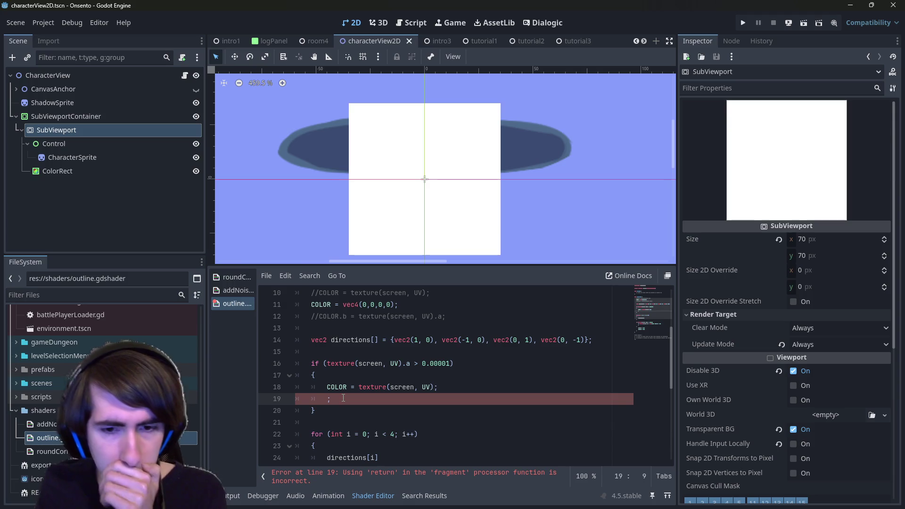
{"action": "type", "text": "pass"}
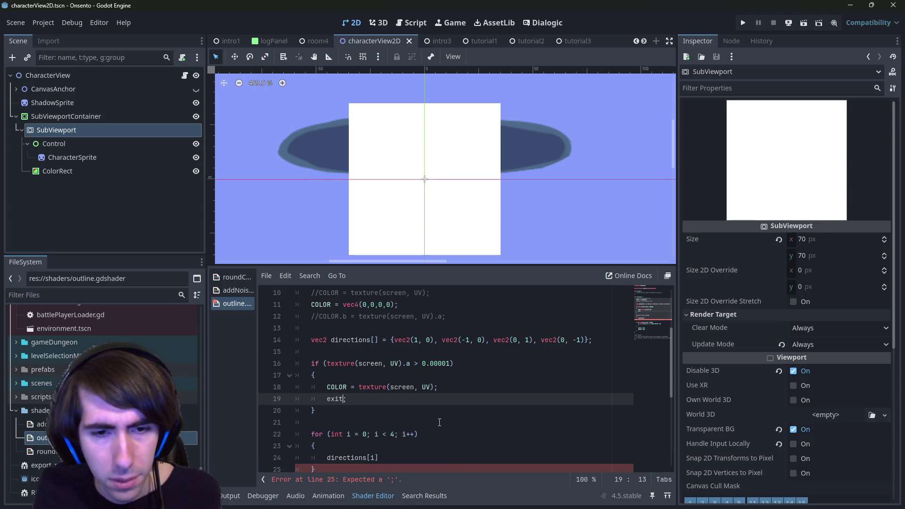
{"action": "key", "text": "ctrl+BackSpace"}
{"action": "type", "text": "return"}
{"action": "left_click", "coordinate": [436, 387]}
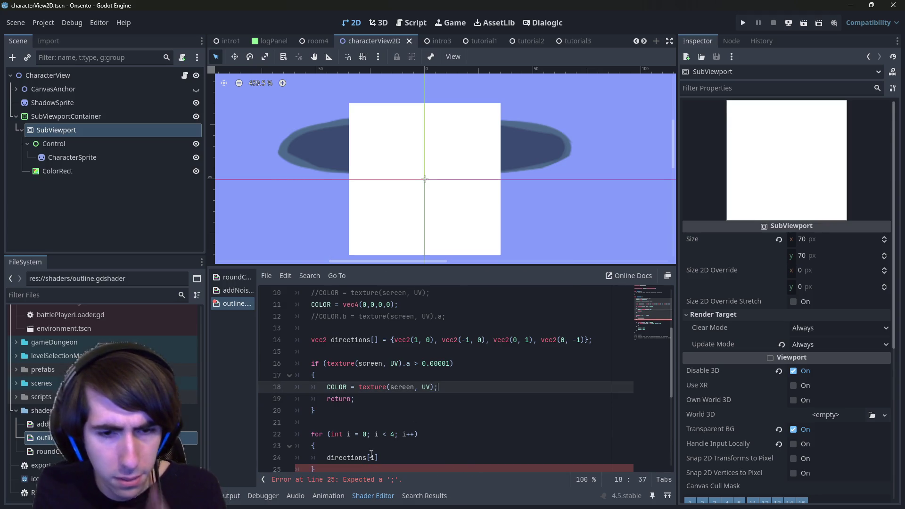
- Jump to the line reported by the shader error and examine the flagged return statement
{"action": "left_click", "coordinate": [379, 480]}
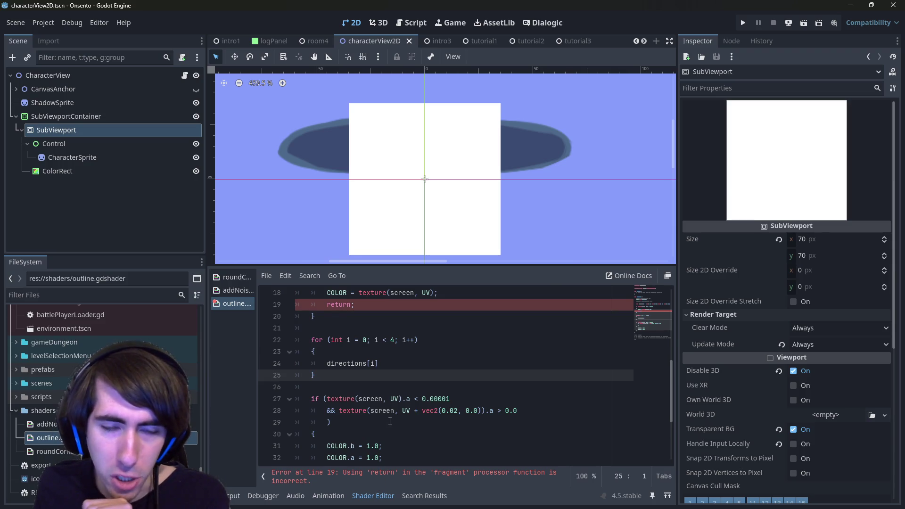
{"action": "scroll", "coordinate": [389, 421], "scroll_direction": "up", "scroll_amount": 2}
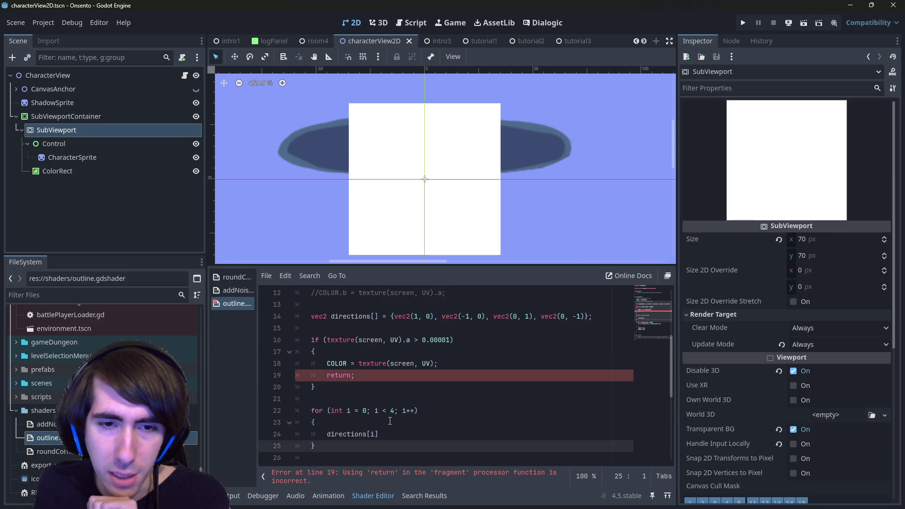
{"action": "double_click", "coordinate": [339, 375]}
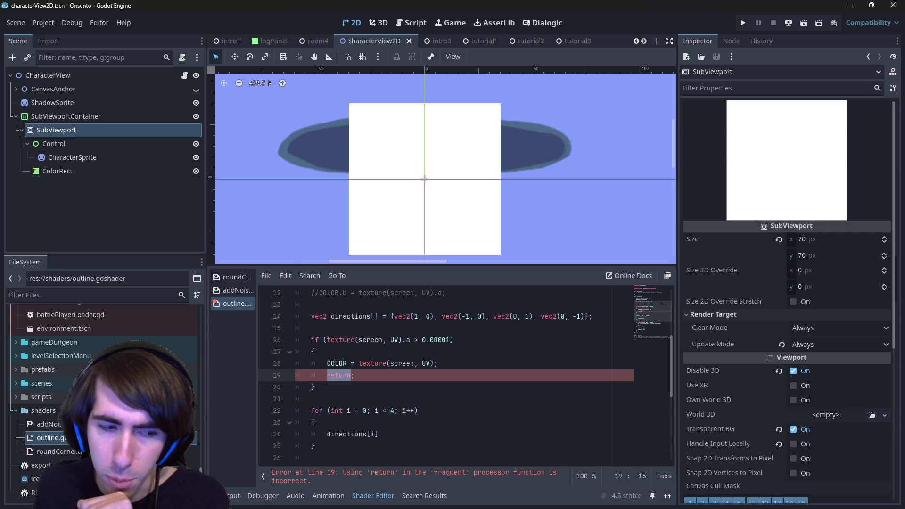
{"action": "scroll", "coordinate": [390, 358], "scroll_direction": "up", "scroll_amount": 1}
{"action": "scroll", "coordinate": [390, 358], "scroll_direction": "down", "scroll_amount": 2}
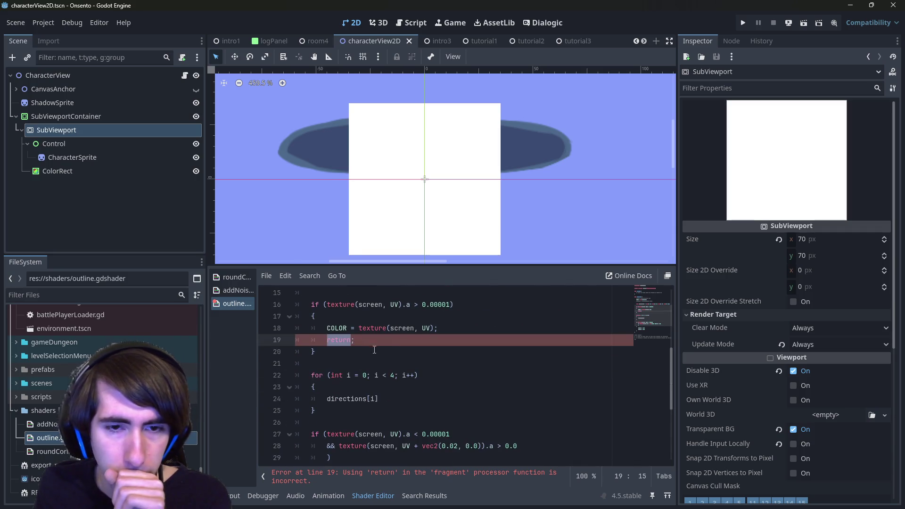
{"action": "left_click", "coordinate": [390, 346]}
- Delete the invalid return statement and add an empty else { } block after the if
{"action": "left_click_drag", "start_coordinate": [390, 346], "coordinate": [246, 347]}
{"action": "key", "text": "ctrl+shift+k"}
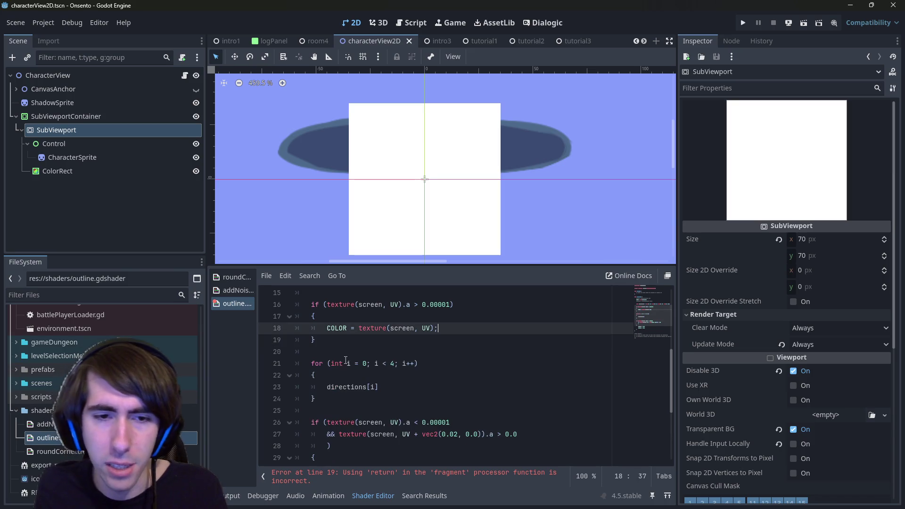
{"action": "key", "text": "Return"}
{"action": "type", "text": "else"}
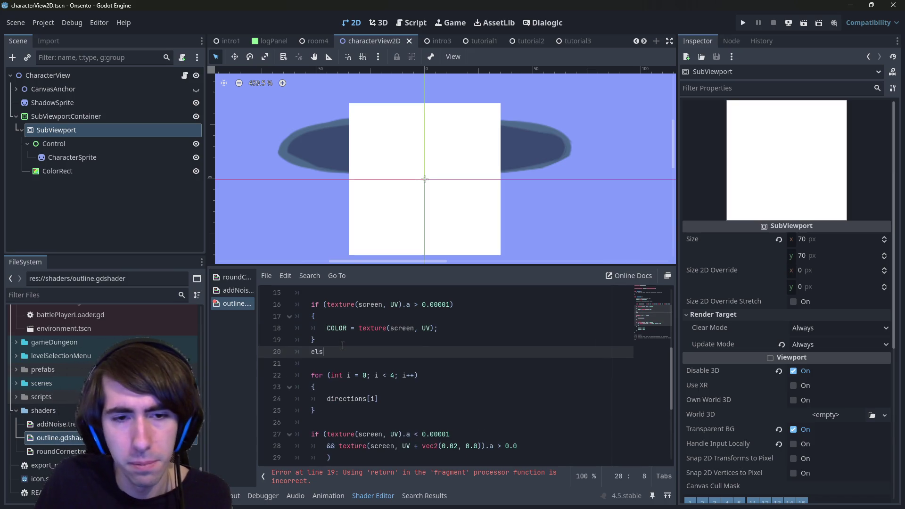
{"action": "key", "text": "Return"}
{"action": "type", "text": "{"}
{"action": "key", "text": "Return"}
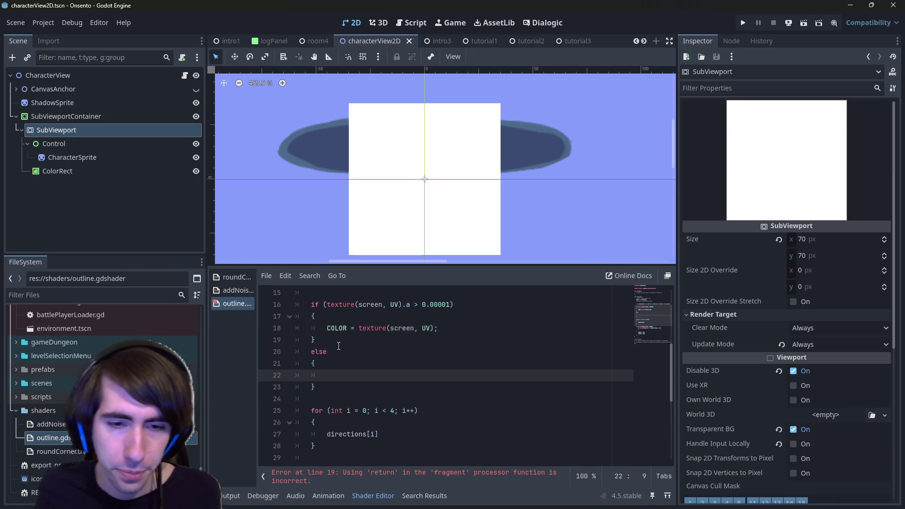
- Move the for loop into the else block and indent it one level
{"action": "scroll", "coordinate": [349, 368], "scroll_direction": "down", "scroll_amount": 2}
{"action": "left_click_drag", "start_coordinate": [351, 376], "coordinate": [311, 340]}
{"action": "mouse_move", "coordinate": [357, 379]}
{"action": "left_mouse_down"}
{"action": "mouse_move", "coordinate": [352, 358]}
{"action": "mouse_move", "coordinate": [311, 340]}
{"action": "left_mouse_up"}
{"action": "key", "text": "ctrl+x"}
{"action": "left_click", "coordinate": [269, 340]}
{"action": "key", "text": "ctrl+v"}
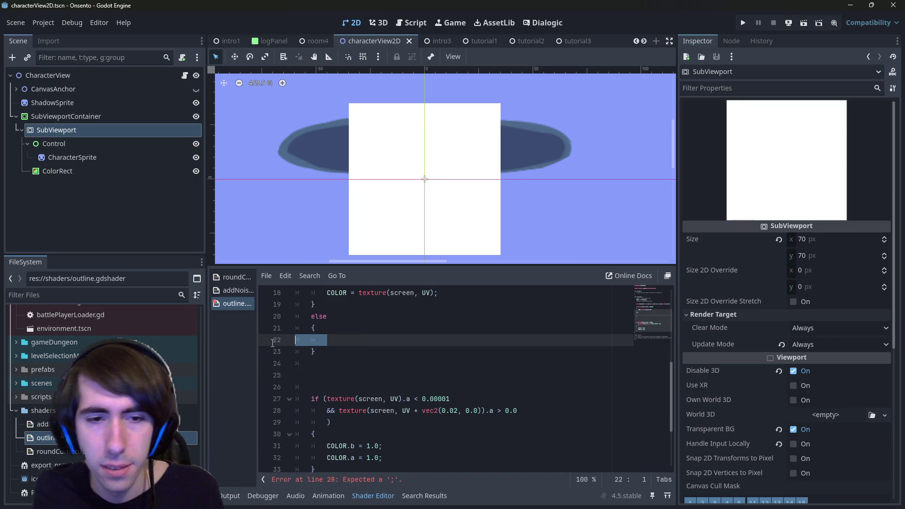
{"action": "left_click_drag", "start_coordinate": [330, 375], "coordinate": [297, 340]}
{"action": "key", "text": "Tab"}
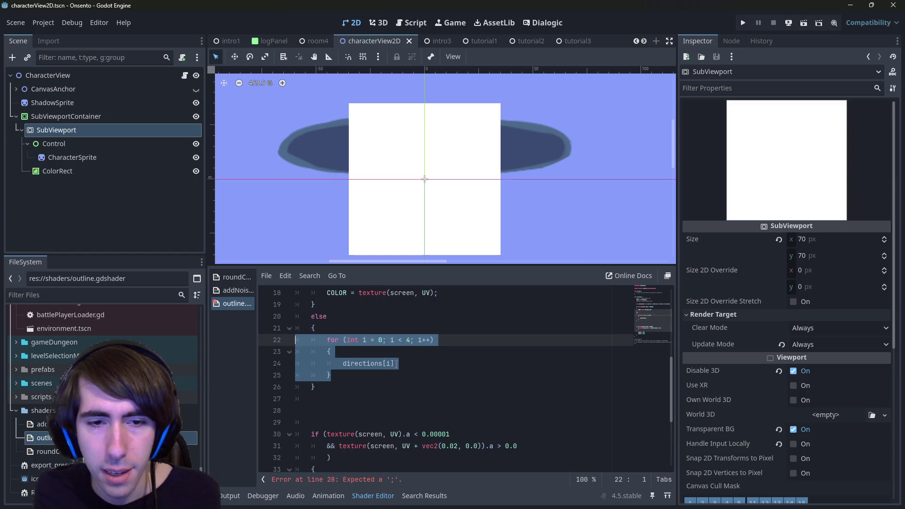
- Insert an if above directions[i] whose condition is the neighbour-sample alpha check, with an empty braced body
{"action": "scroll", "coordinate": [397, 369], "scroll_direction": "down", "scroll_amount": 4}
{"action": "scroll", "coordinate": [397, 369], "scroll_direction": "up", "scroll_amount": 2}
{"action": "scroll", "coordinate": [398, 368], "scroll_direction": "up", "scroll_amount": 1}
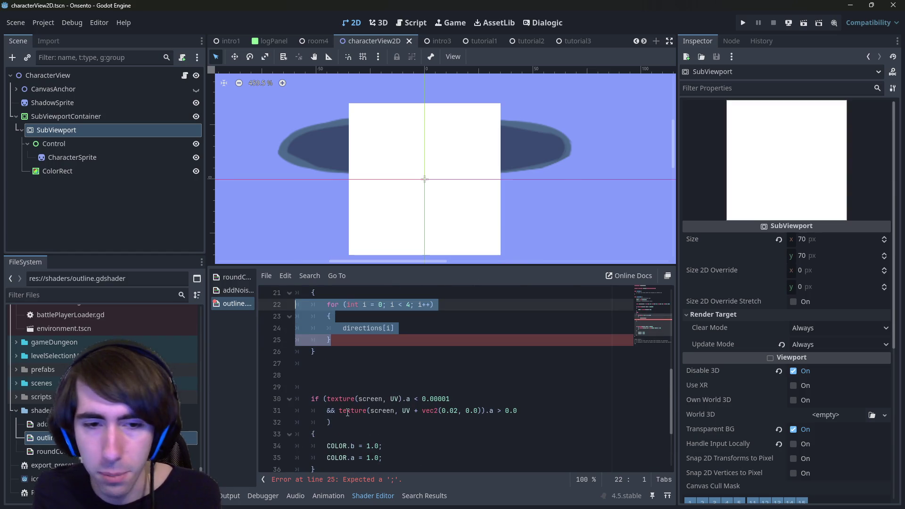
{"action": "left_click_drag", "start_coordinate": [328, 398], "coordinate": [451, 398]}
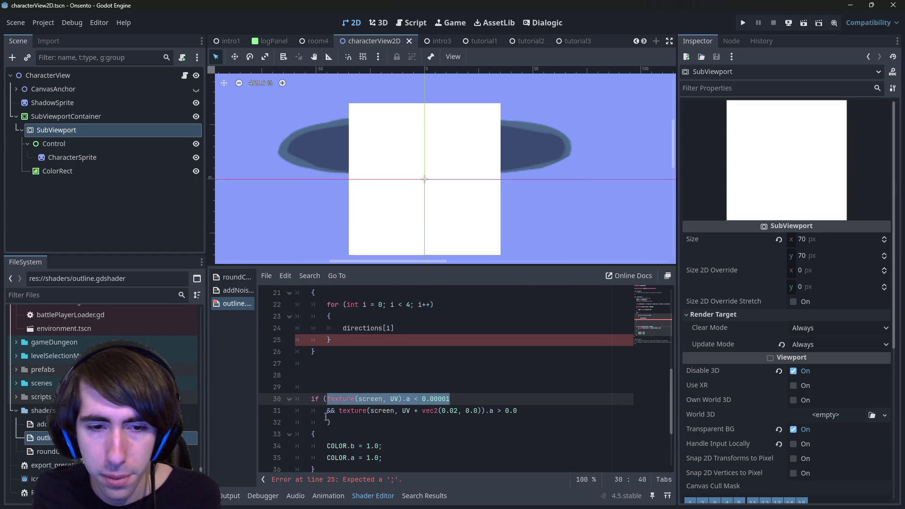
{"action": "left_click_drag", "start_coordinate": [339, 410], "coordinate": [517, 411]}
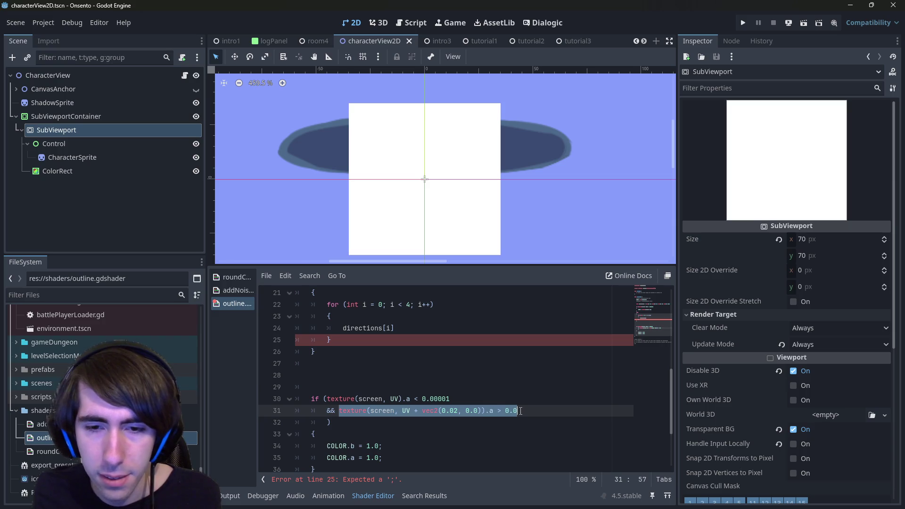
{"action": "scroll", "coordinate": [390, 371], "scroll_direction": "up", "scroll_amount": 1}
{"action": "left_click", "coordinate": [356, 363]}
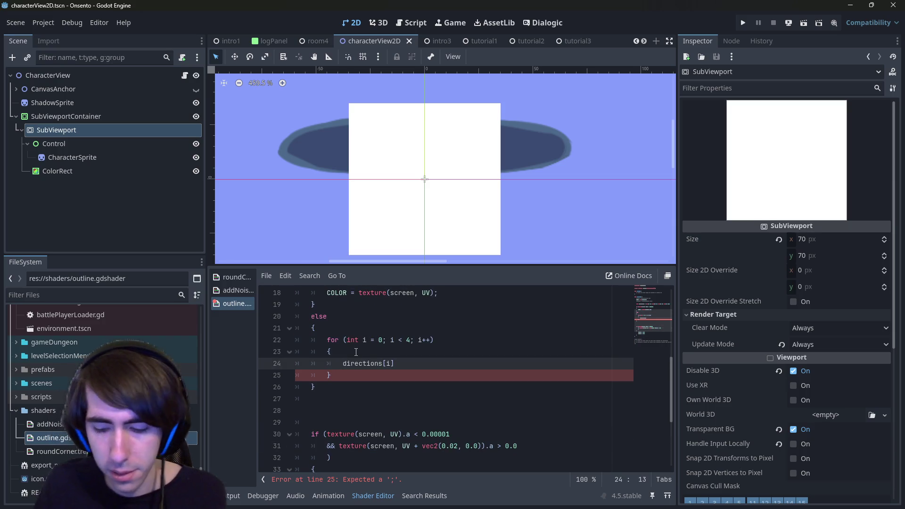
{"action": "key", "text": "ctrl+shift+Return"}
{"action": "type", "text": "if (texture(screen, UV + vec2(0.02, 0.0)).a > 0.0"}
{"action": "key", "text": "ctrl+v"}
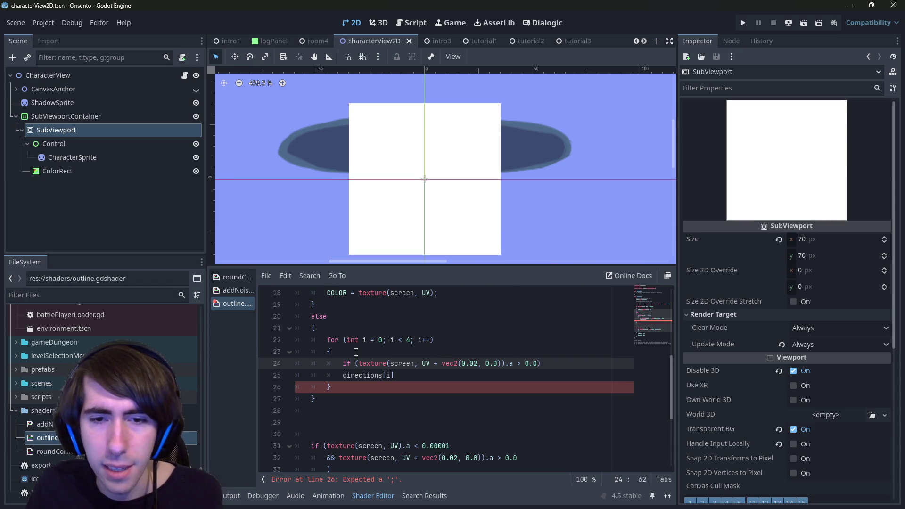
{"action": "key", "text": "Left"}
{"action": "key", "text": "Left"}
{"action": "key", "text": "Left"}
{"action": "key", "text": "End"}
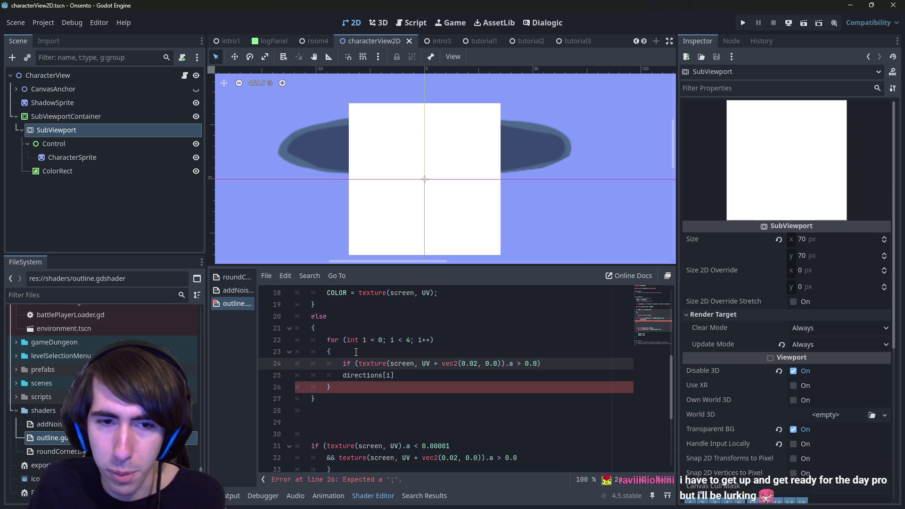
{"action": "key", "text": "Return"}
{"action": "type", "text": "{"}
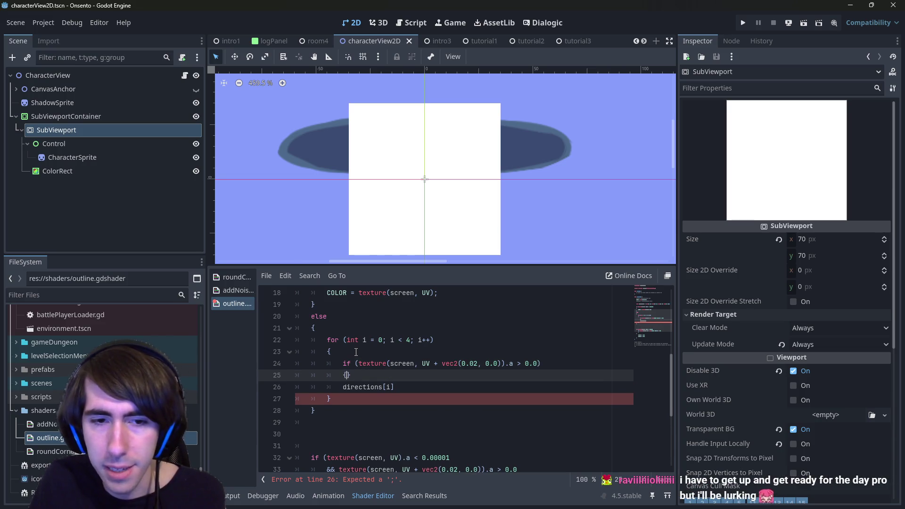
{"action": "key", "text": "Return"}
- Put the COLOR.b = 1.0 and COLOR.a = 1.0 assignments inside the new if body and save
{"action": "scroll", "coordinate": [356, 352], "scroll_direction": "down", "scroll_amount": 3}
{"action": "left_click_drag", "start_coordinate": [392, 434], "coordinate": [217, 423]}
{"action": "key", "text": "ctrl+c"}
{"action": "scroll", "coordinate": [330, 377], "scroll_direction": "up", "scroll_amount": 3}
{"action": "left_click", "coordinate": [282, 316]}
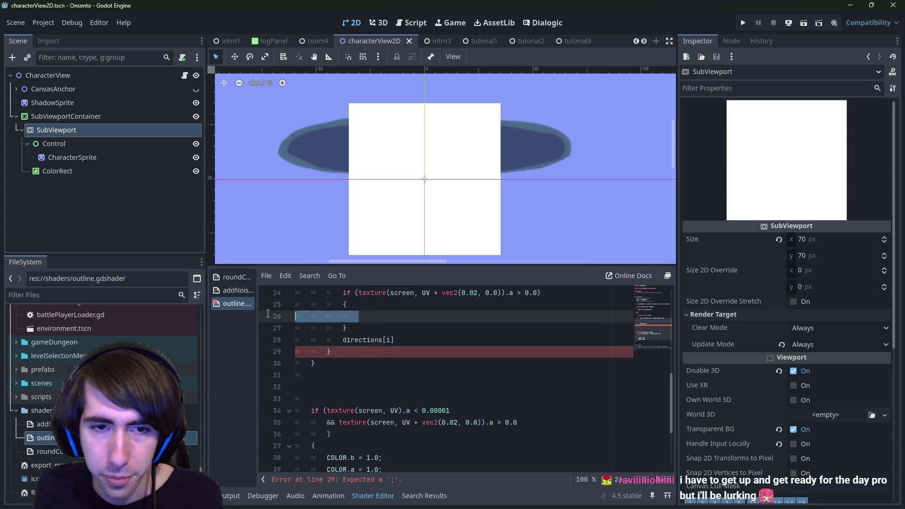
{"action": "key", "text": "ctrl+v"}
{"action": "left_click", "coordinate": [281, 316], "text": "shift"}
{"action": "key", "text": "Tab"}
{"action": "key", "text": "Tab"}
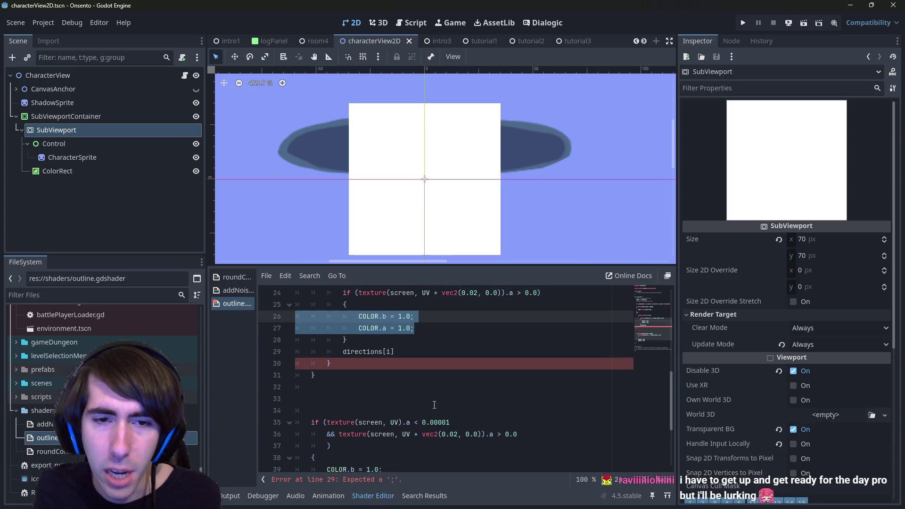
{"action": "scroll", "coordinate": [418, 424], "scroll_direction": "up", "scroll_amount": 2}
{"action": "key", "text": "ctrl+s"}
- Delete the leftover directions[i] statement line
{"action": "left_click", "coordinate": [418, 424]}
{"action": "key", "text": "shift+Home"}
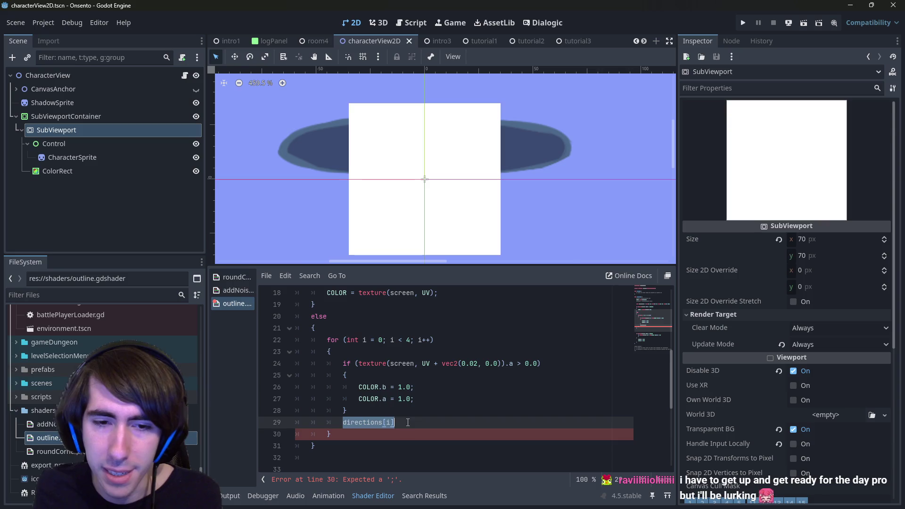
{"action": "key", "text": "BackSpace"}
{"action": "key", "text": "BackSpace"}
{"action": "key", "text": "BackSpace"}
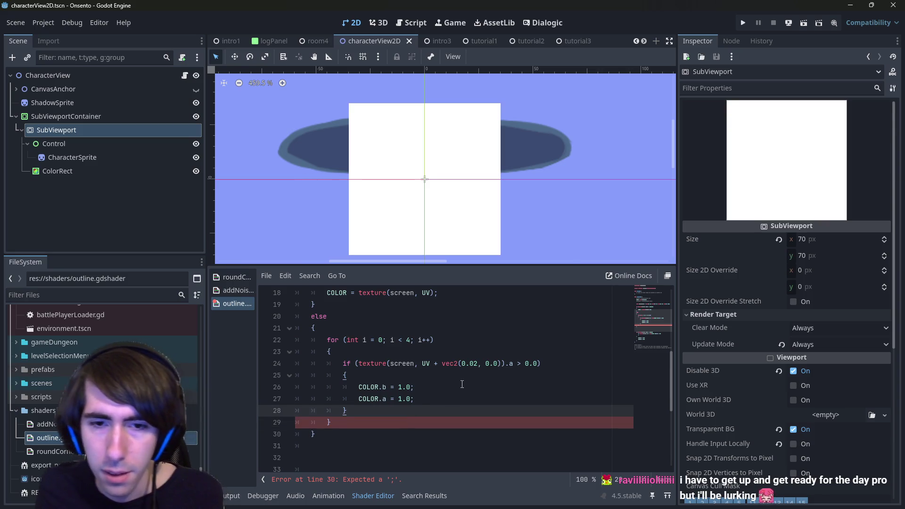
{"action": "left_click", "coordinate": [442, 364]}
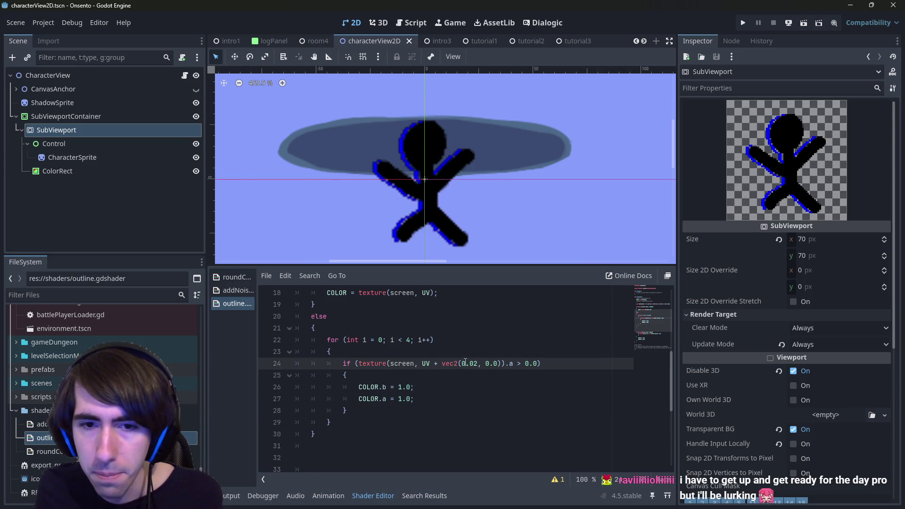
- Replace vec2(0.02, 0.0) with directions[i] * 0.1, then try 0.05 and settle on 0.02
{"action": "left_click_drag", "start_coordinate": [442, 364], "coordinate": [500, 365]}
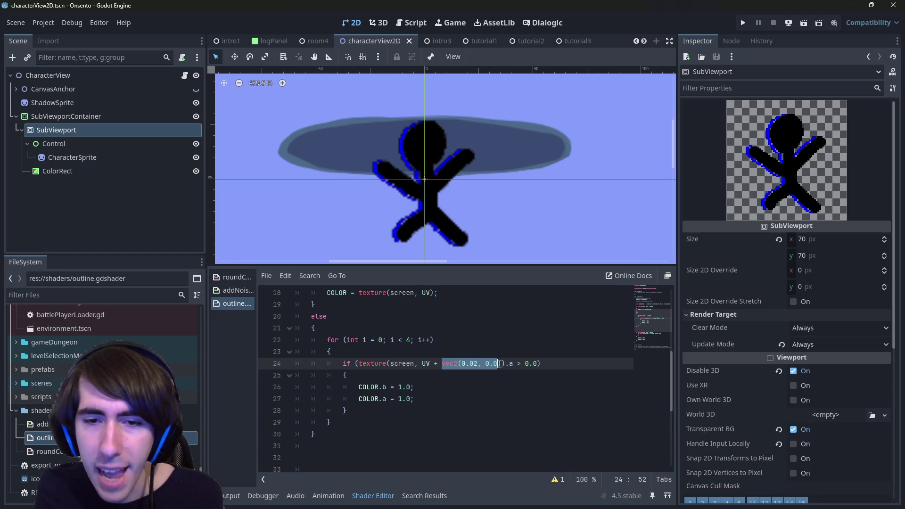
{"action": "key", "text": "ctrl+v"}
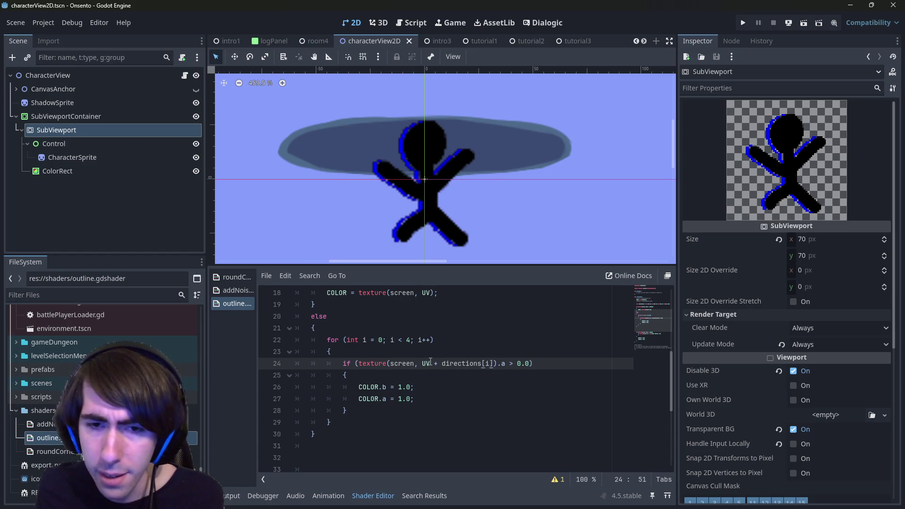
{"action": "type", "text": "* 0."}
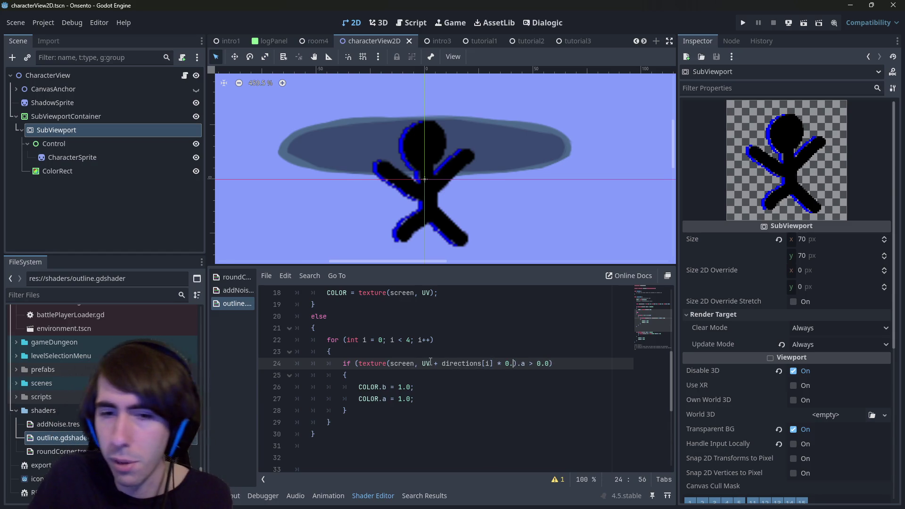
{"action": "type", "text": "1"}
{"action": "key", "text": "ctrl+s"}
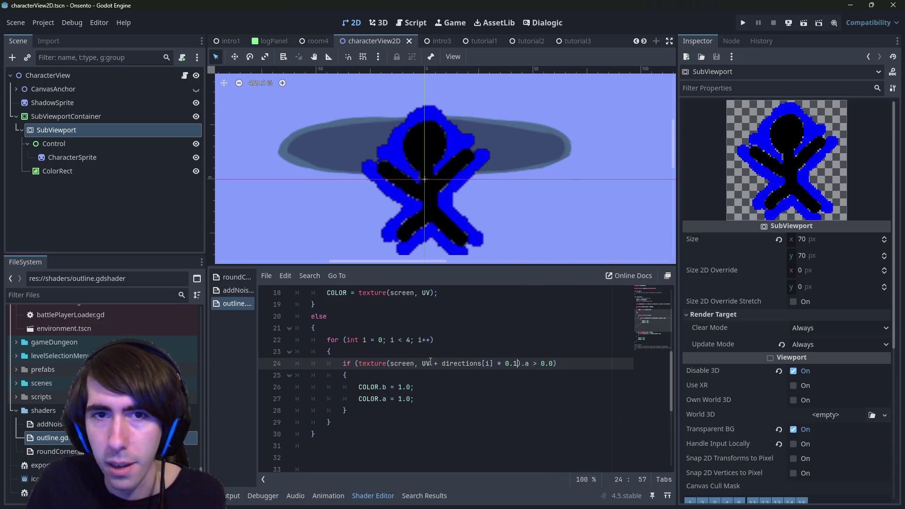
{"action": "key", "text": "BackSpace"}
{"action": "type", "text": "05"}
{"action": "key", "text": "ctrl+s"}
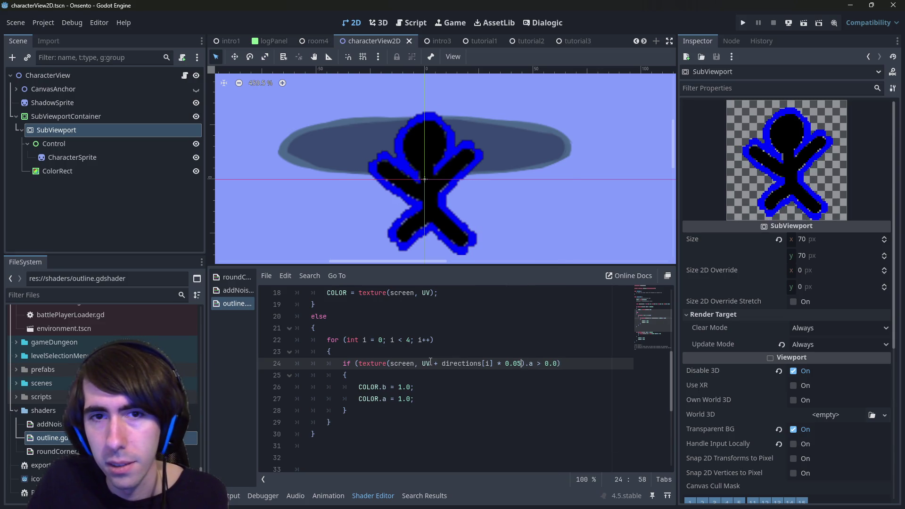
{"action": "key", "text": "BackSpace"}
{"action": "type", "text": "2"}
{"action": "key", "text": "ctrl+s"}
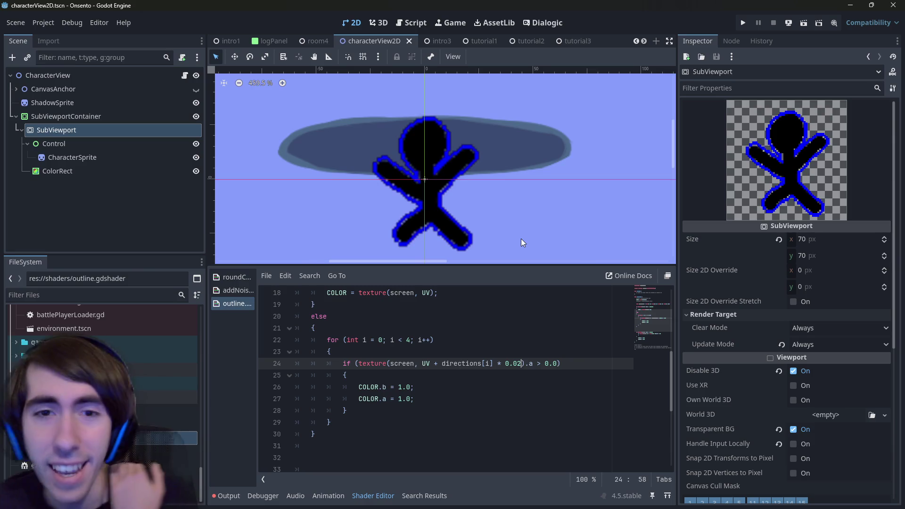
- Change the line 16 alpha threshold from 0.00001 to 0.5
{"action": "scroll", "coordinate": [505, 238], "scroll_direction": "down", "scroll_amount": 8}
{"action": "scroll", "coordinate": [463, 186], "scroll_direction": "up", "scroll_amount": 15}
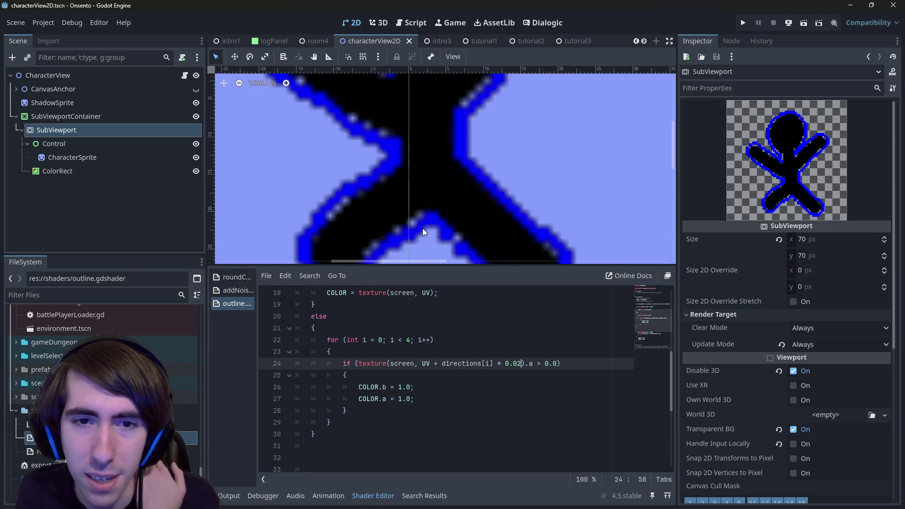
{"action": "scroll", "coordinate": [422, 228], "scroll_direction": "up", "scroll_amount": 8}
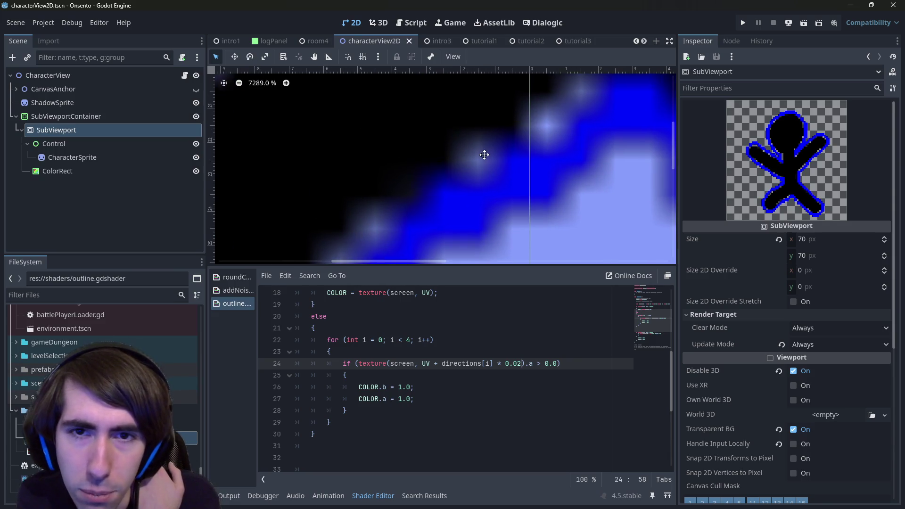
{"action": "scroll", "coordinate": [484, 155], "scroll_direction": "down", "scroll_amount": 8}
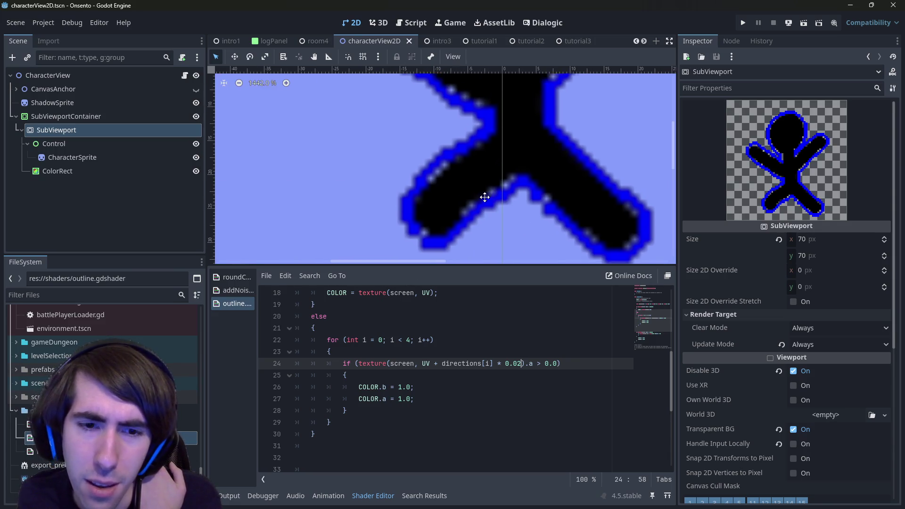
{"action": "scroll", "coordinate": [484, 197], "scroll_direction": "down", "scroll_amount": 1}
{"action": "scroll", "coordinate": [443, 392], "scroll_direction": "up", "scroll_amount": 1}
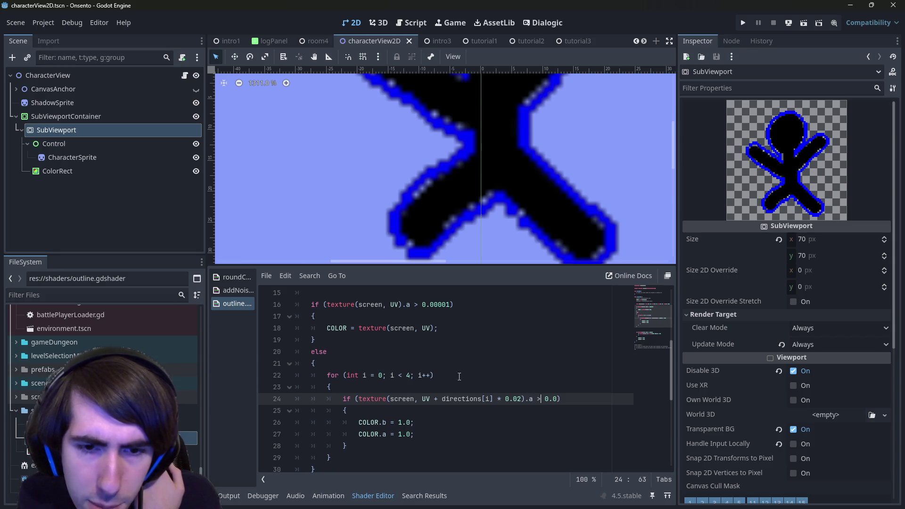
{"action": "scroll", "coordinate": [452, 368], "scroll_direction": "up", "scroll_amount": 2}
{"action": "scroll", "coordinate": [438, 349], "scroll_direction": "down", "scroll_amount": 1}
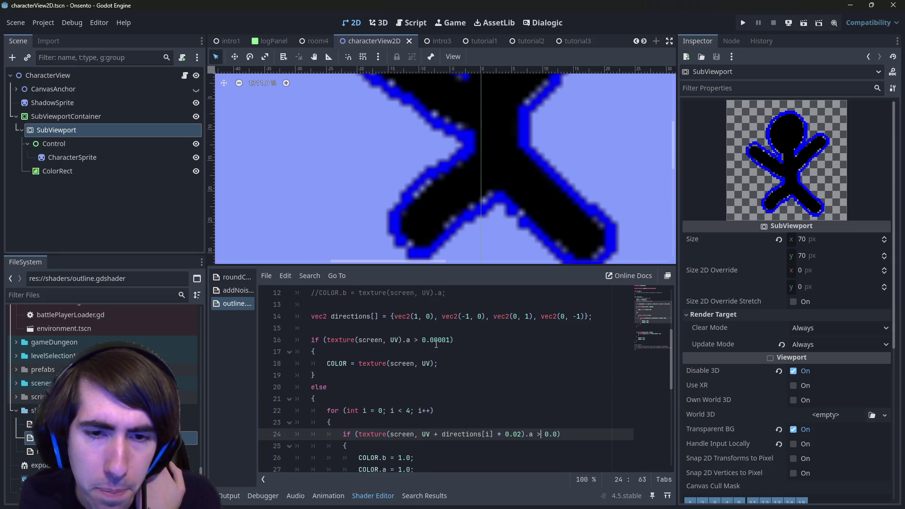
{"action": "double_click", "coordinate": [436, 342]}
{"action": "type", "text": "0.5"}
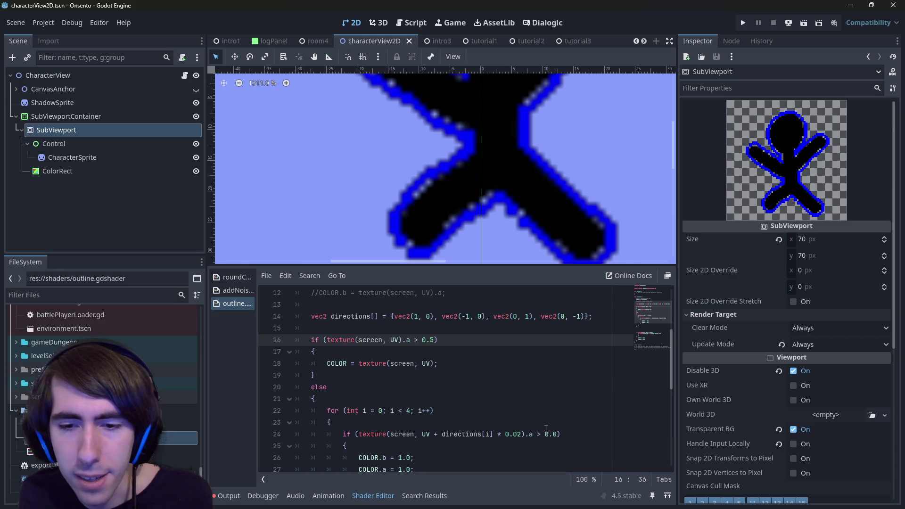
- Change the line 24 neighbour-alpha threshold from 0.0 to 0.5 and save the shader
{"action": "left_click", "coordinate": [556, 434]}
{"action": "type", "text": "5"}
{"action": "key", "text": "ctrl+s"}
{"action": "scroll", "coordinate": [516, 206], "scroll_direction": "down", "scroll_amount": 2}
{"action": "scroll", "coordinate": [516, 206], "scroll_direction": "down", "scroll_amount": 3}
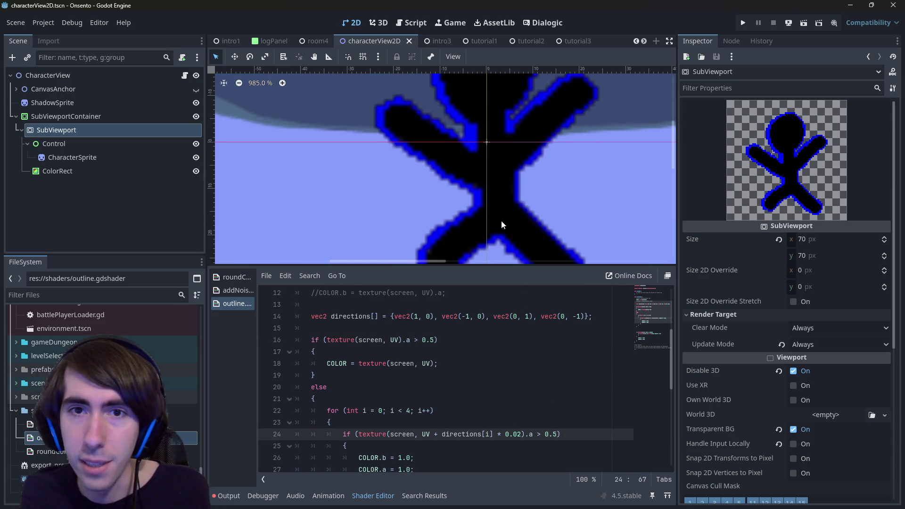
{"action": "scroll", "coordinate": [501, 220], "scroll_direction": "down", "scroll_amount": 1}
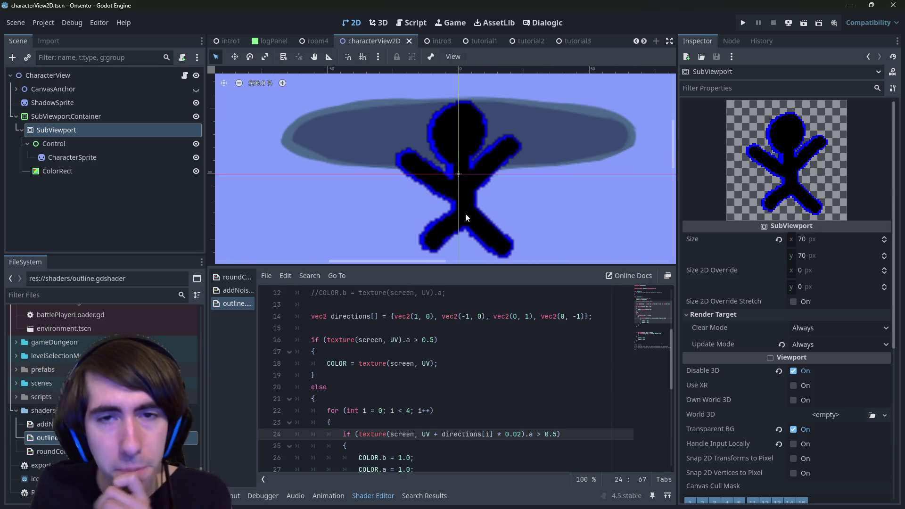
{"action": "scroll", "coordinate": [465, 213], "scroll_direction": "right", "scroll_amount": 1}
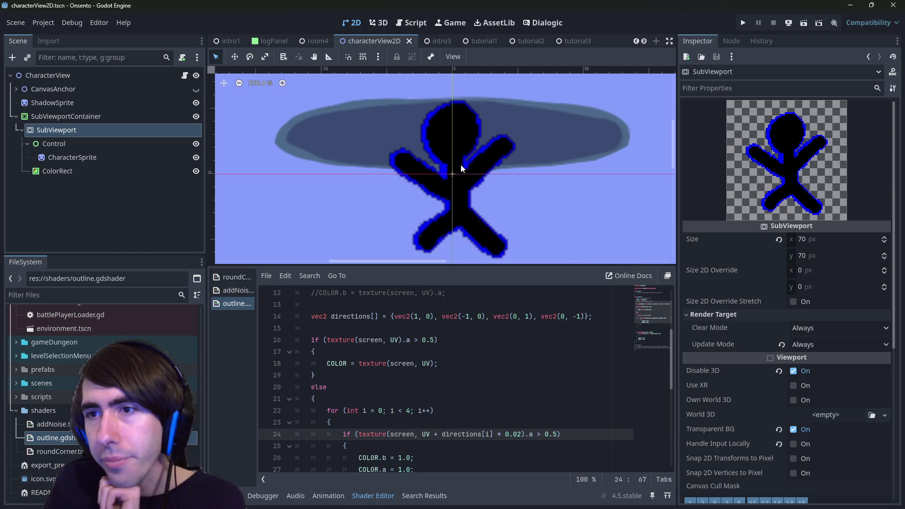
{"action": "scroll", "coordinate": [467, 179], "scroll_direction": "down", "scroll_amount": 8}
{"action": "scroll", "coordinate": [466, 179], "scroll_direction": "up", "scroll_amount": 4}
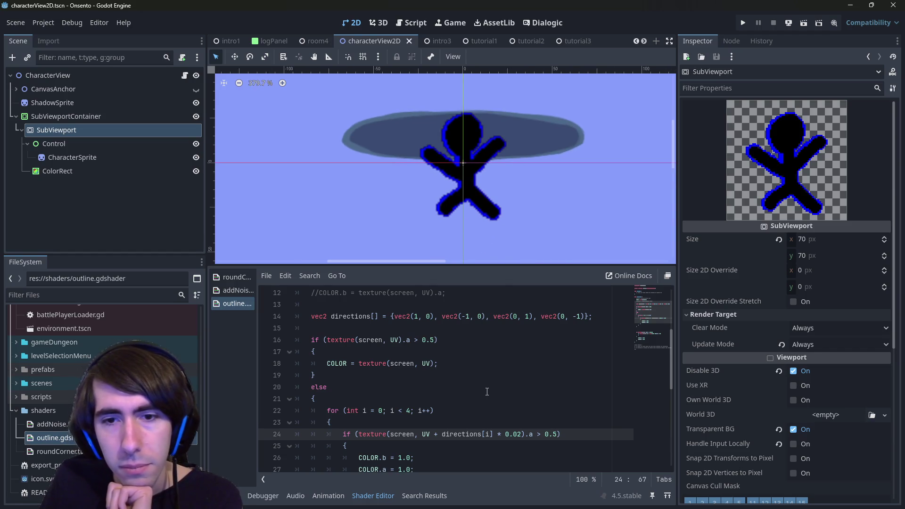
- Delete the two commented-out //COLOR lines at the top of fragment()
{"action": "scroll", "coordinate": [467, 388], "scroll_direction": "up", "scroll_amount": 4}
{"action": "triple_click", "coordinate": [448, 398]}
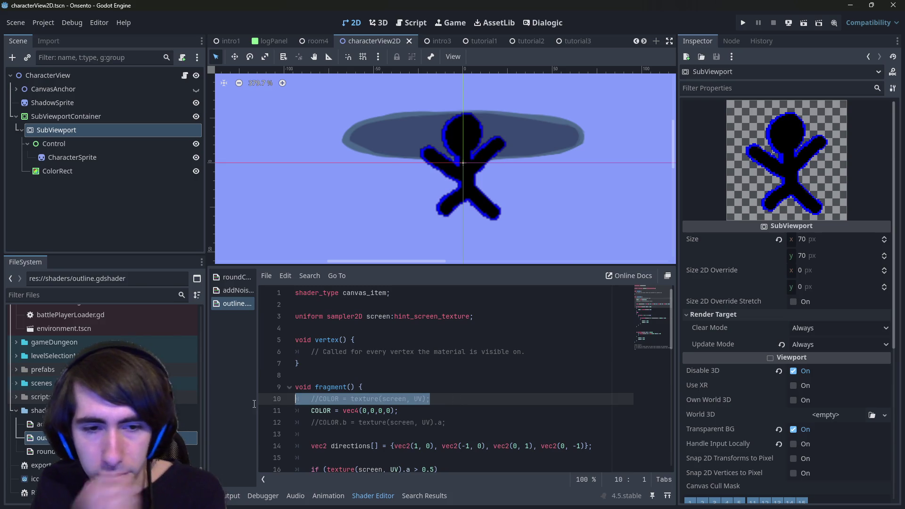
{"action": "key", "text": "BackSpace"}
{"action": "key", "text": "BackSpace"}
{"action": "triple_click", "coordinate": [490, 407]}
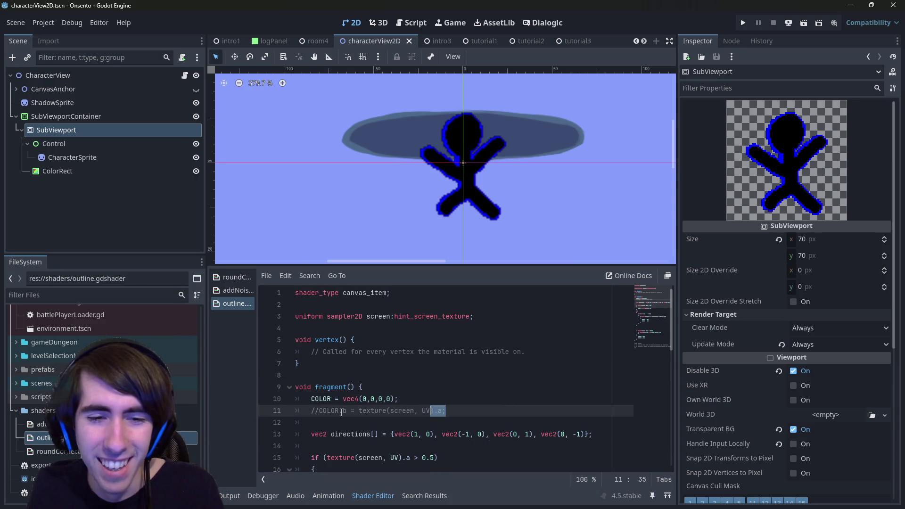
{"action": "key", "text": "BackSpace"}
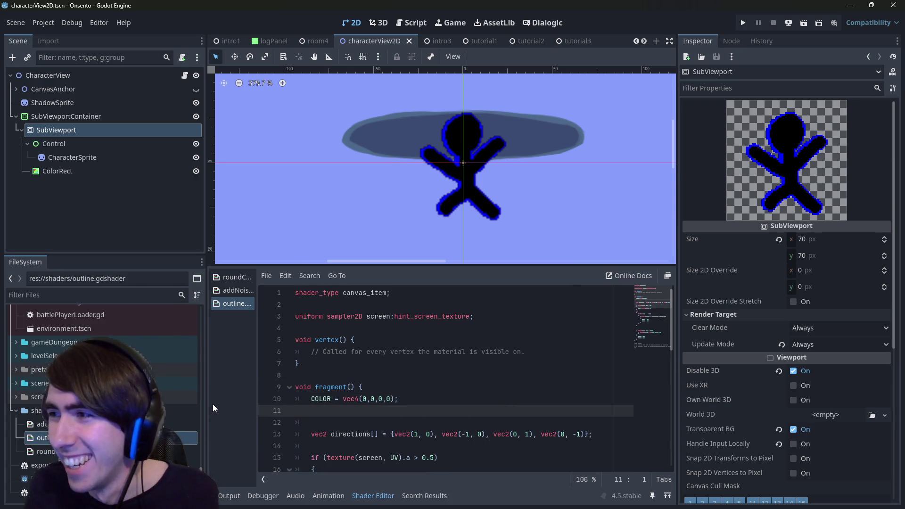
- Remove the extra blank line above the directions declaration
{"action": "scroll", "coordinate": [359, 373], "scroll_direction": "down", "scroll_amount": 2}
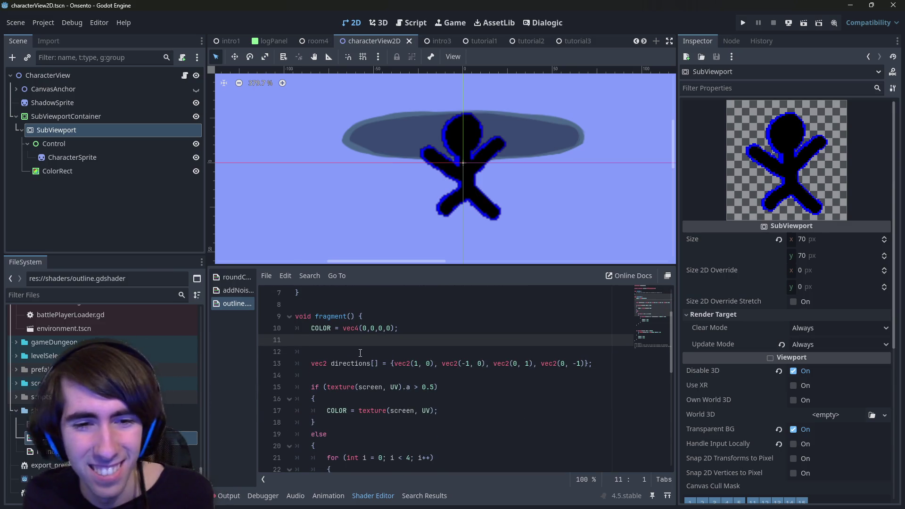
{"action": "left_click", "coordinate": [361, 352]}
{"action": "key", "text": "BackSpace"}
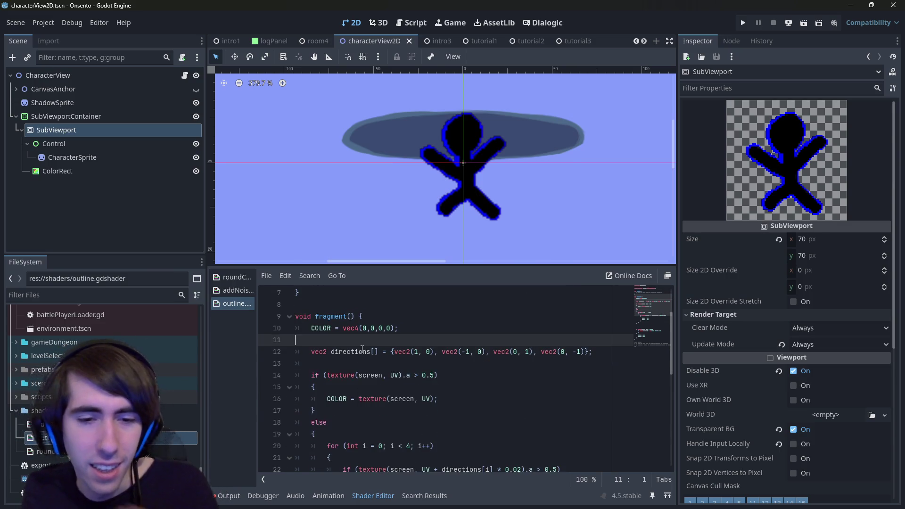
{"action": "scroll", "coordinate": [361, 353], "scroll_direction": "down", "scroll_amount": 2}
{"action": "scroll", "coordinate": [362, 349], "scroll_direction": "up", "scroll_amount": 1}
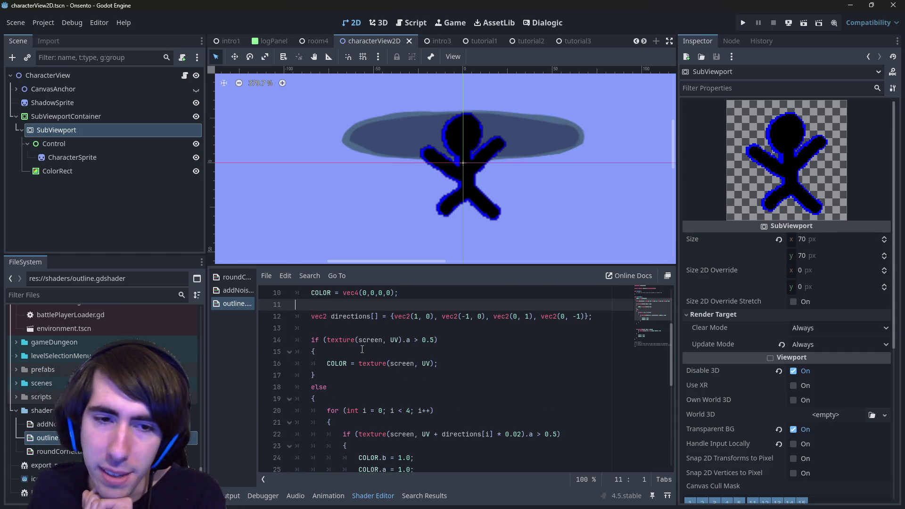
{"action": "left_click", "coordinate": [315, 342]}
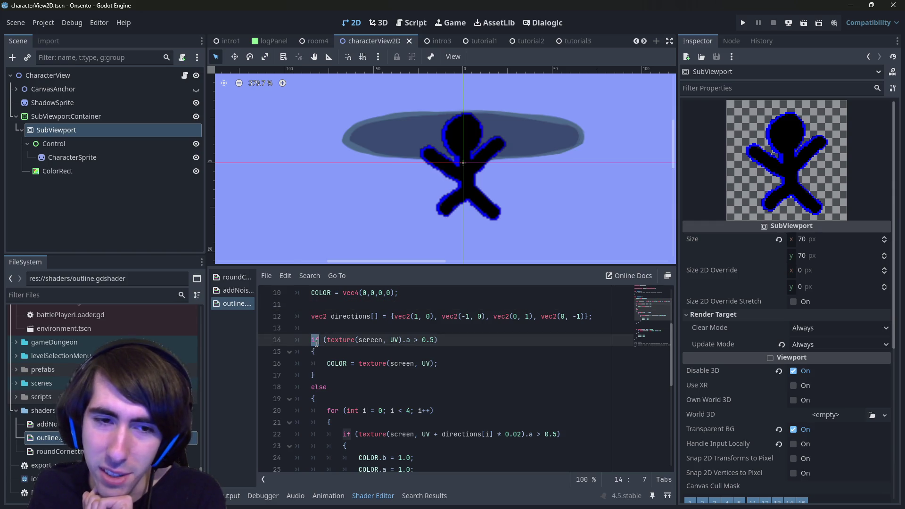
{"action": "left_click", "coordinate": [356, 329]}
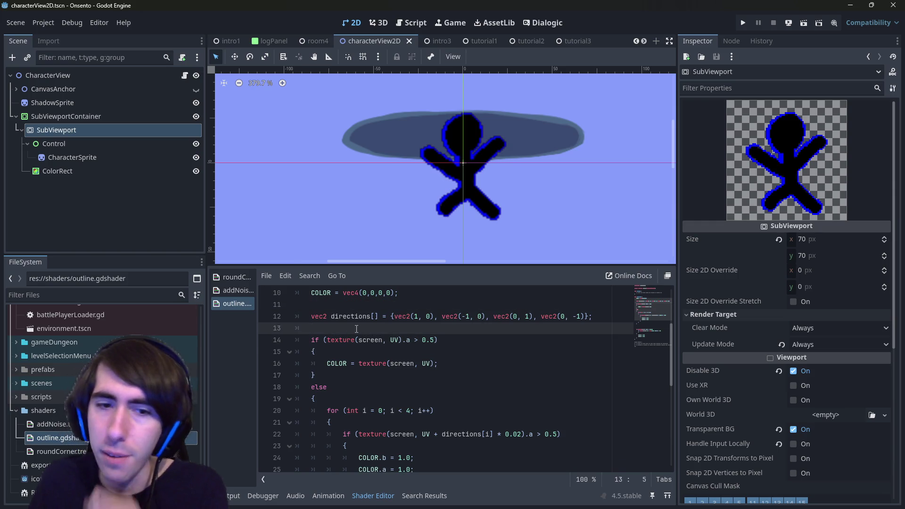
- Try inserting a smoothstep line above the if check, then remove it and save
{"action": "key", "text": "Return"}
{"action": "type", "text": "step"}
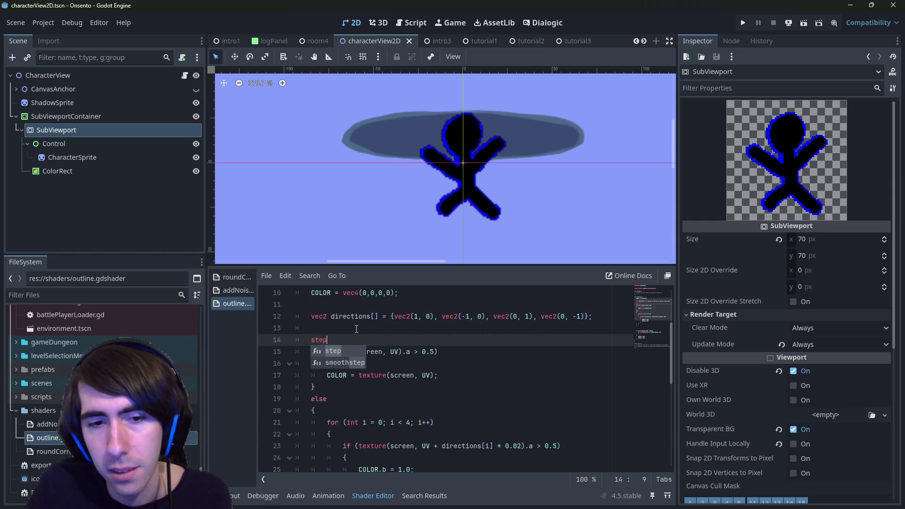
{"action": "key", "text": "Down"}
{"action": "key", "text": "Return"}
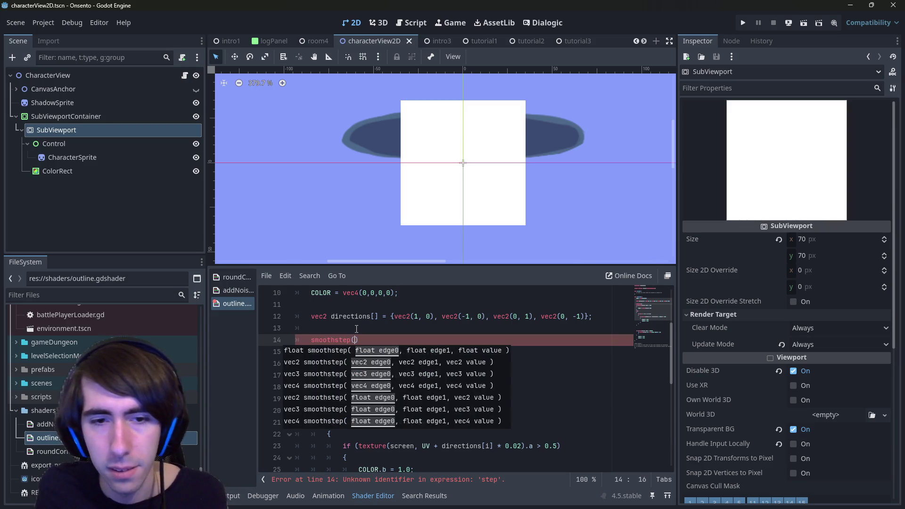
{"action": "key", "text": "BackSpace"}
{"action": "key", "text": "BackSpace"}
{"action": "key", "text": "BackSpace"}
{"action": "key", "text": "ctrl+s"}
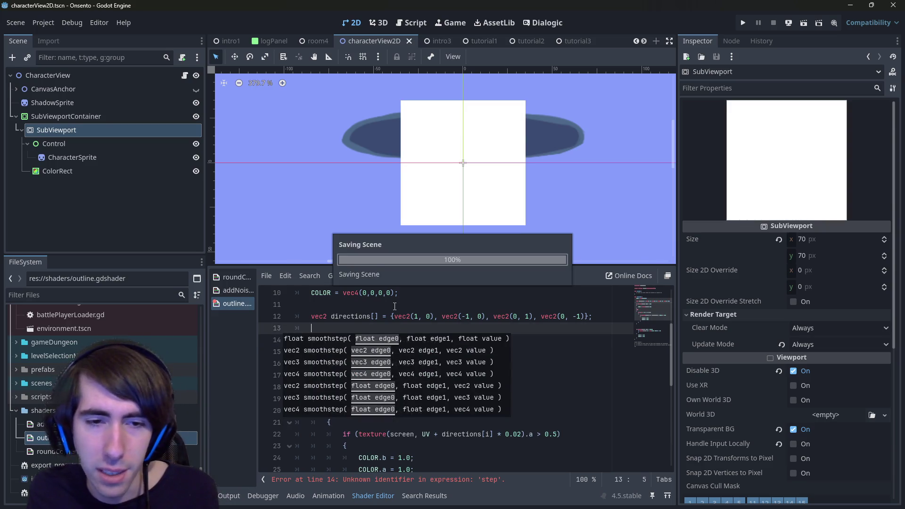
{"action": "key", "text": "Escape"}
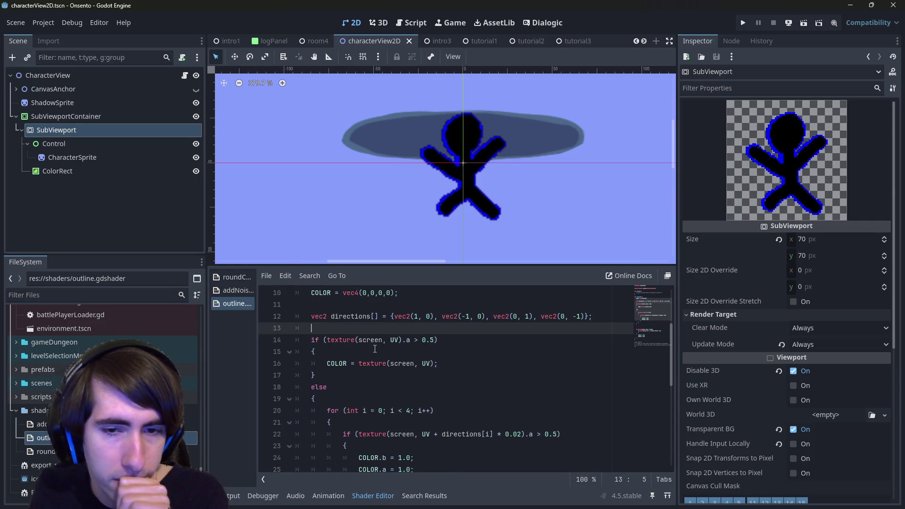
- Declare vec4 screenPixel = texture(screen, UV); by moving the sample out of the if-condition
{"action": "key", "text": "Return"}
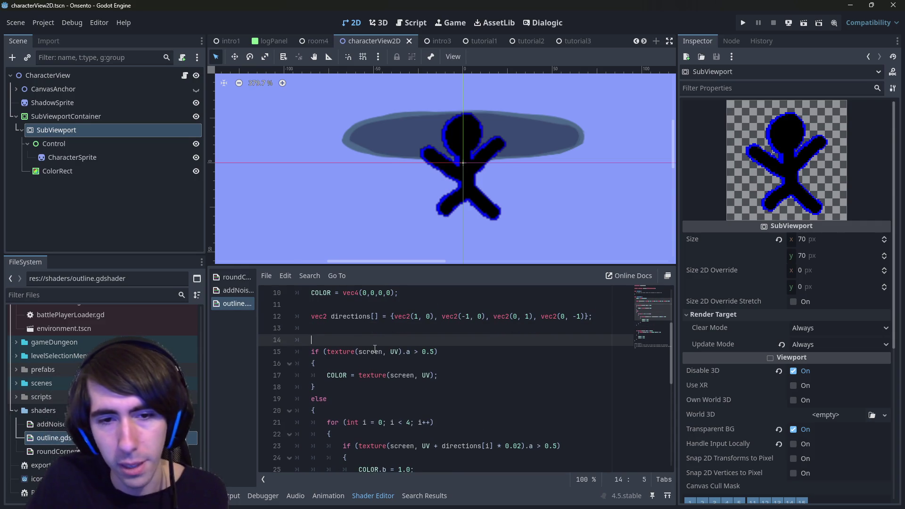
{"action": "type", "text": "vec4 "}
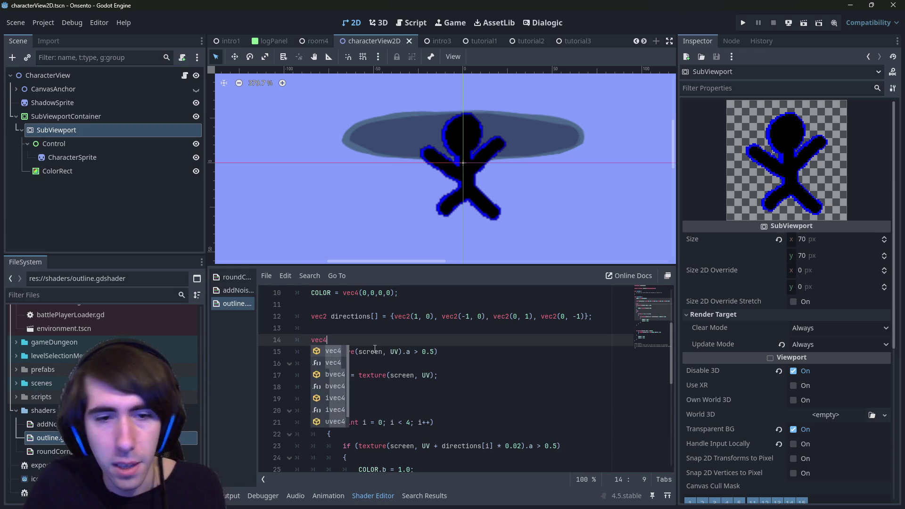
{"action": "type", "text": "screen"}
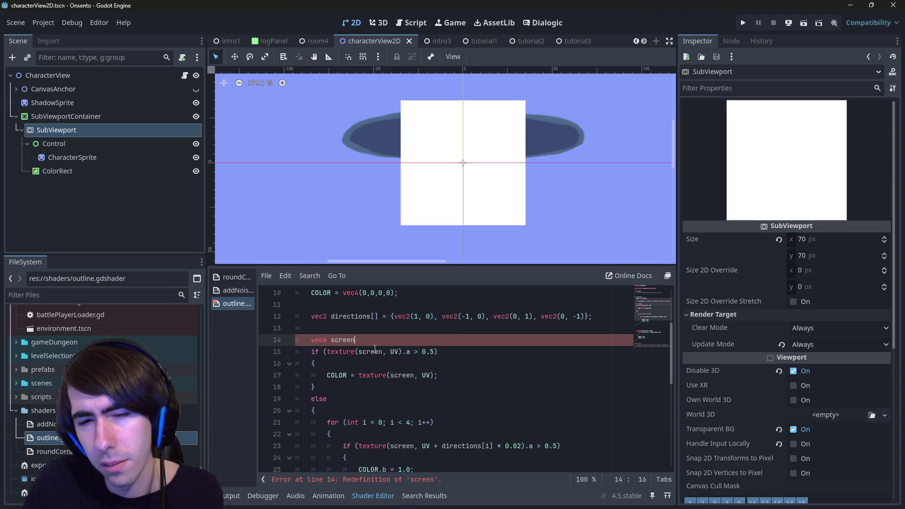
{"action": "type", "text": "Pixel"}
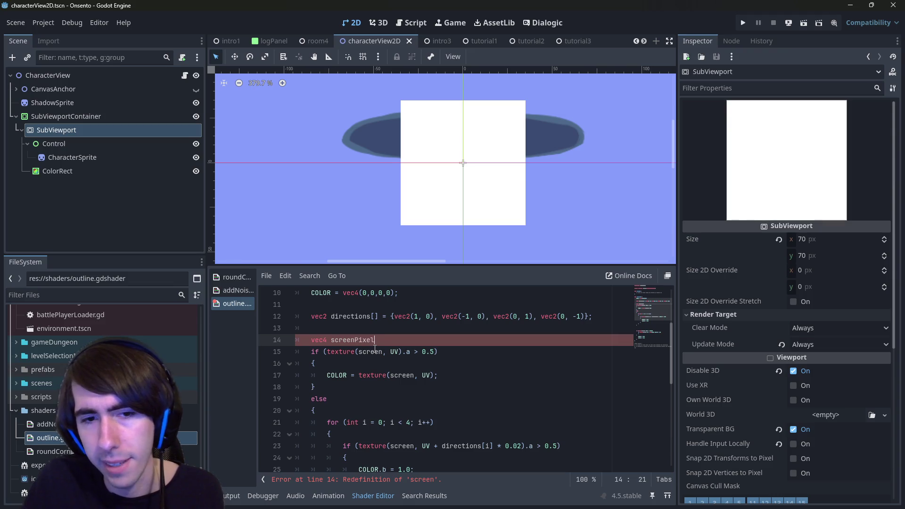
{"action": "key", "text": "Down"}
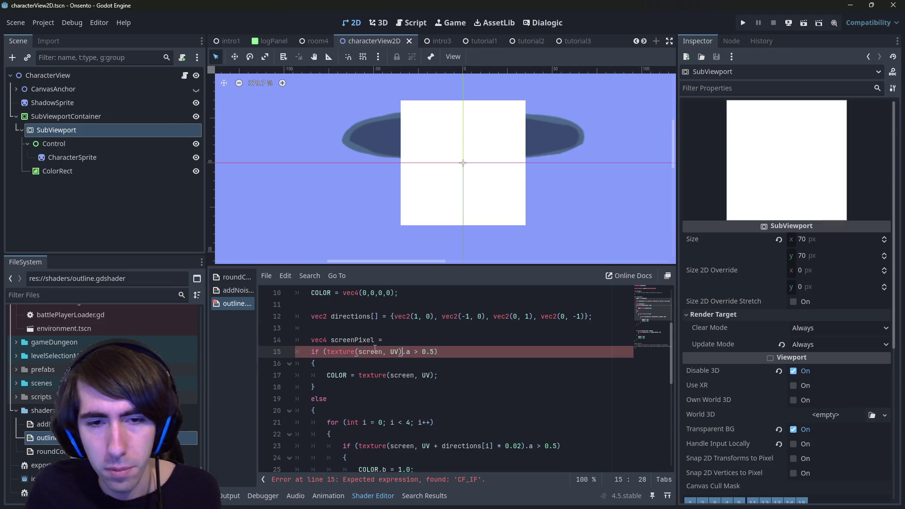
{"action": "key", "text": "ctrl+shift+Left"}
{"action": "key", "text": "ctrl+shift+Left"}
{"action": "key", "text": "ctrl+shift+Left"}
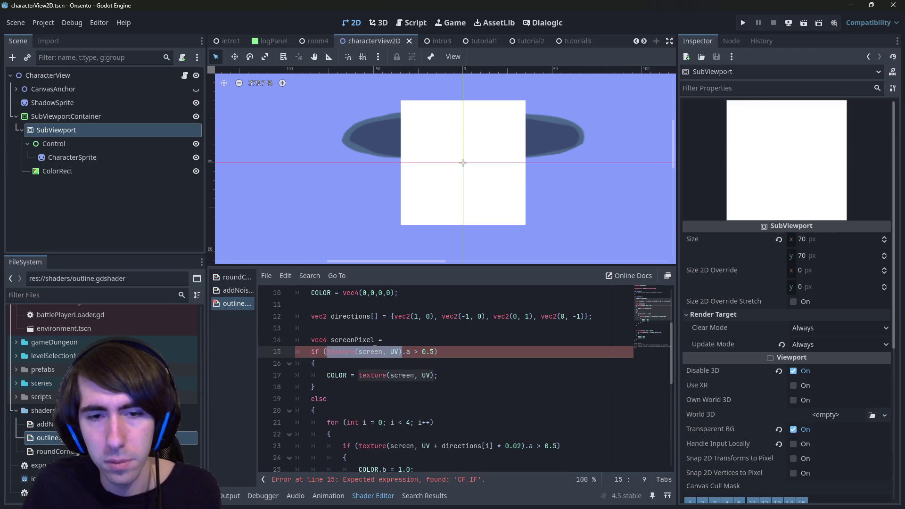
{"action": "key", "text": "ctrl+x"}
{"action": "key", "text": "Up"}
{"action": "key", "text": "End"}
{"action": "key", "text": "ctrl+v"}
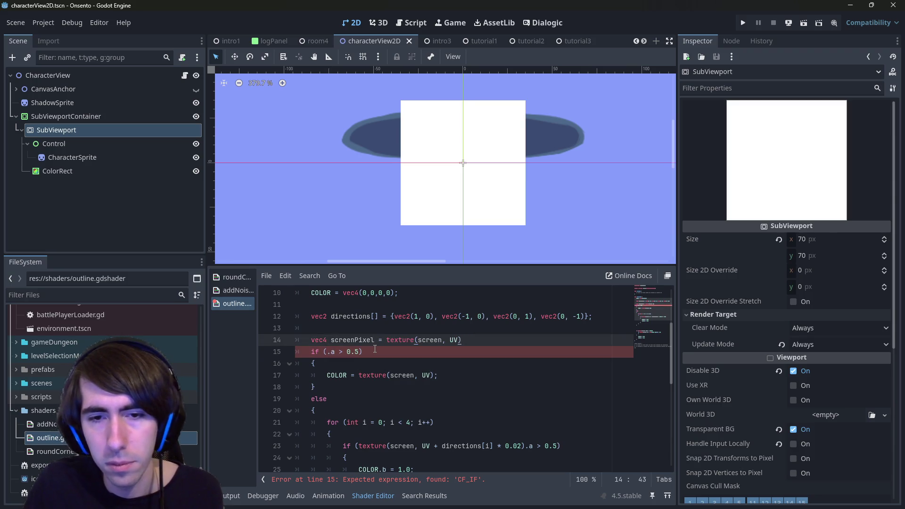
{"action": "type", "text": ";"}
- Make the if-condition test screenPixel.a > 0.5 and save the shader
{"action": "double_click", "coordinate": [352, 340]}
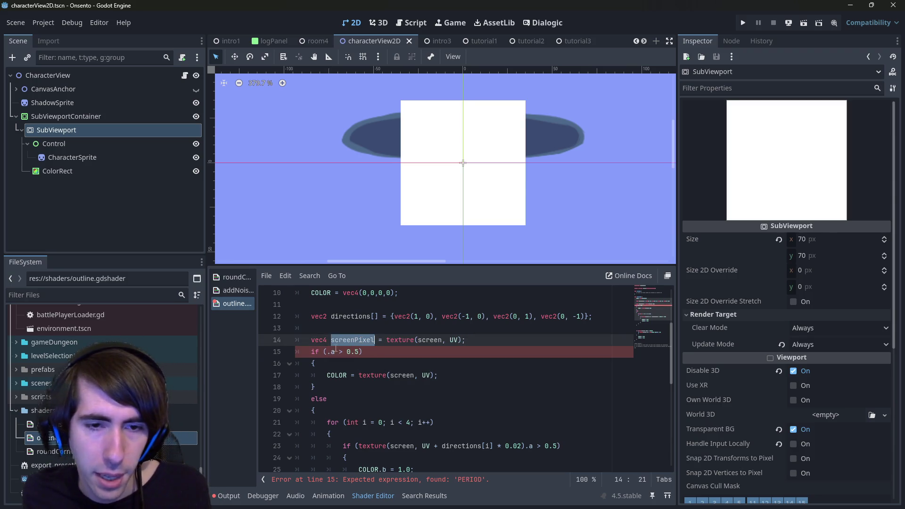
{"action": "key", "text": "ctrl+c"}
{"action": "left_click", "coordinate": [326, 352]}
{"action": "key", "text": "ctrl+v"}
{"action": "key", "text": "ctrl+s"}
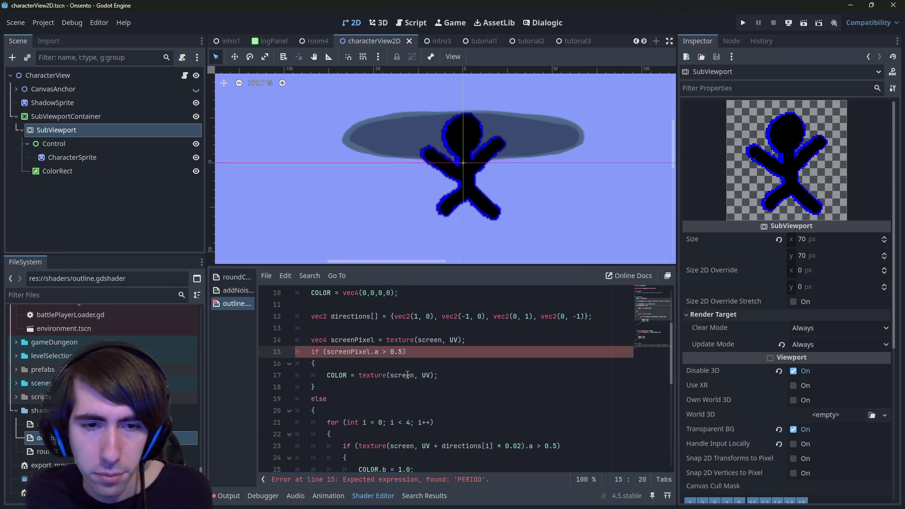
{"action": "left_click", "coordinate": [437, 375]}
{"action": "scroll", "coordinate": [437, 375], "scroll_direction": "down", "scroll_amount": 1}
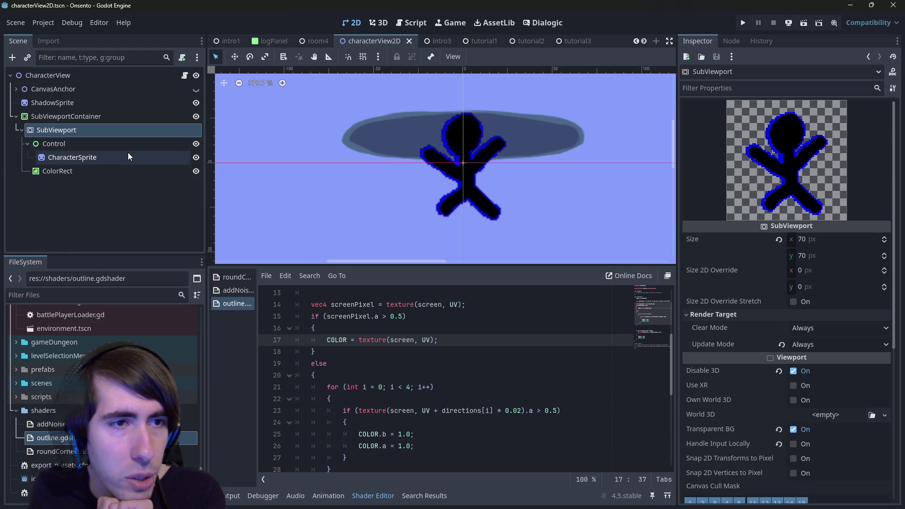
- Delete the leftover block of shader code
{"action": "scroll", "coordinate": [427, 376], "scroll_direction": "up", "scroll_amount": 4}
{"action": "scroll", "coordinate": [427, 375], "scroll_direction": "down", "scroll_amount": 8}
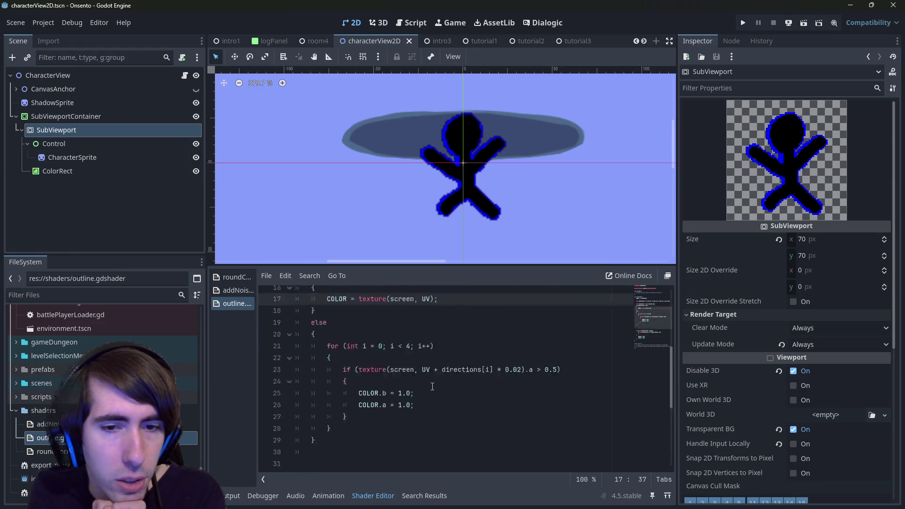
{"action": "scroll", "coordinate": [426, 376], "scroll_direction": "down", "scroll_amount": 4}
{"action": "left_click_drag", "start_coordinate": [321, 376], "coordinate": [315, 293]}
{"action": "key", "text": "BackSpace"}
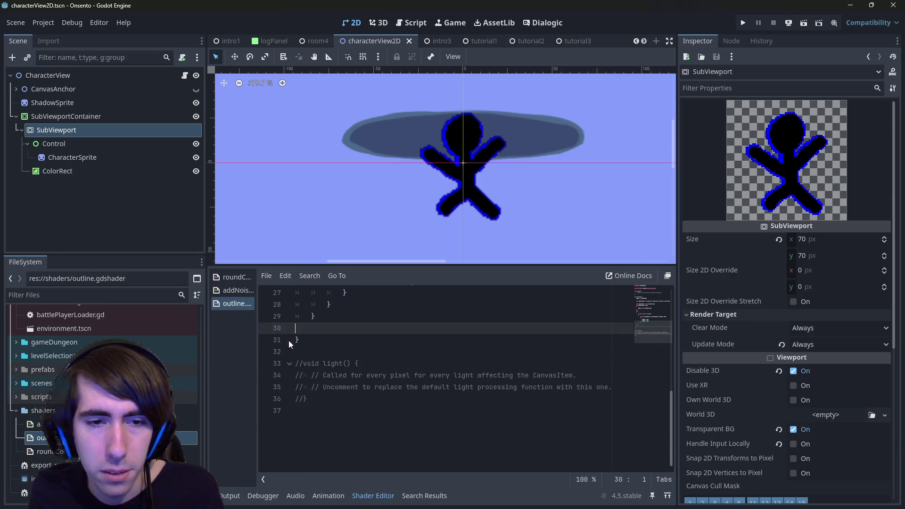
- Add 'uniform vec4 a : hint_color;' as line 4 below the existing uniforms
{"action": "scroll", "coordinate": [452, 425], "scroll_direction": "up", "scroll_amount": 9}
{"action": "left_click", "coordinate": [486, 316]}
{"action": "key", "text": "Return"}
{"action": "type", "text": "uniform sampler2D screen:hint_screen_texture"}
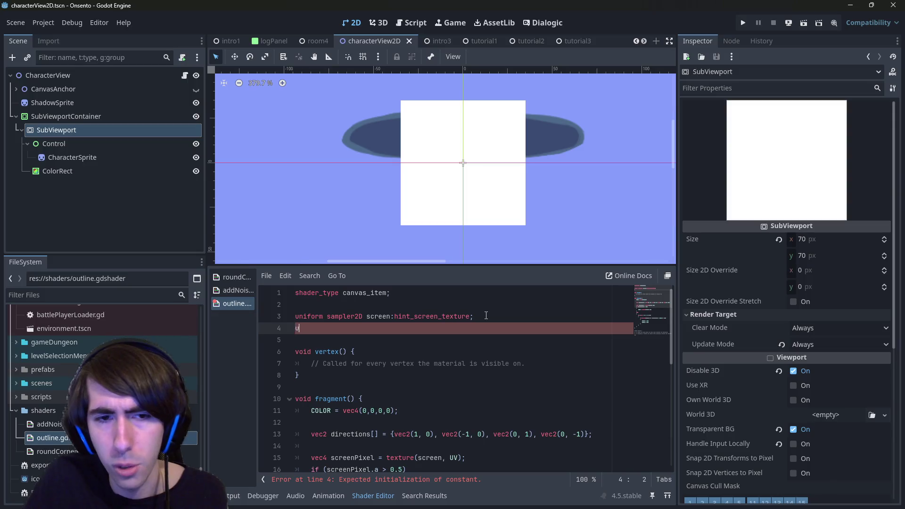
{"action": "type", "text": "m vec4 a;"}
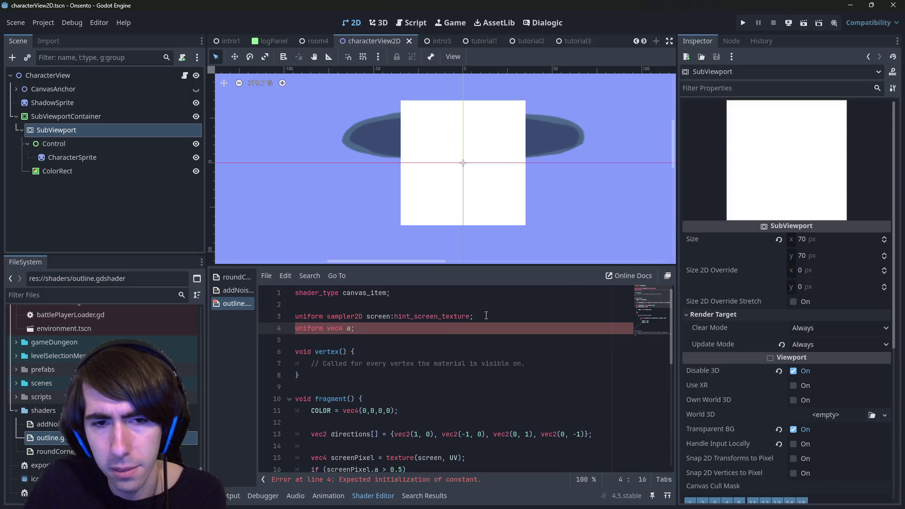
{"action": "key", "text": "Left"}
{"action": "type", "text": "hint_color"}
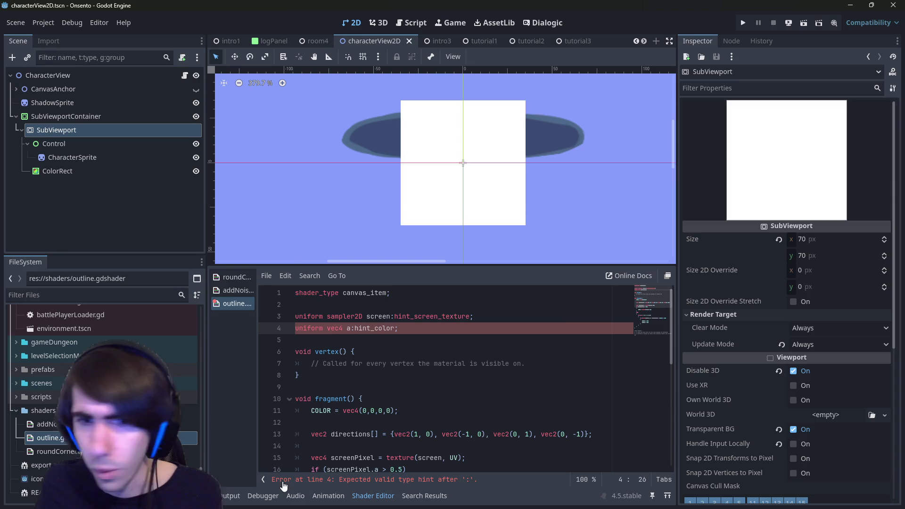
- Check the hint syntax in the addNoise and roundCorner shaders, then return to outline.gdshader
{"action": "left_click", "coordinate": [46, 424]}
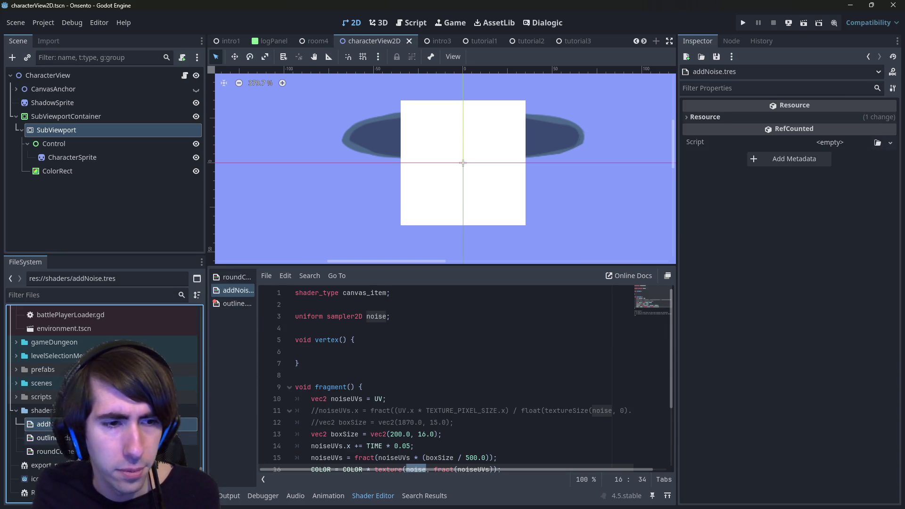
{"action": "left_click", "coordinate": [46, 451]}
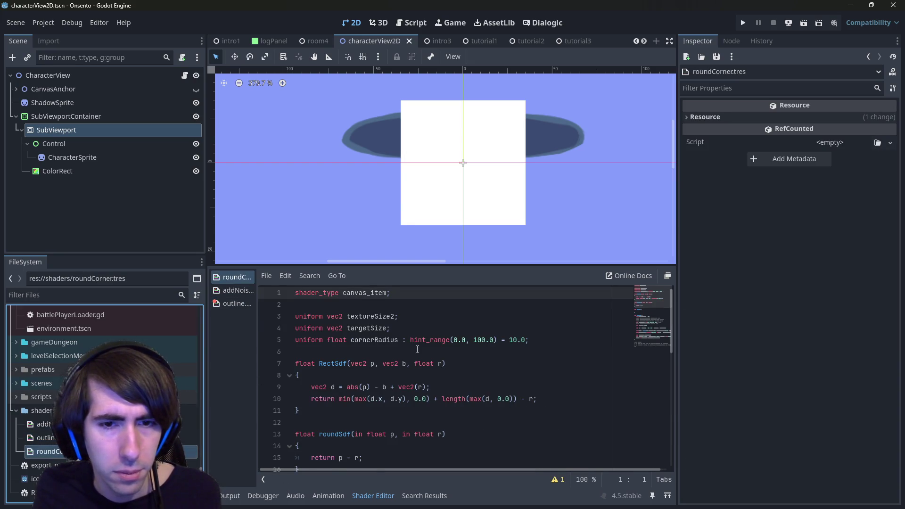
{"action": "left_click", "coordinate": [396, 340]}
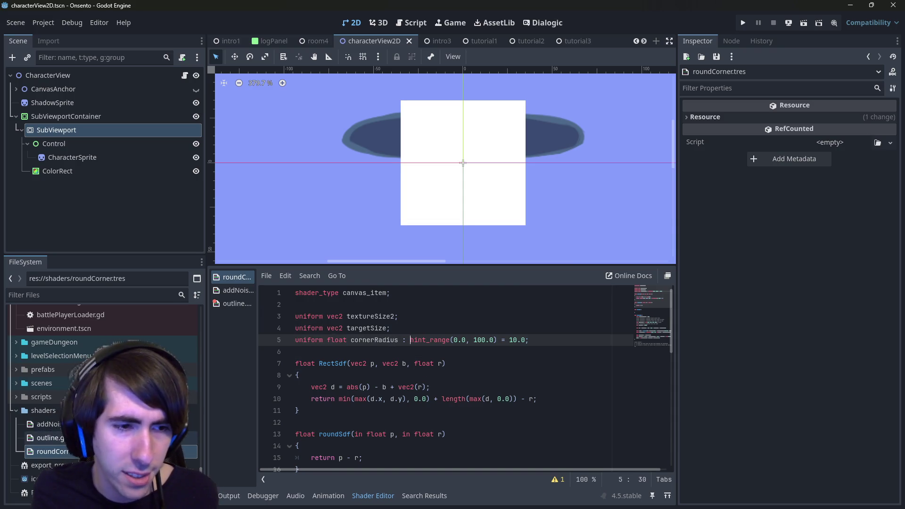
{"action": "left_click", "coordinate": [47, 437]}
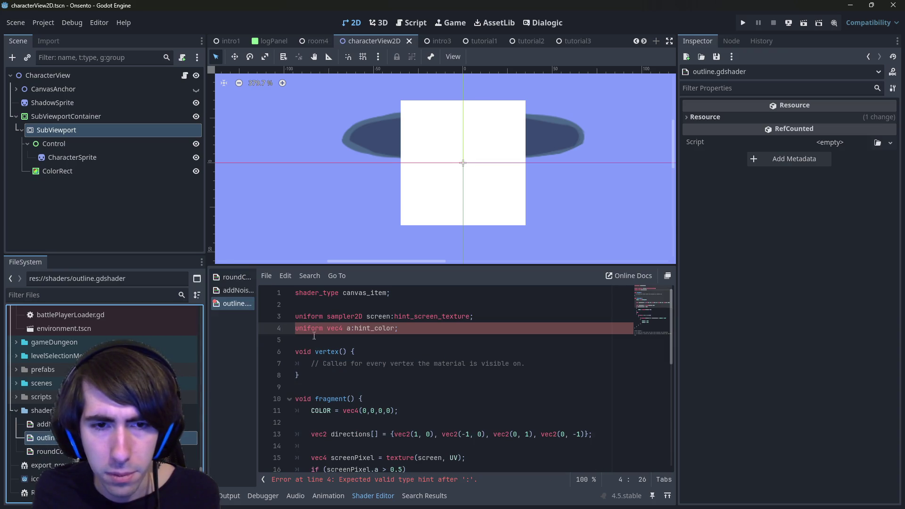
{"action": "double_click", "coordinate": [364, 328]}
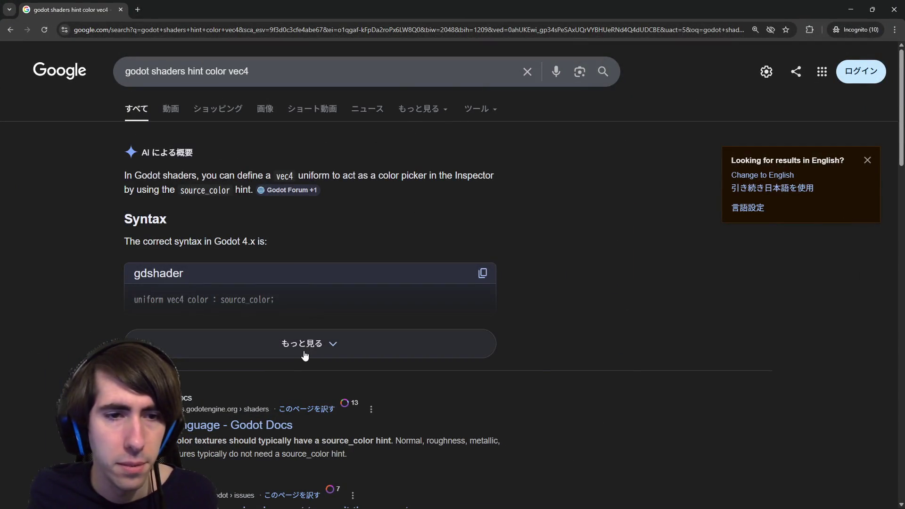
- Read Google's full AI overview to find the source_color hint, then return to Godot
{"action": "left_click", "coordinate": [298, 349]}
{"action": "scroll", "coordinate": [233, 213], "scroll_direction": "down", "scroll_amount": 2}
{"action": "double_click", "coordinate": [240, 206]}
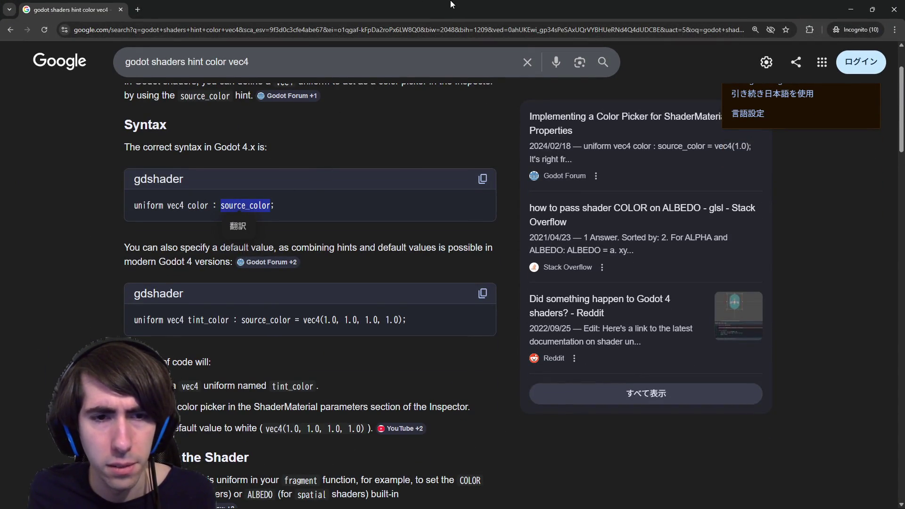
{"action": "key", "text": "super+Down"}
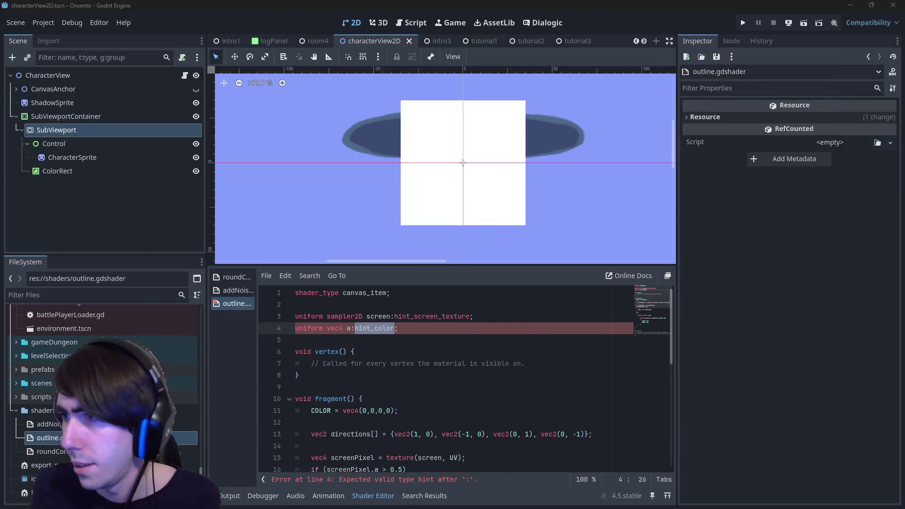
- Change the uniform's hint from hint_color to source_color and rename it from a to outlineColor
{"action": "key", "text": "End"}
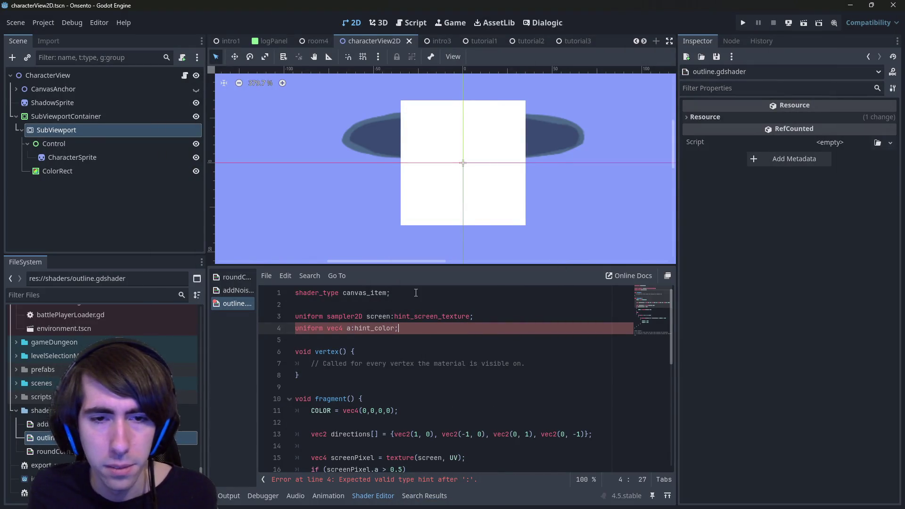
{"action": "key", "text": "ctrl+BackSpace"}
{"action": "type", "text": "source"}
{"action": "key", "text": "Return"}
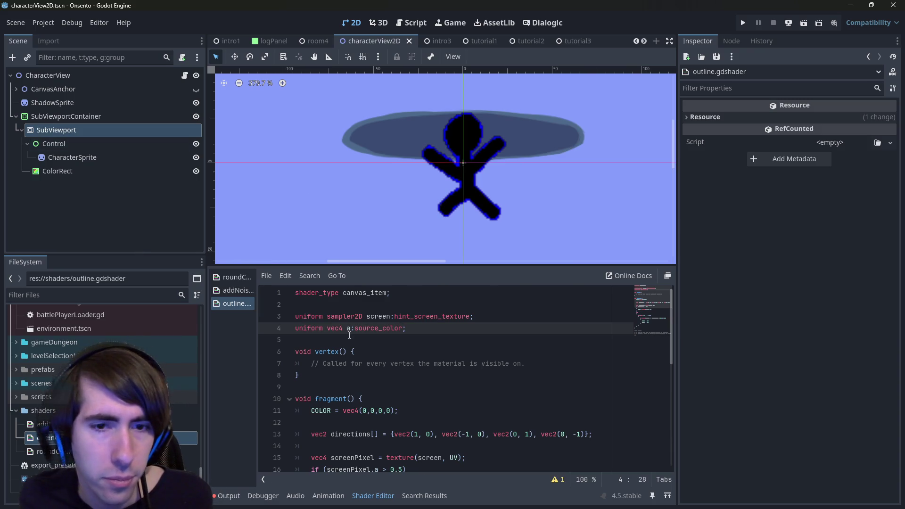
{"action": "left_click", "coordinate": [348, 328]}
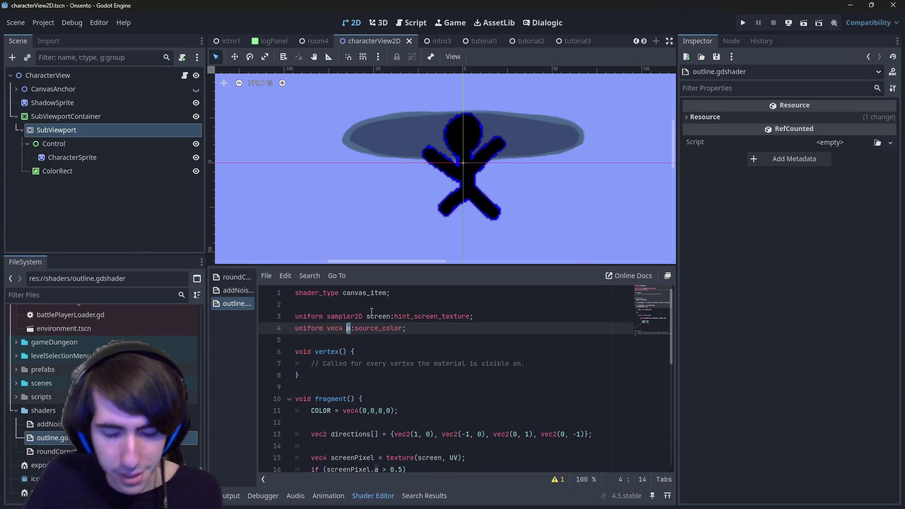
{"action": "type", "text": "outlineColor"}
{"action": "key", "text": "ctrl+shift+Left"}
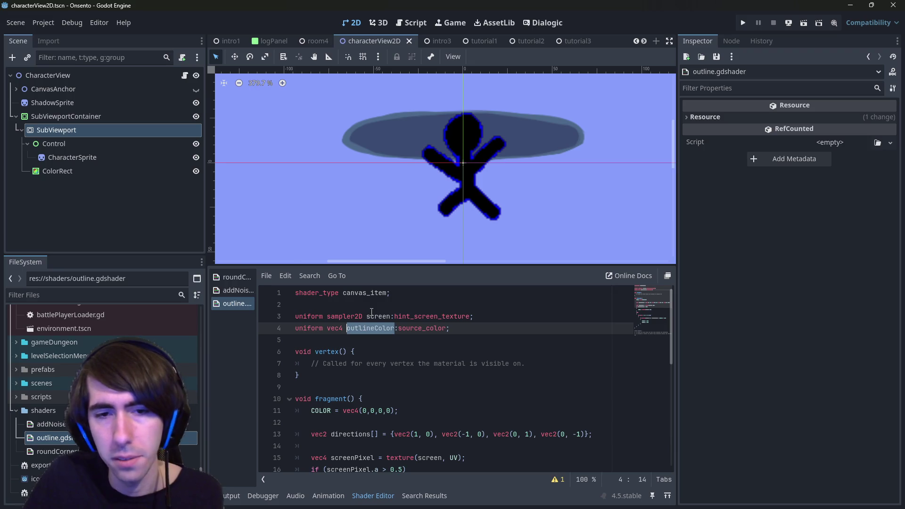
- Set line 26 to 'COLOR = outlineColor;', delete the COLOR.a line, and save
{"action": "scroll", "coordinate": [371, 312], "scroll_direction": "down", "scroll_amount": 5}
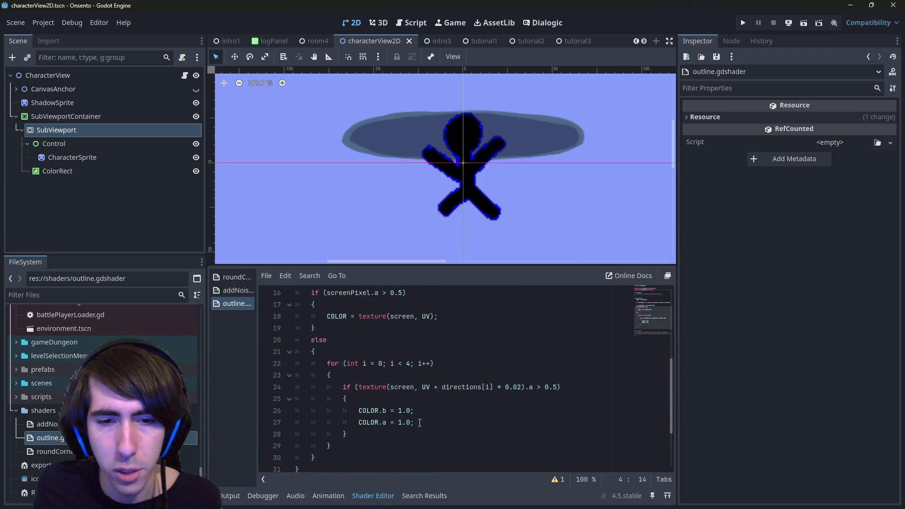
{"action": "left_click", "coordinate": [378, 410]}
{"action": "left_click", "coordinate": [414, 410], "text": "shift"}
{"action": "type", "text": "="}
{"action": "key", "text": "ctrl+v"}
{"action": "type", "text": ";"}
{"action": "key", "text": "Down"}
{"action": "key", "text": "ctrl+shift+Left"}
{"action": "key", "text": "ctrl+shift+Left"}
{"action": "key", "text": "ctrl+shift+Left"}
{"action": "key", "text": "shift+Home"}
{"action": "key", "text": "shift+Home"}
{"action": "key", "text": "BackSpace"}
{"action": "key", "text": "BackSpace"}
{"action": "key", "text": "ctrl+s"}
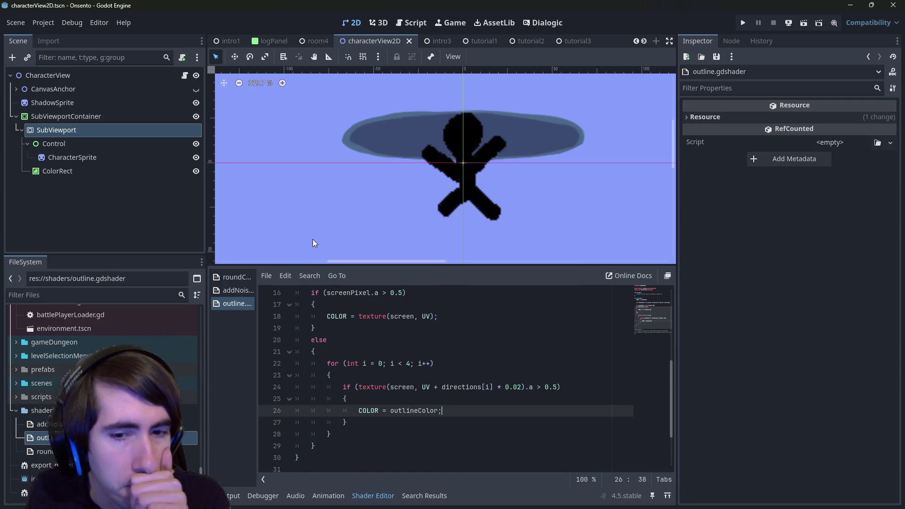
{"action": "left_click", "coordinate": [120, 169]}
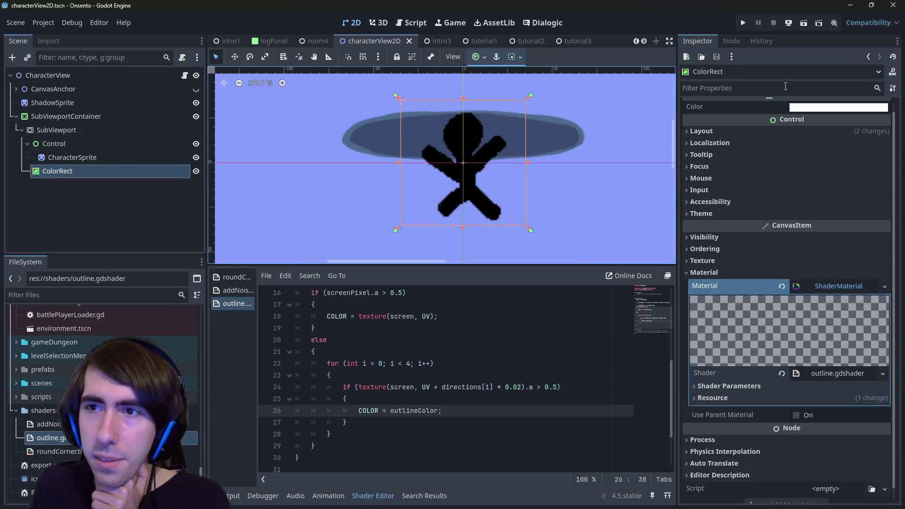
{"action": "scroll", "coordinate": [815, 126], "scroll_direction": "up", "scroll_amount": 1}
{"action": "left_click", "coordinate": [821, 121]}
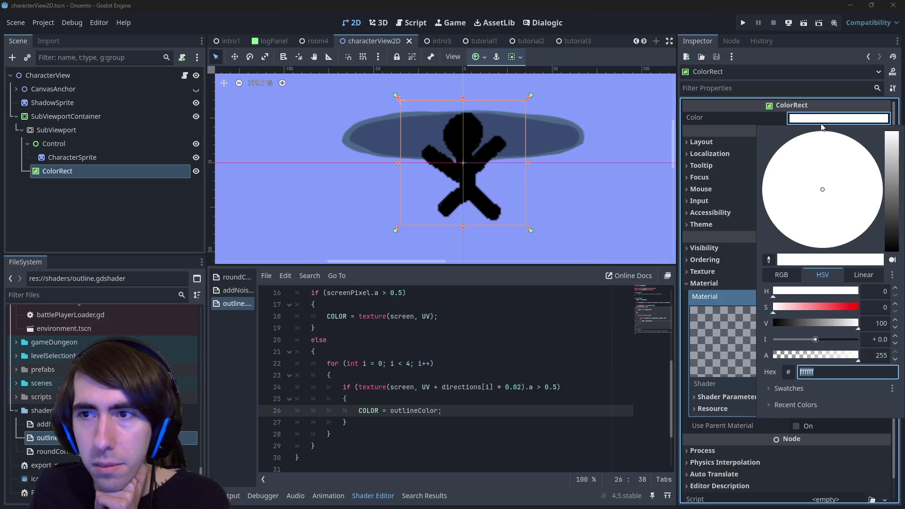
{"action": "left_click_drag", "start_coordinate": [892, 218], "coordinate": [893, 252]}
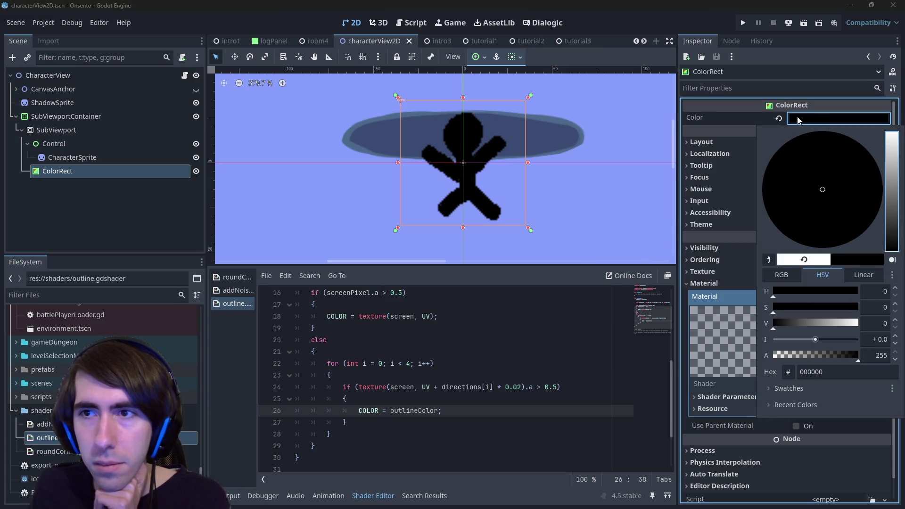
{"action": "left_click", "coordinate": [746, 121]}
{"action": "left_click", "coordinate": [778, 118]}
{"action": "key", "text": "ctrl+s"}
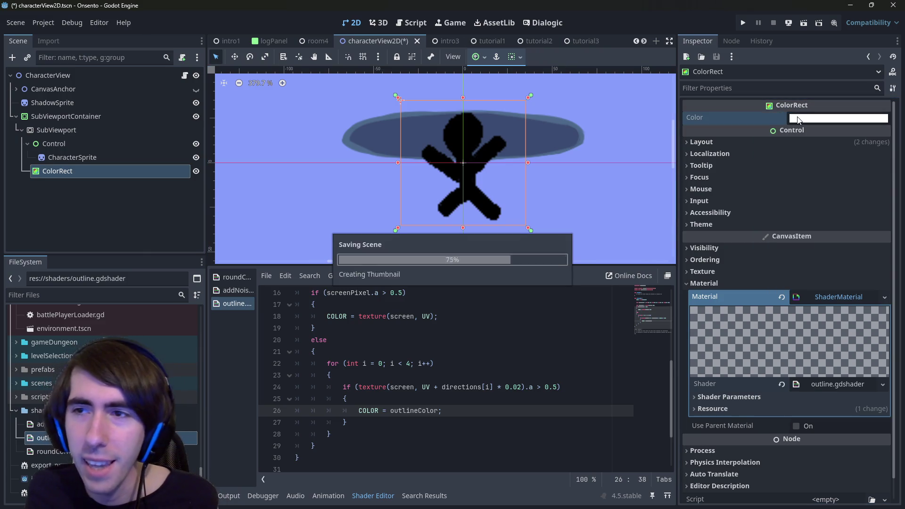
{"action": "scroll", "coordinate": [500, 354], "scroll_direction": "up", "scroll_amount": 1}
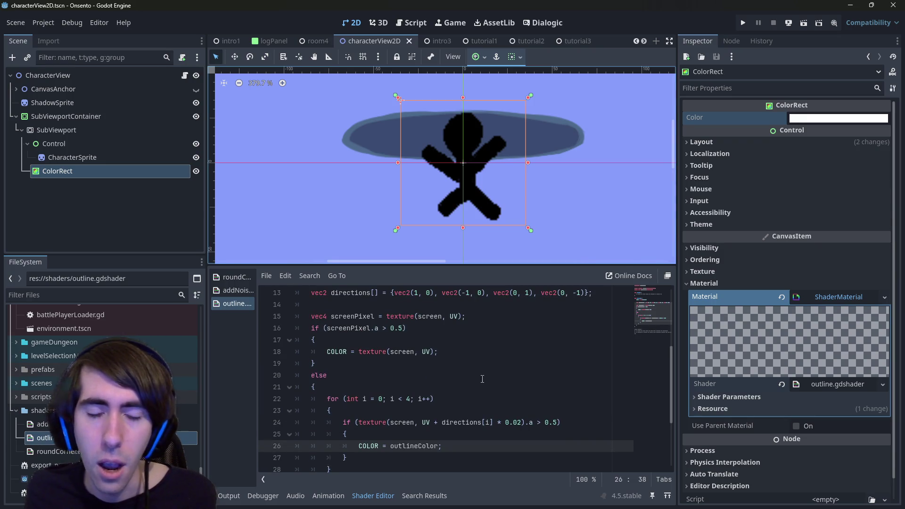
{"action": "double_click", "coordinate": [415, 446]}
{"action": "scroll", "coordinate": [438, 439], "scroll_direction": "up", "scroll_amount": 2}
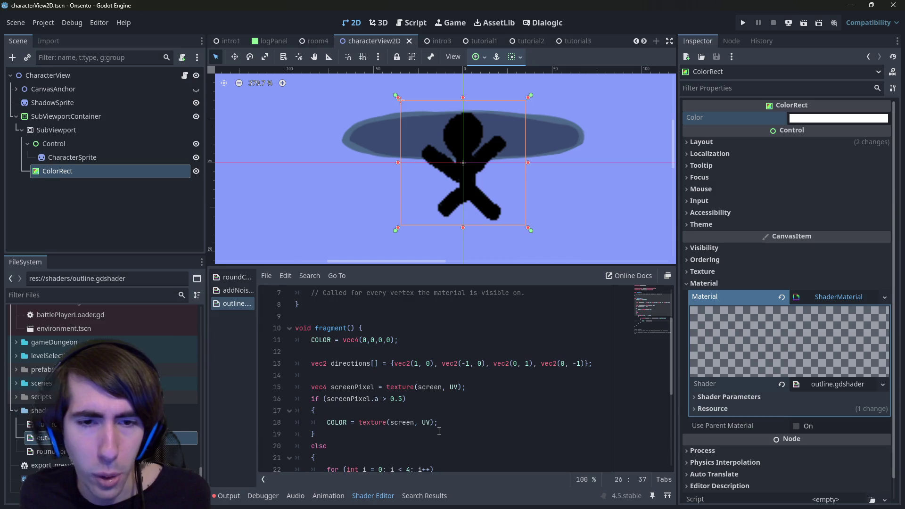
- Add a new line after line 18, undo it, and save
{"action": "scroll", "coordinate": [438, 436], "scroll_direction": "down", "scroll_amount": 2}
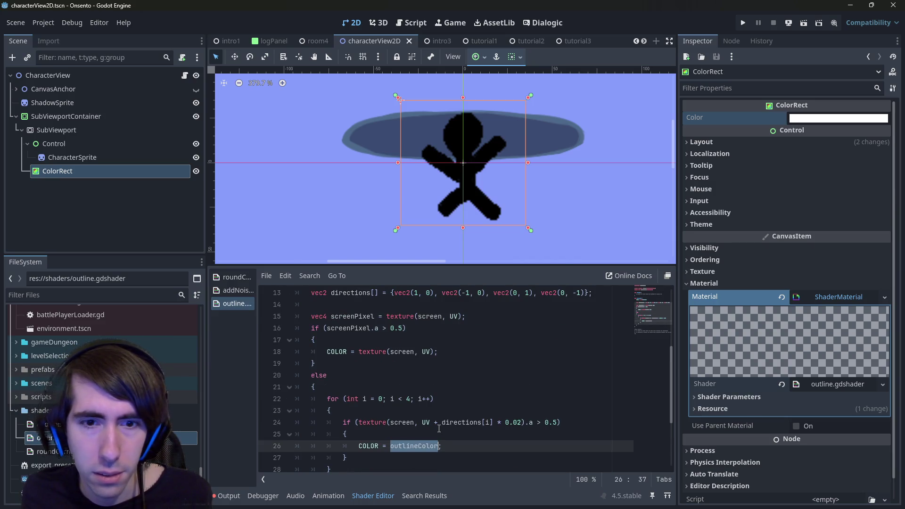
{"action": "scroll", "coordinate": [439, 428], "scroll_direction": "up", "scroll_amount": 1}
{"action": "left_click_drag", "start_coordinate": [398, 305], "coordinate": [312, 305]}
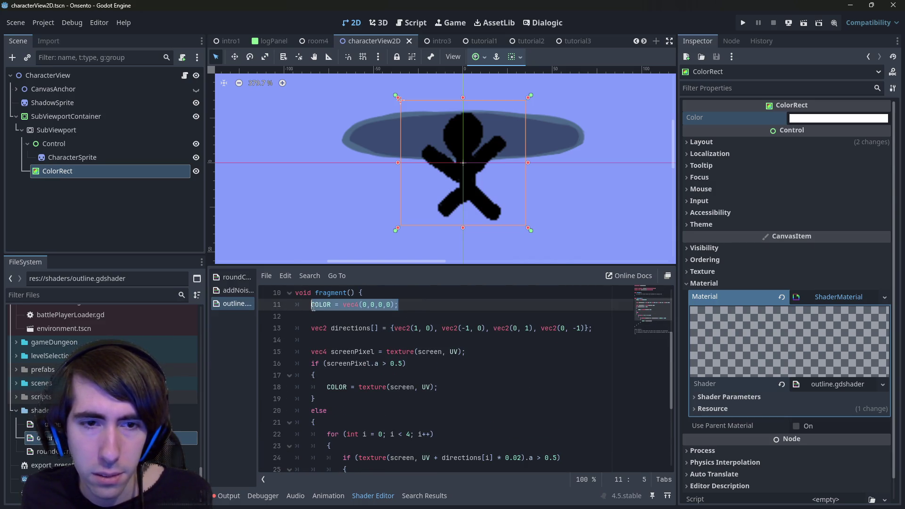
{"action": "left_click", "coordinate": [458, 387]}
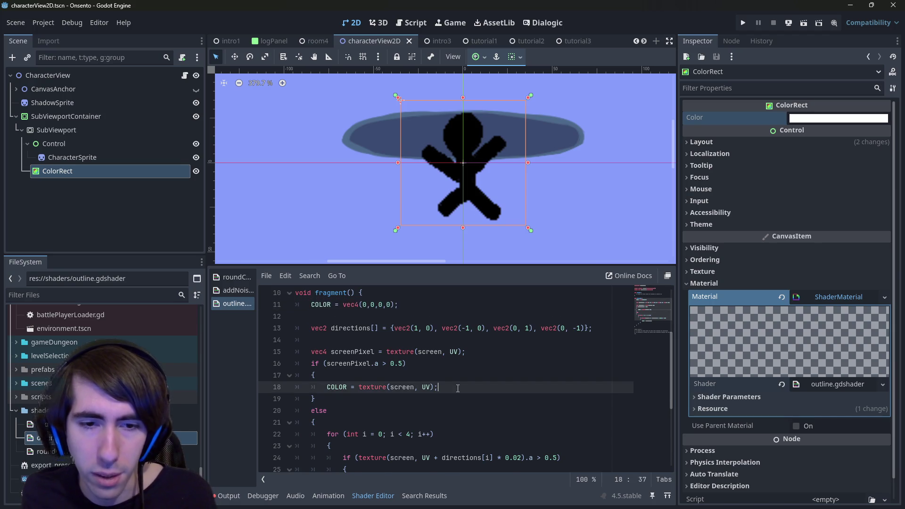
{"action": "key", "text": "Return"}
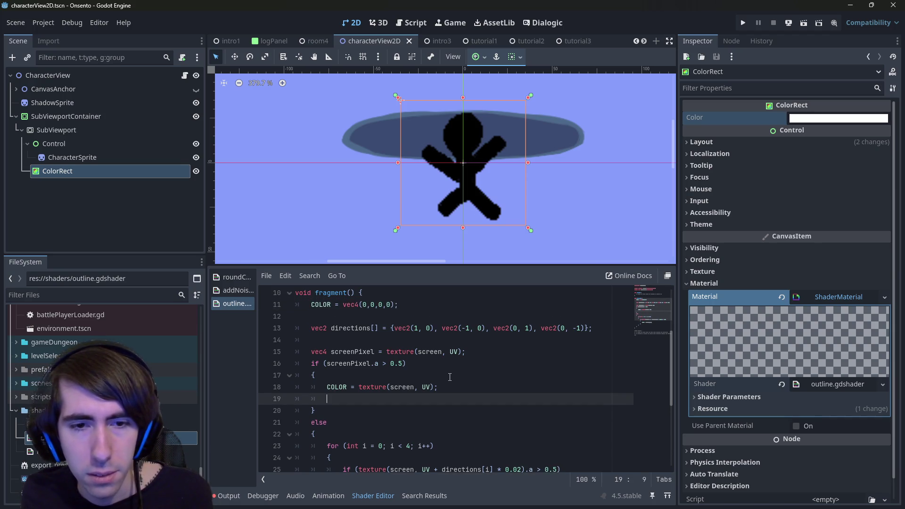
{"action": "key", "text": "ctrl+z"}
{"action": "key", "text": "ctrl+s"}
- Add 'return;' below 'COLOR = outlineColor;' inside the loop and save
{"action": "scroll", "coordinate": [385, 416], "scroll_direction": "down", "scroll_amount": 2}
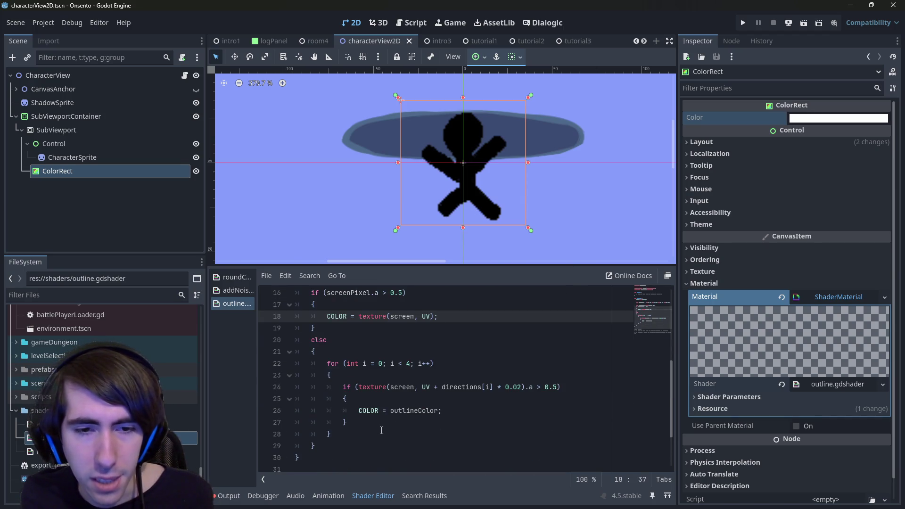
{"action": "left_click", "coordinate": [387, 432]}
{"action": "left_click", "coordinate": [483, 406]}
{"action": "key", "text": "Return"}
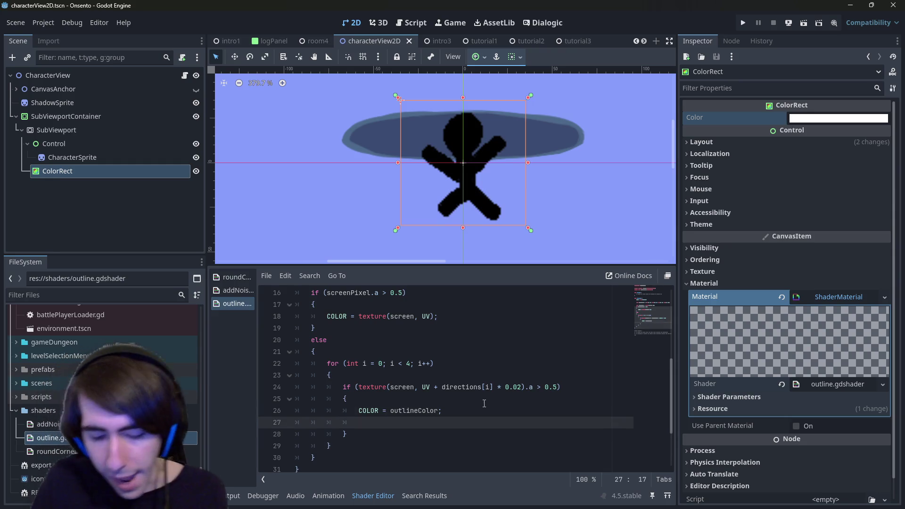
{"action": "type", "text": "return"}
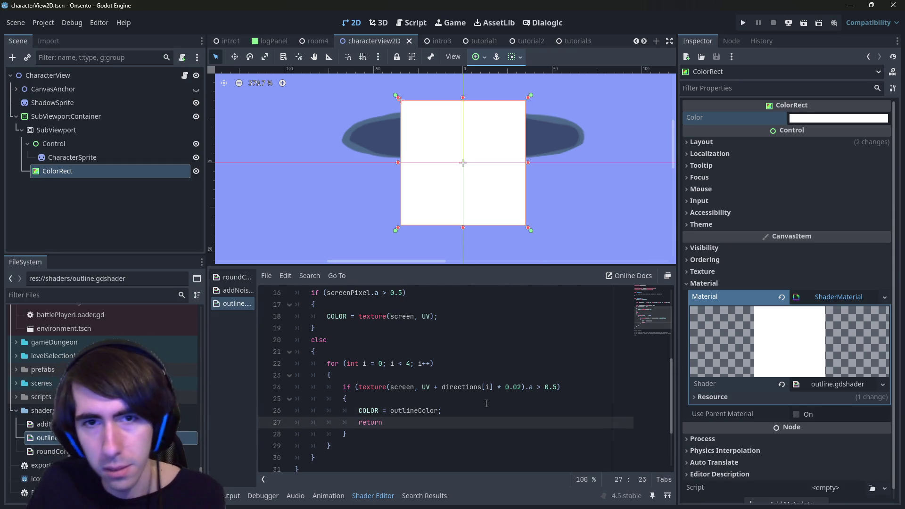
{"action": "type", "text": ";"}
{"action": "key", "text": "ctrl+s"}
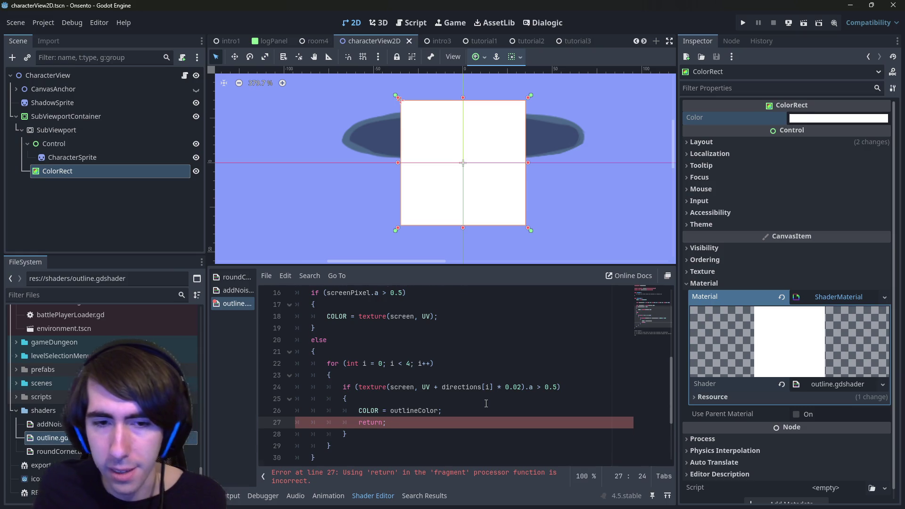
- Insert a blank line above fragment()
{"action": "scroll", "coordinate": [472, 377], "scroll_direction": "up", "scroll_amount": 4}
{"action": "left_click", "coordinate": [418, 352]}
{"action": "key", "text": "Return"}
{"action": "key", "text": "Return"}
{"action": "key", "text": "Up"}
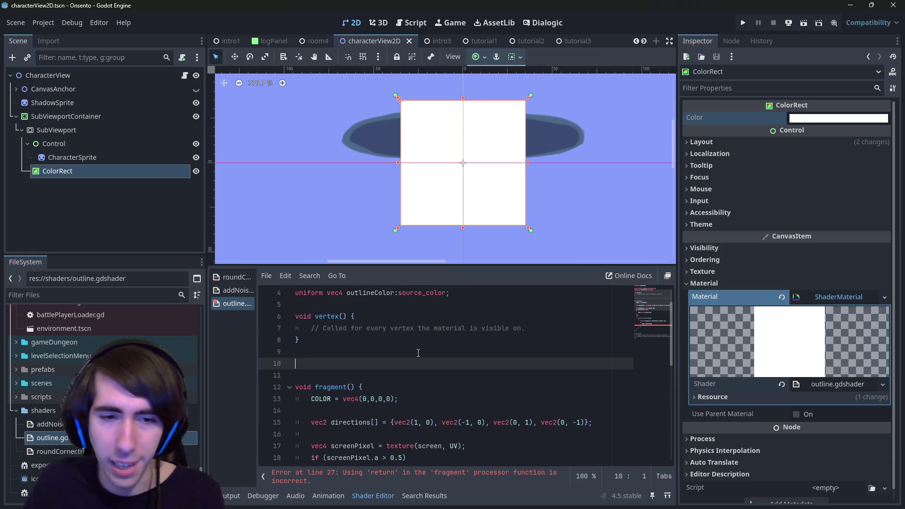
- Write the header 'void computeOutline()' with an opening brace above fragment()
{"action": "type", "text": "void "}
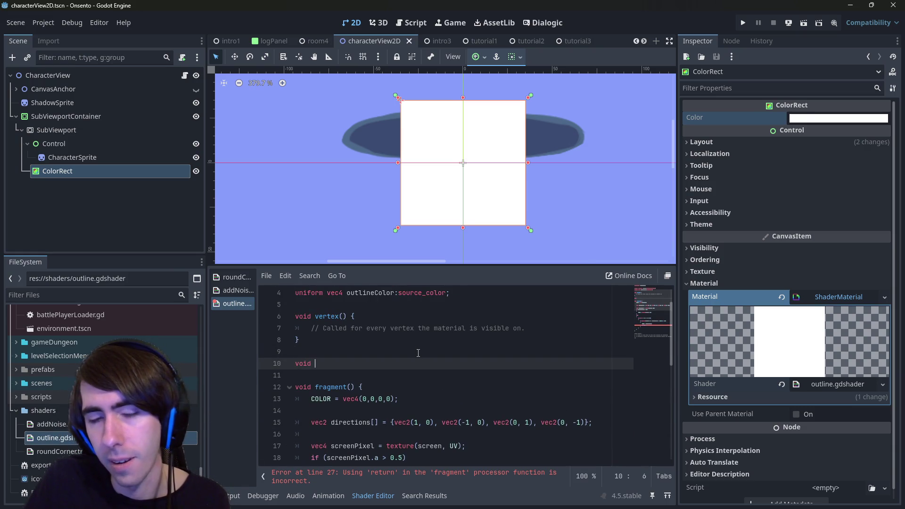
{"action": "type", "text": "outline"}
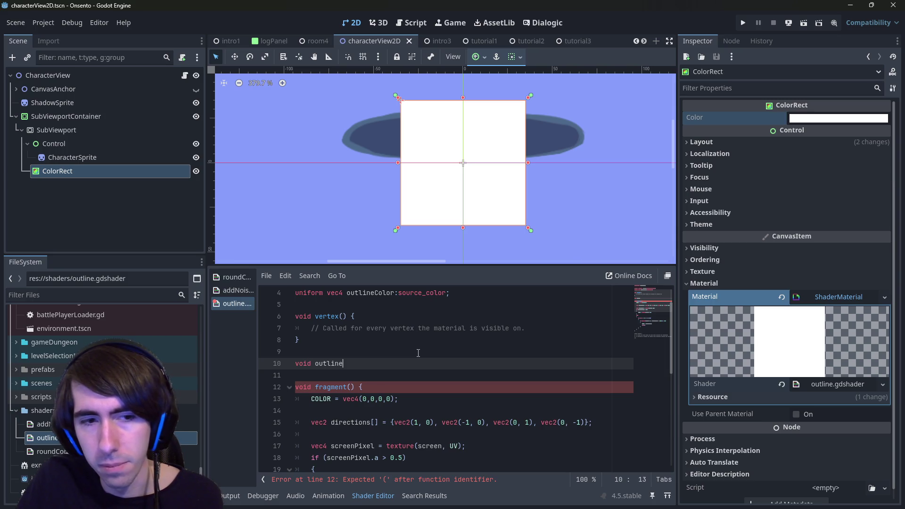
{"action": "scroll", "coordinate": [396, 347], "scroll_direction": "up", "scroll_amount": 1}
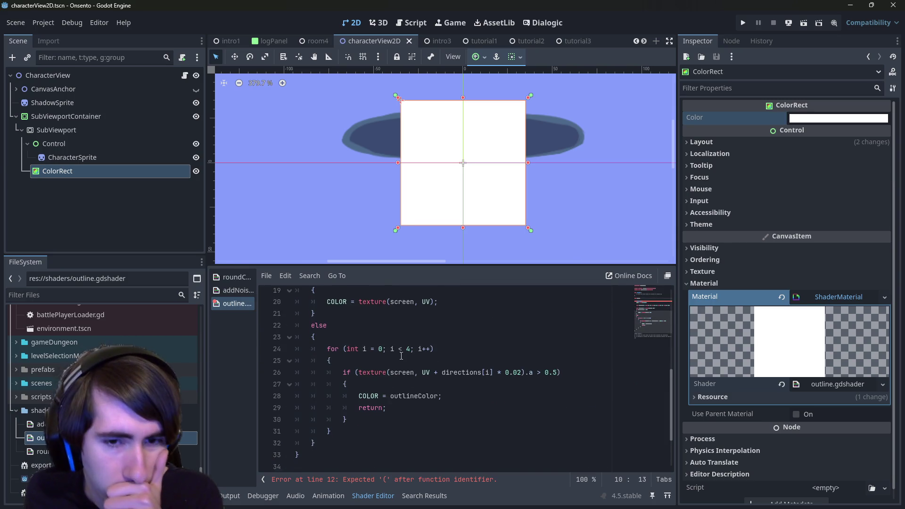
{"action": "double_click", "coordinate": [380, 398]}
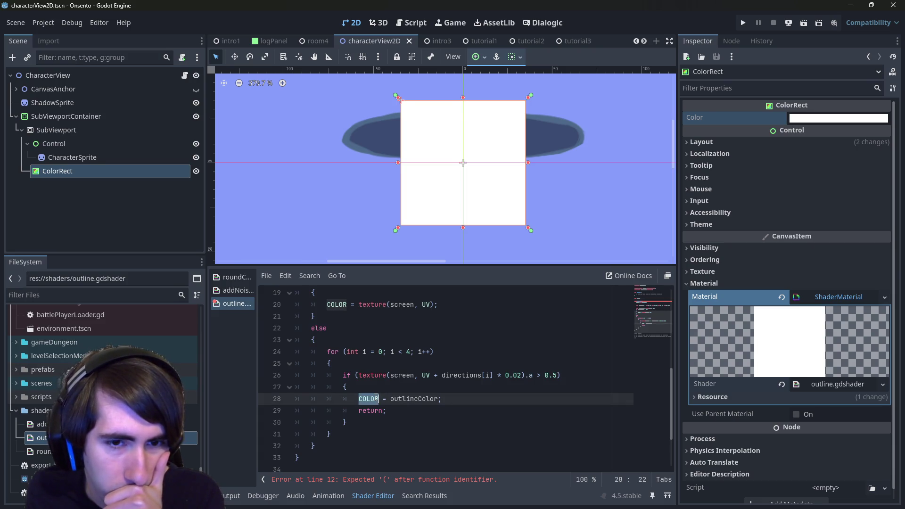
{"action": "scroll", "coordinate": [358, 367], "scroll_direction": "up", "scroll_amount": 4}
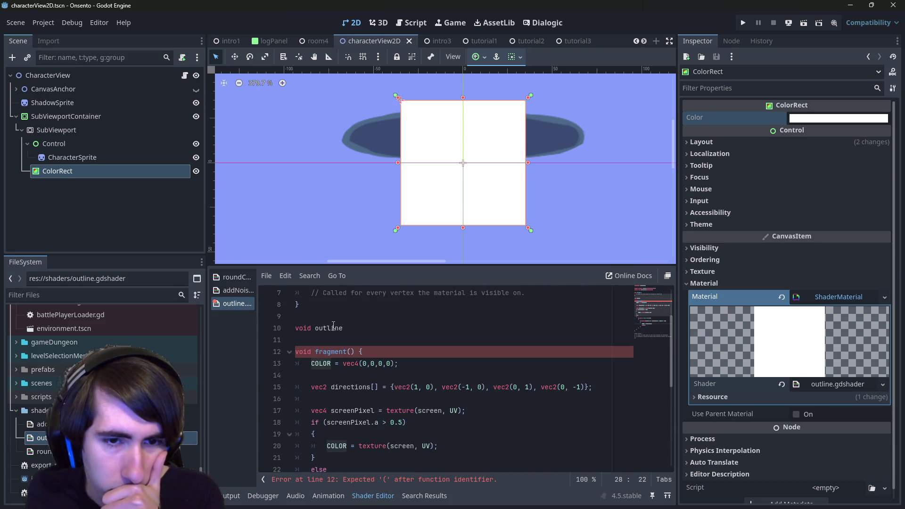
{"action": "double_click", "coordinate": [332, 327]}
{"action": "type", "text": "getOutlineCo"}
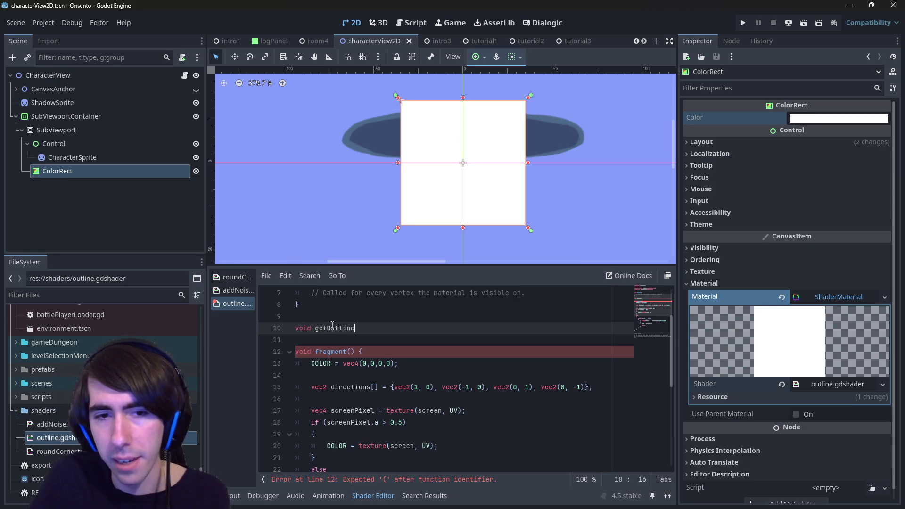
{"action": "key", "text": "BackSpace"}
{"action": "key", "text": "BackSpace"}
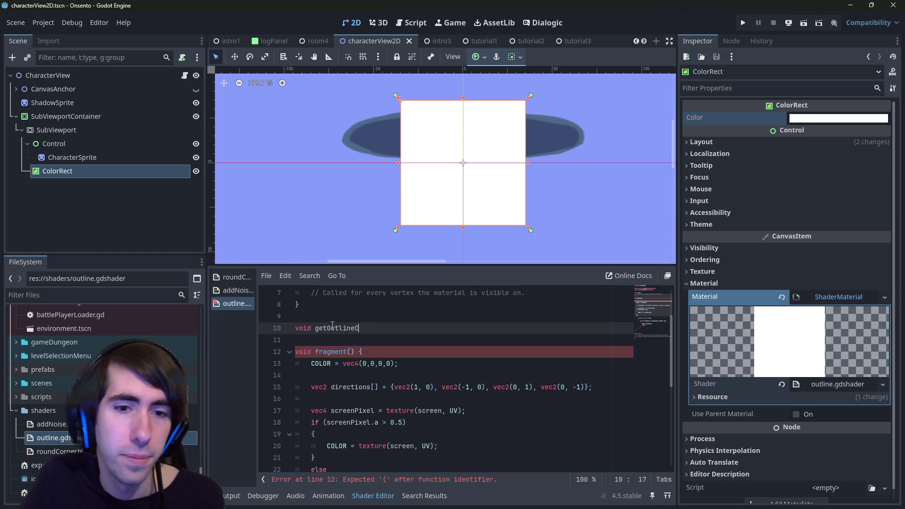
{"action": "key", "text": "ctrl+BackSpace"}
{"action": "type", "text": "competeOutline()"}
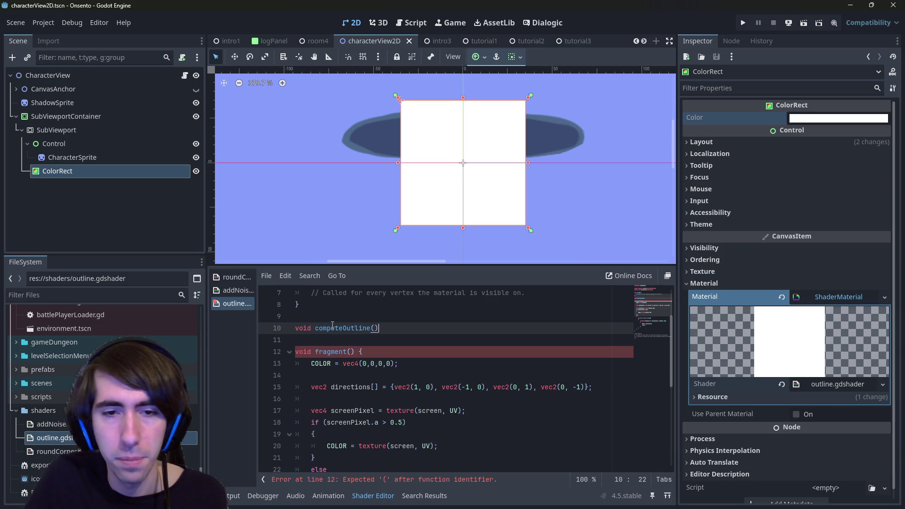
{"action": "key", "text": "Return"}
{"action": "type", "text": "{"}
{"action": "key", "text": "Return"}
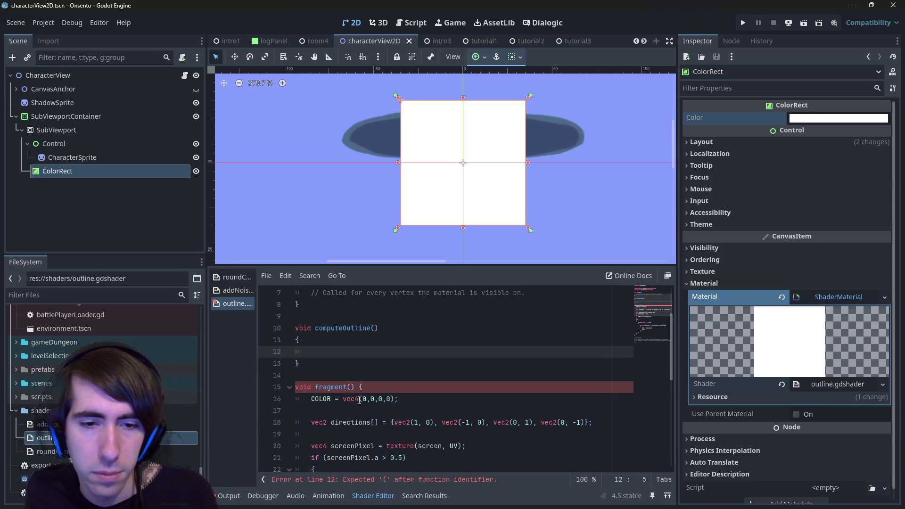
- Join computeOutline's brace to its header and put fragment() and vertex() braces on their own lines
{"action": "left_click", "coordinate": [298, 336]}
{"action": "key", "text": "BackSpace"}
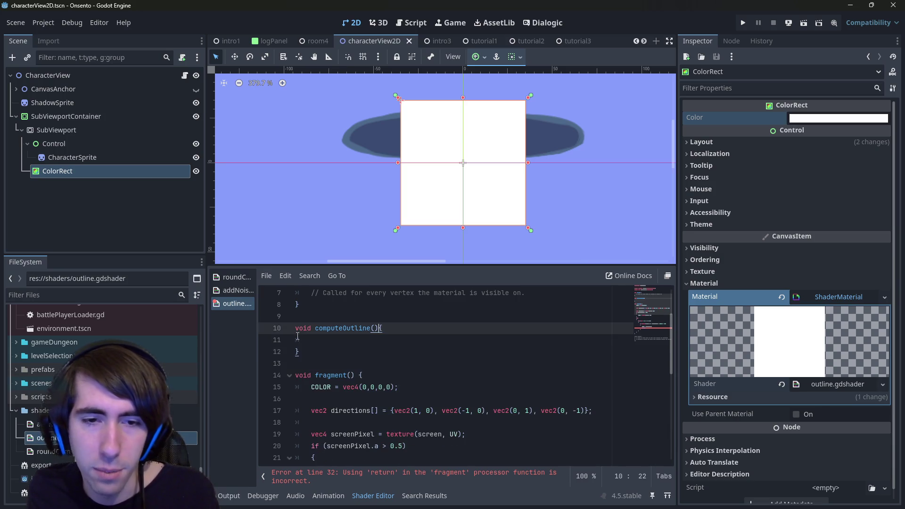
{"action": "left_click", "coordinate": [51, 451]}
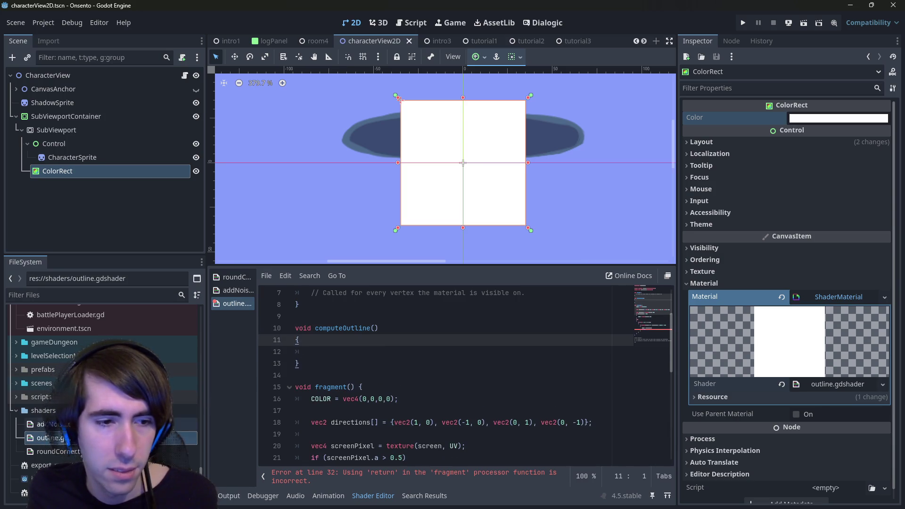
{"action": "left_click", "coordinate": [42, 437]}
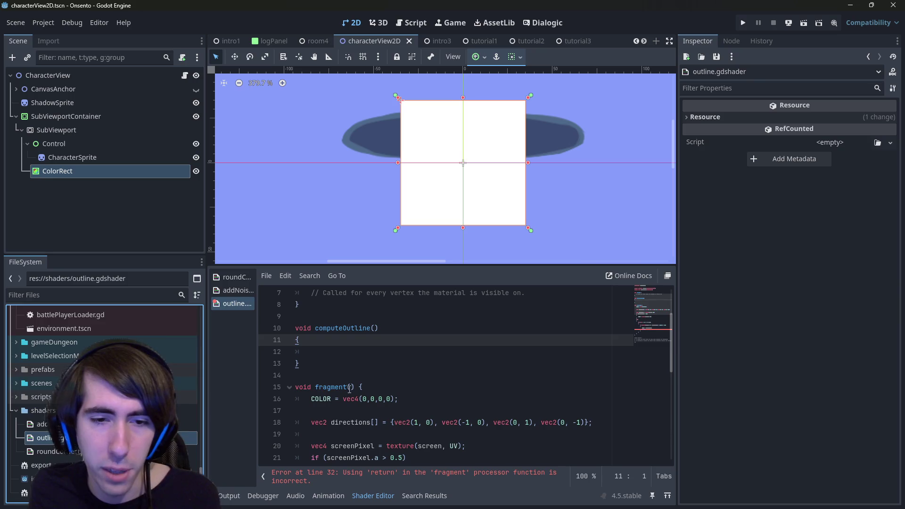
{"action": "left_click", "coordinate": [368, 387]}
{"action": "key", "text": "Return"}
{"action": "scroll", "coordinate": [363, 372], "scroll_direction": "up", "scroll_amount": 2}
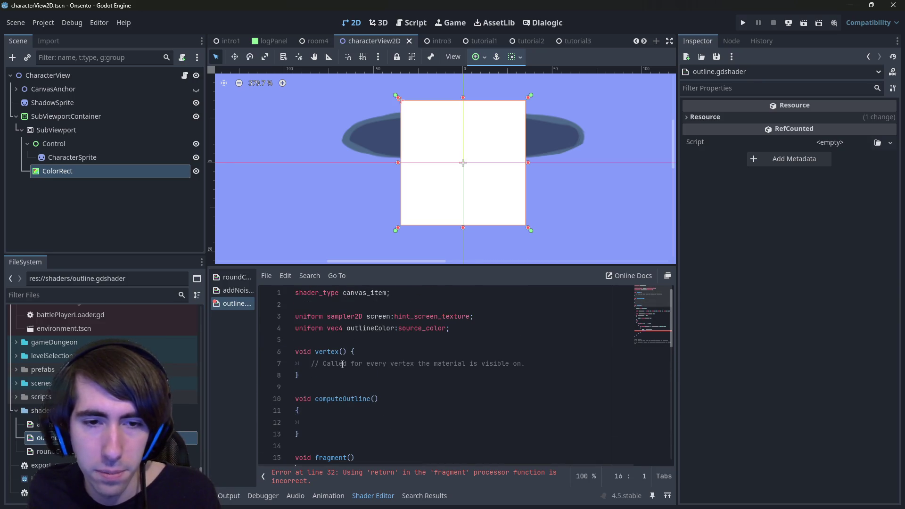
{"action": "left_click", "coordinate": [360, 355]}
{"action": "key", "text": "Return"}
- Select the outline logic inside fragment()
{"action": "scroll", "coordinate": [349, 372], "scroll_direction": "down", "scroll_amount": 5}
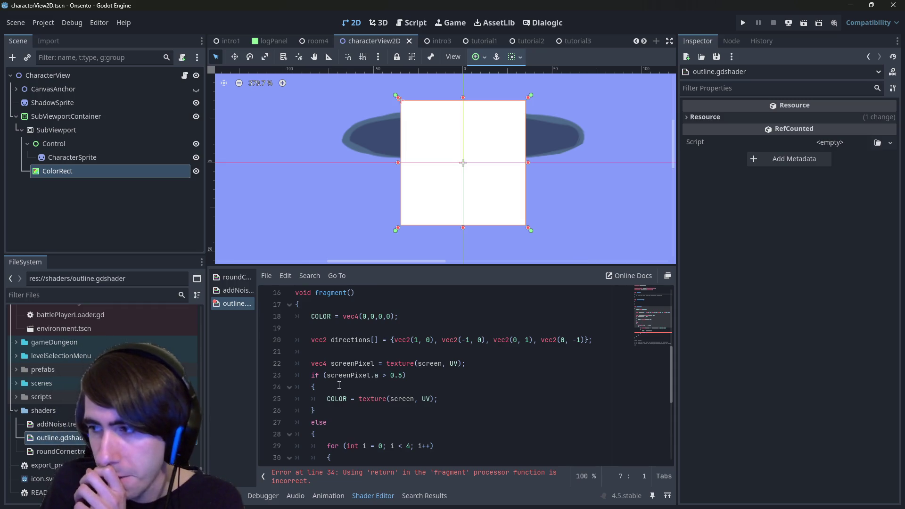
{"action": "scroll", "coordinate": [348, 377], "scroll_direction": "up", "scroll_amount": 2}
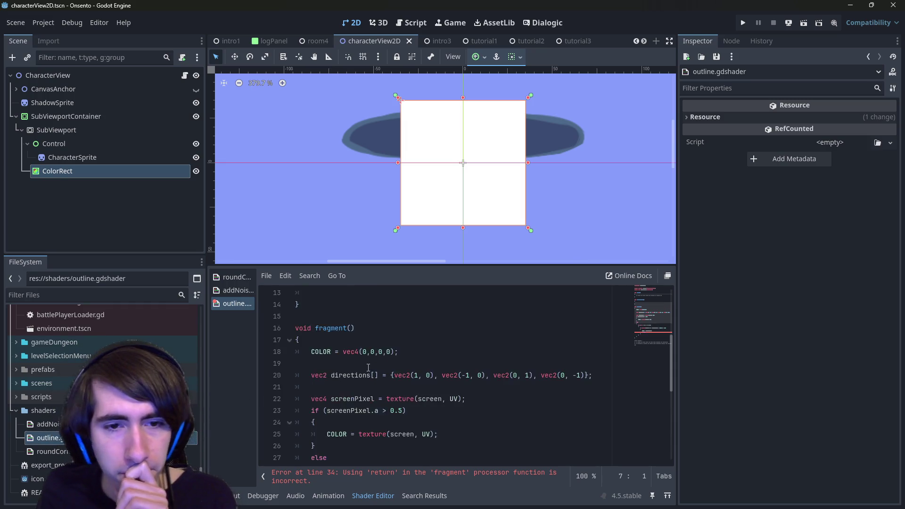
{"action": "scroll", "coordinate": [368, 367], "scroll_direction": "down", "scroll_amount": 2}
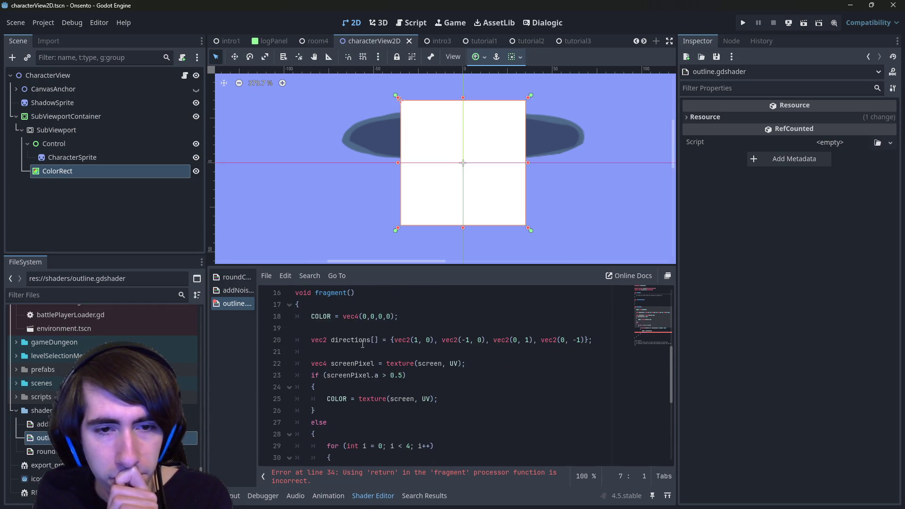
{"action": "scroll", "coordinate": [349, 377], "scroll_direction": "down", "scroll_amount": 2}
{"action": "scroll", "coordinate": [343, 385], "scroll_direction": "down", "scroll_amount": 1}
{"action": "left_click_drag", "start_coordinate": [386, 398], "coordinate": [259, 366]}
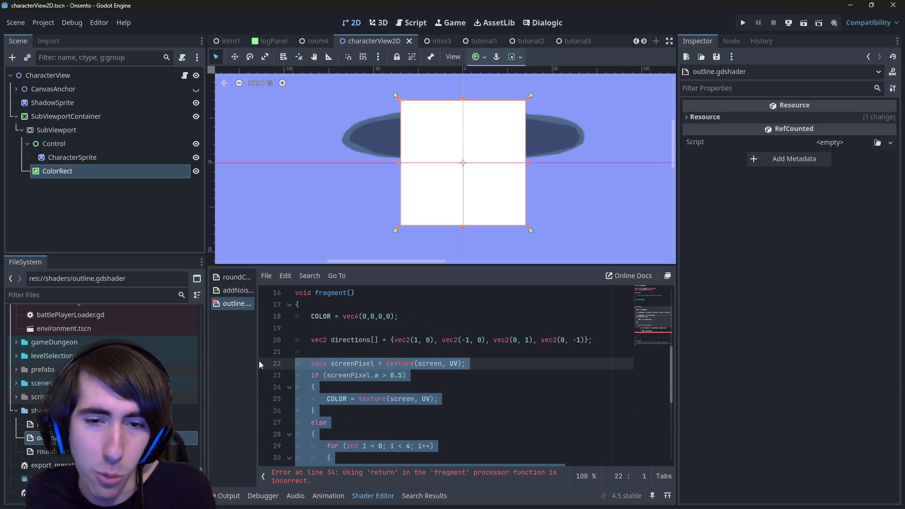
- Move the screenPixel/loop code from fragment() into computeOutline() and save
{"action": "key", "text": "Delete"}
{"action": "scroll", "coordinate": [334, 405], "scroll_direction": "up", "scroll_amount": 2}
{"action": "left_click", "coordinate": [330, 328]}
{"action": "key", "text": "ctrl+v"}
{"action": "key", "text": "ctrl+s"}
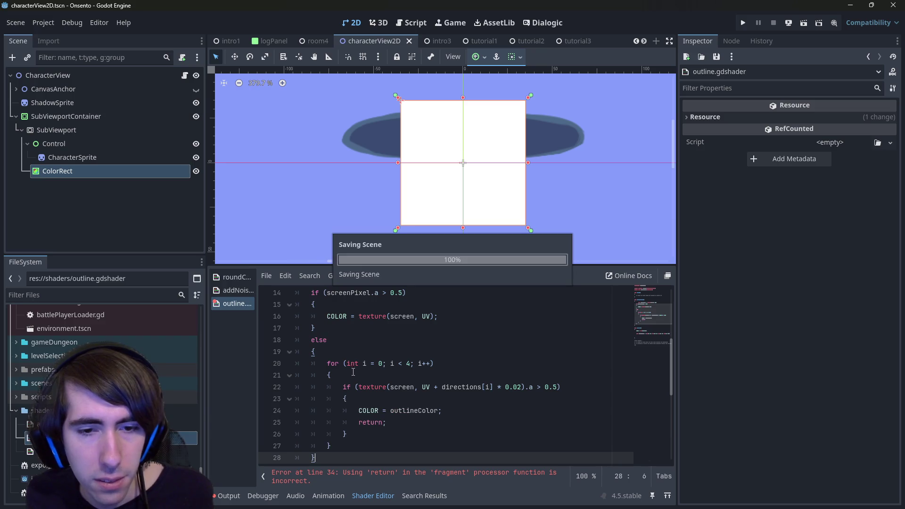
- Move the COLOR and directions lines into computeOutline(), fix their indentation, and save
{"action": "scroll", "coordinate": [356, 376], "scroll_direction": "down", "scroll_amount": 1}
{"action": "left_click_drag", "start_coordinate": [358, 457], "coordinate": [301, 432]}
{"action": "left_click", "coordinate": [358, 459]}
{"action": "left_click_drag", "start_coordinate": [357, 458], "coordinate": [297, 411]}
{"action": "key", "text": "ctrl+x"}
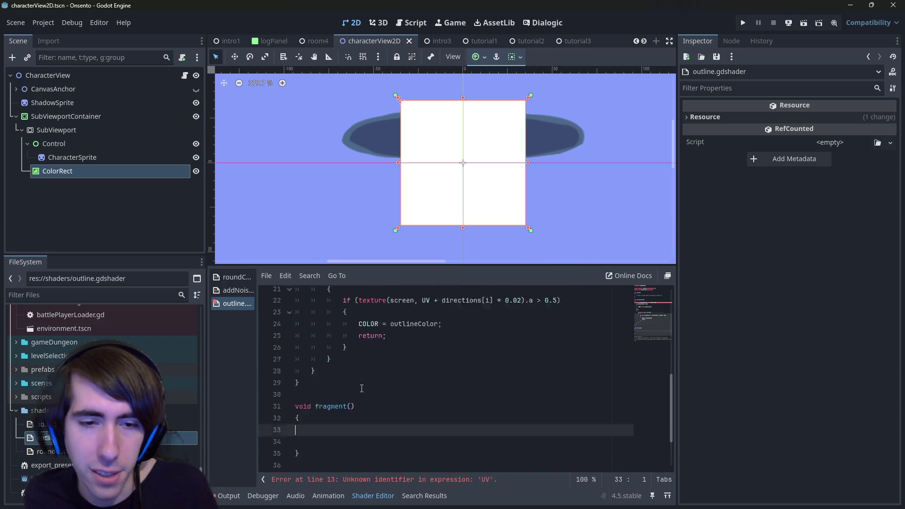
{"action": "scroll", "coordinate": [360, 391], "scroll_direction": "up", "scroll_amount": 5}
{"action": "left_click", "coordinate": [336, 340]}
{"action": "key", "text": "Return"}
{"action": "key", "text": "ctrl+v"}
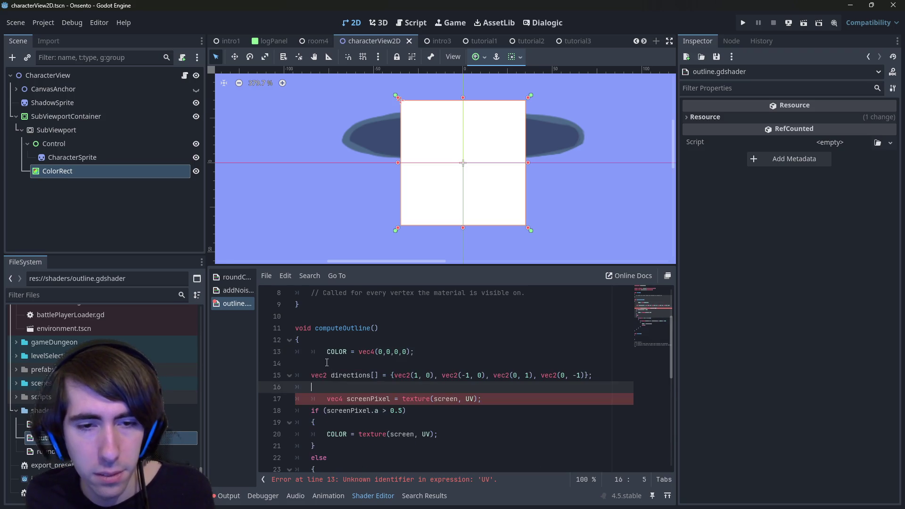
{"action": "left_click", "coordinate": [324, 354]}
{"action": "key", "text": "BackSpace"}
{"action": "left_click", "coordinate": [326, 399]}
{"action": "key", "text": "BackSpace"}
{"action": "left_click", "coordinate": [321, 367]}
{"action": "key", "text": "ctrl+s"}
- Change computeOutline's return type from void to vec4 and save
{"action": "scroll", "coordinate": [321, 369], "scroll_direction": "down", "scroll_amount": 1}
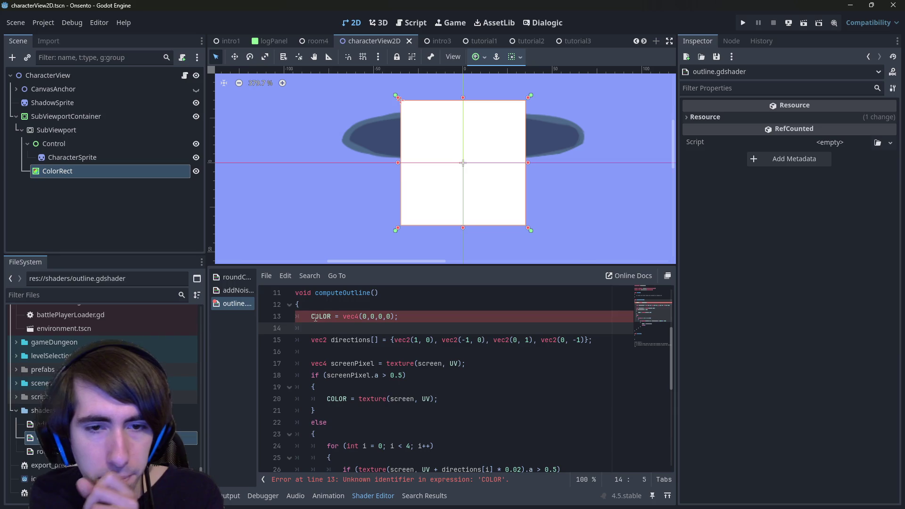
{"action": "double_click", "coordinate": [330, 314]}
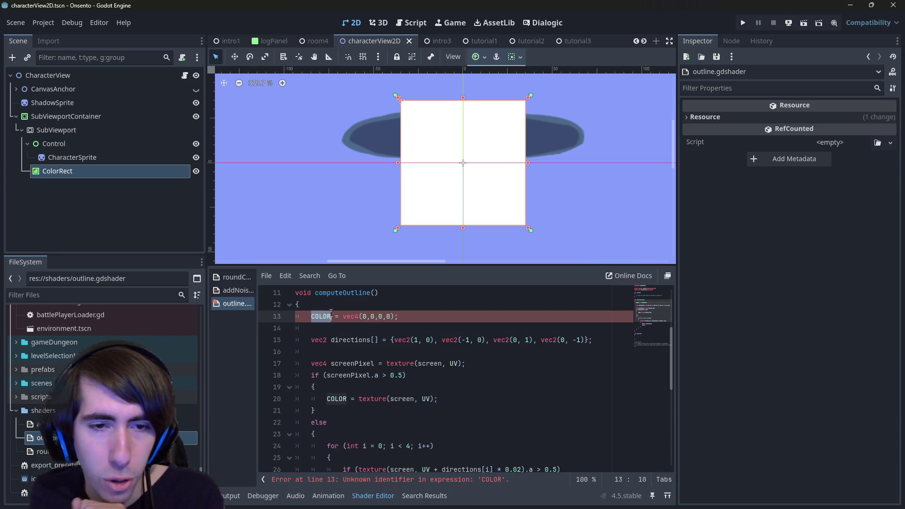
{"action": "scroll", "coordinate": [346, 343], "scroll_direction": "up", "scroll_amount": 1}
{"action": "scroll", "coordinate": [344, 358], "scroll_direction": "up", "scroll_amount": 2}
{"action": "scroll", "coordinate": [343, 377], "scroll_direction": "down", "scroll_amount": 8}
{"action": "scroll", "coordinate": [343, 397], "scroll_direction": "up", "scroll_amount": 5}
{"action": "scroll", "coordinate": [342, 398], "scroll_direction": "up", "scroll_amount": 1}
{"action": "scroll", "coordinate": [325, 358], "scroll_direction": "up", "scroll_amount": 1}
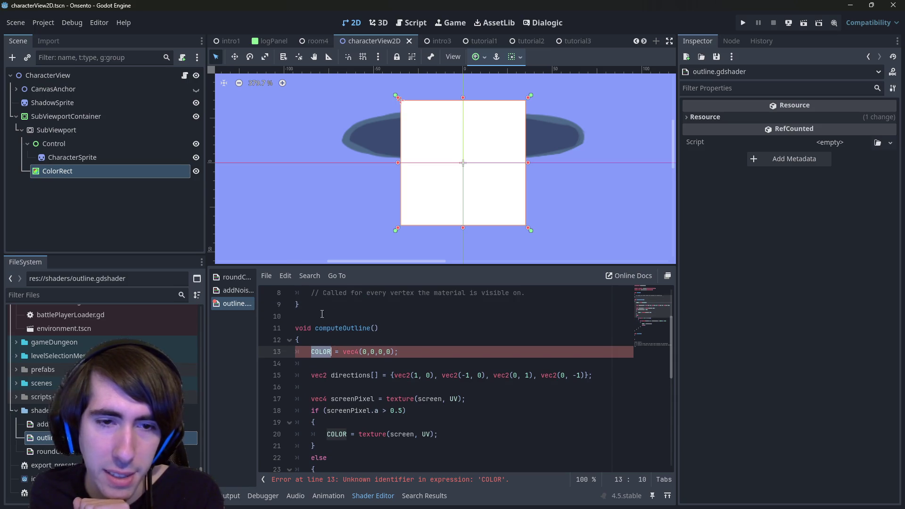
{"action": "left_click", "coordinate": [304, 328]}
{"action": "double_click", "coordinate": [304, 328]}
{"action": "type", "text": "vec4"}
{"action": "key", "text": "ctrl+s"}
{"action": "left_click_drag", "start_coordinate": [398, 352], "coordinate": [311, 352]}
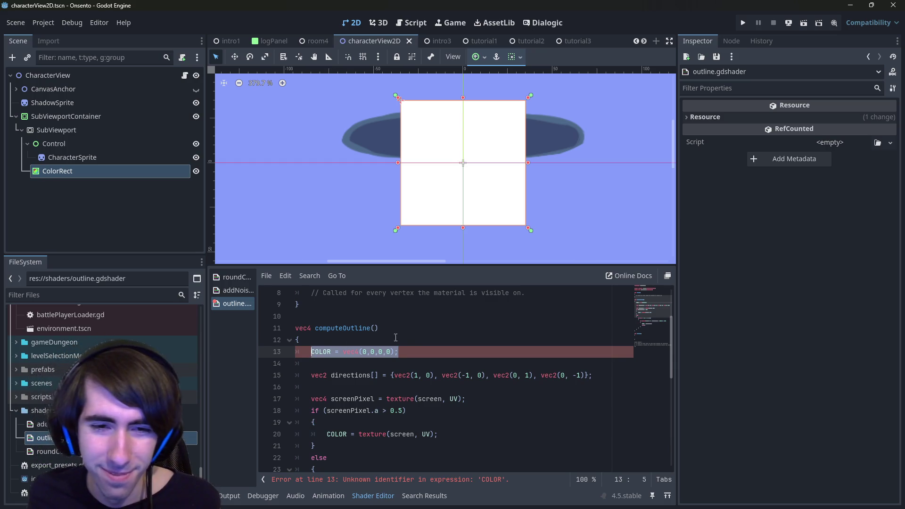
- Move 'COLOR = vec4(0,0,0,0);' from computeOutline() into fragment() on line 35
{"action": "left_click", "coordinate": [430, 347]}
{"action": "left_click_drag", "start_coordinate": [427, 349], "coordinate": [311, 351]}
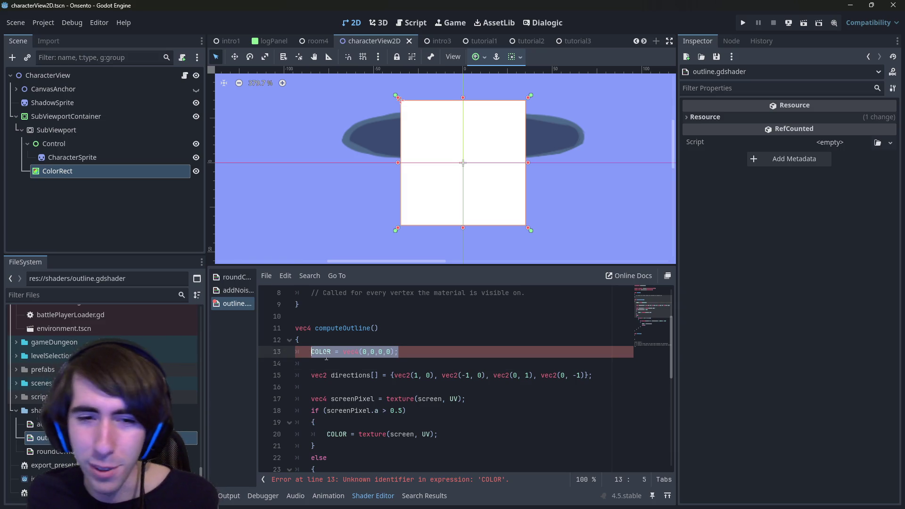
{"action": "key", "text": "BackSpace"}
{"action": "key", "text": "BackSpace"}
{"action": "key", "text": "BackSpace"}
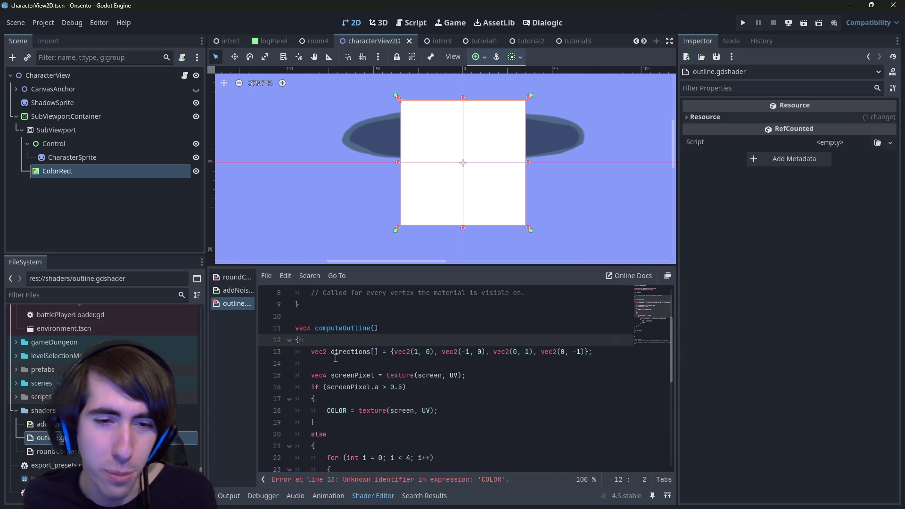
{"action": "scroll", "coordinate": [336, 358], "scroll_direction": "down", "scroll_amount": 5}
{"action": "left_click", "coordinate": [313, 433]}
{"action": "key", "text": "ctrl+v"}
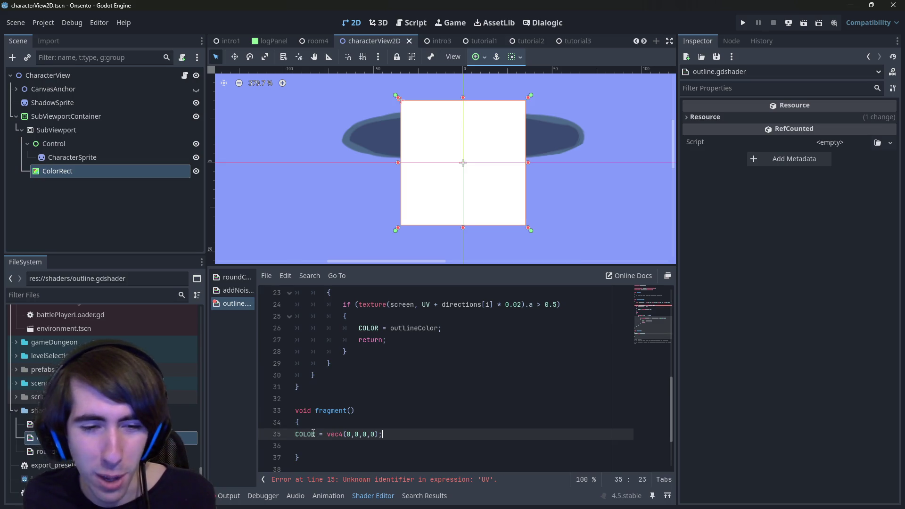
{"action": "left_click", "coordinate": [298, 434]}
{"action": "key", "text": "Tab"}
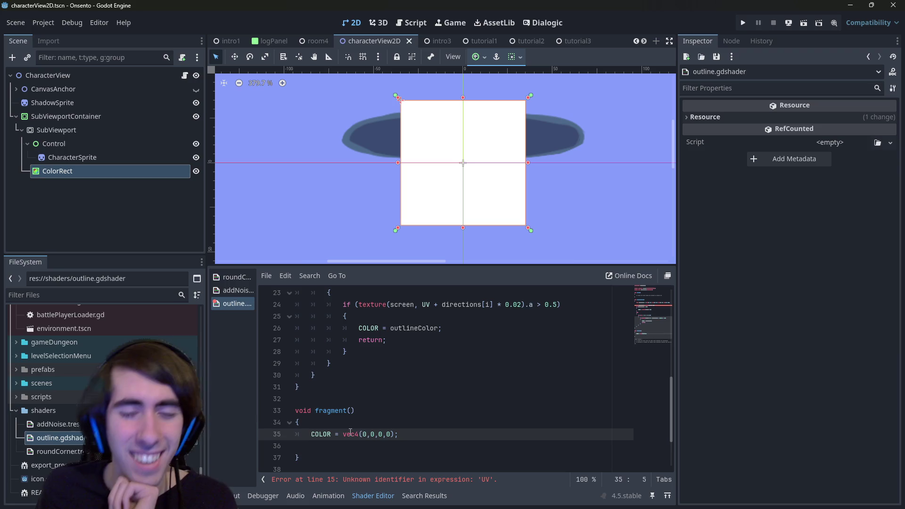
- Add 'return computeOutline();' in fragment() and delete the old COLOR = vec4 line
{"action": "scroll", "coordinate": [374, 424], "scroll_direction": "up", "scroll_amount": 6}
{"action": "double_click", "coordinate": [355, 363]}
{"action": "scroll", "coordinate": [357, 372], "scroll_direction": "down", "scroll_amount": 7}
{"action": "left_click", "coordinate": [358, 385]}
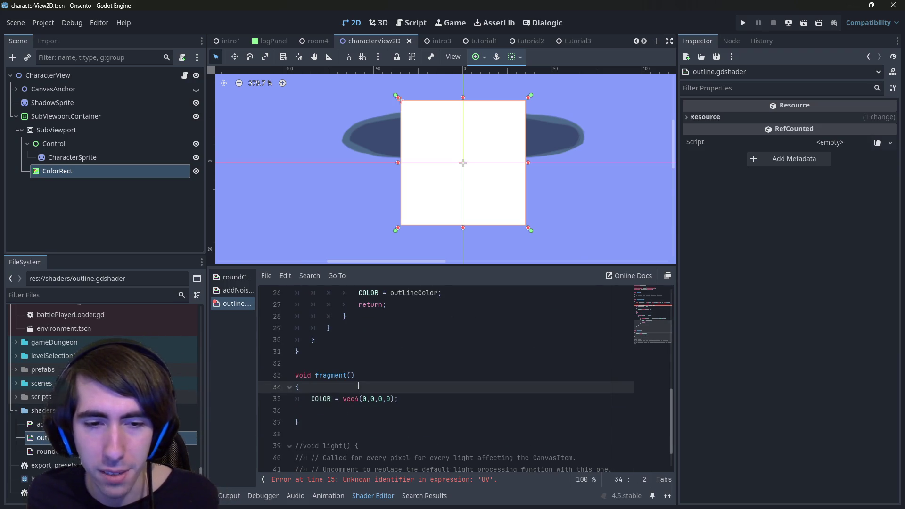
{"action": "key", "text": "Return"}
{"action": "type", "text": "return computeOutline();"}
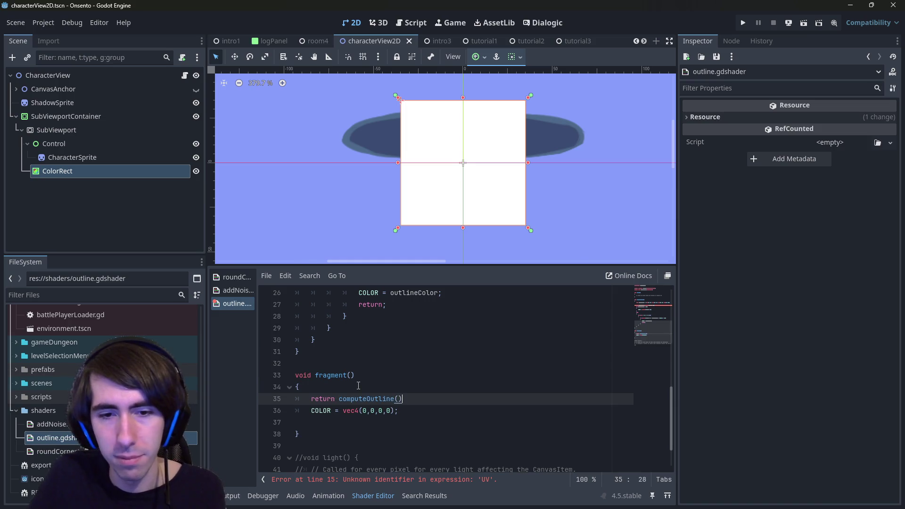
{"action": "key", "text": "Down"}
{"action": "key", "text": "ctrl+shift+Left"}
{"action": "key", "text": "ctrl+shift+Left"}
{"action": "key", "text": "ctrl+shift+Left"}
{"action": "key", "text": "BackSpace"}
{"action": "key", "text": "BackSpace"}
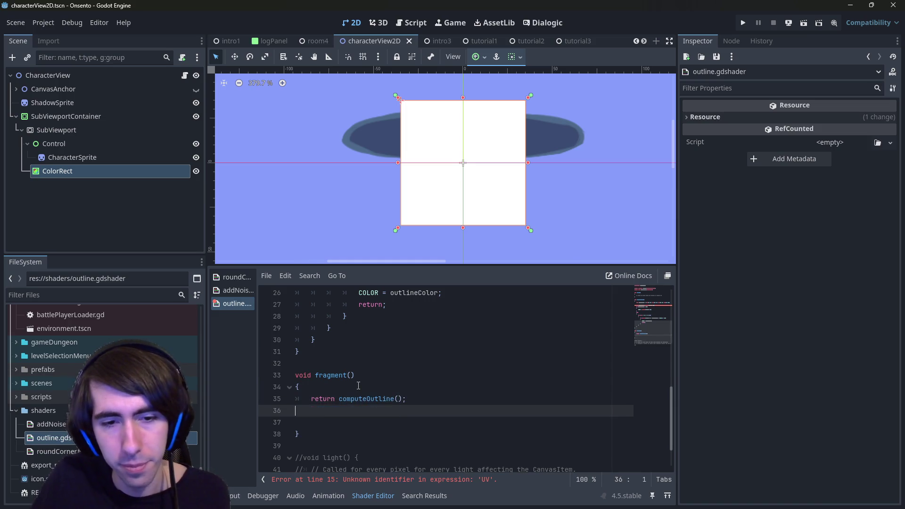
- Change the call to 'COLOR = computeOutline();' and remove the empty line in fragment()
{"action": "scroll", "coordinate": [358, 385], "scroll_direction": "up", "scroll_amount": 6}
{"action": "scroll", "coordinate": [349, 377], "scroll_direction": "down", "scroll_amount": 7}
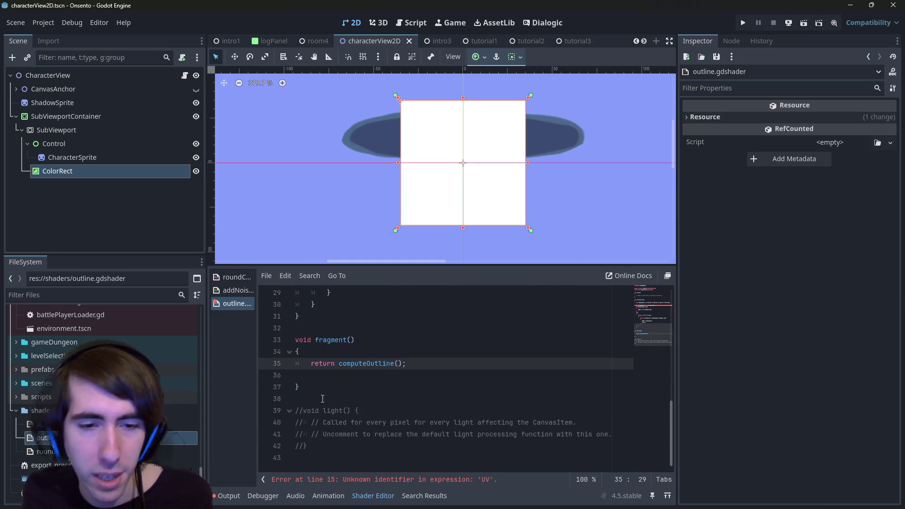
{"action": "left_click", "coordinate": [318, 362]}
{"action": "double_click", "coordinate": [318, 363]}
{"action": "type", "text": "COLOR ="}
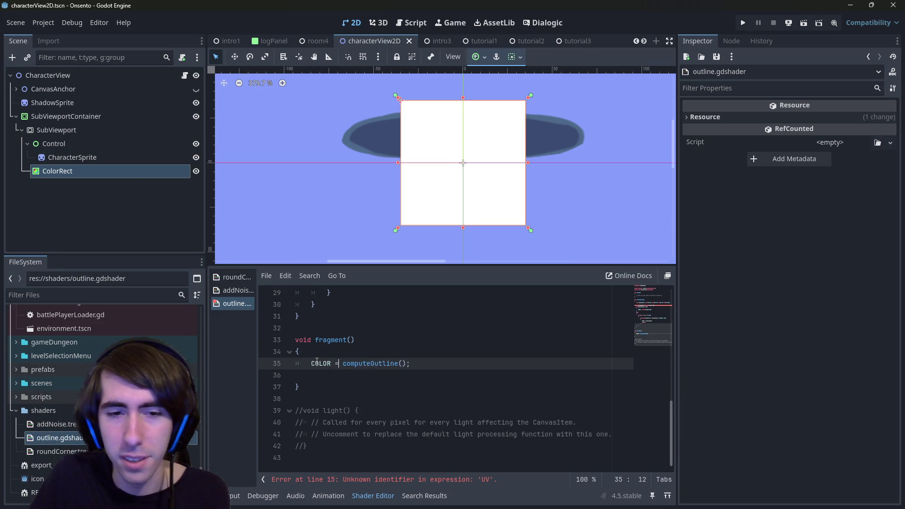
{"action": "key", "text": "Delete"}
{"action": "left_click", "coordinate": [424, 340]}
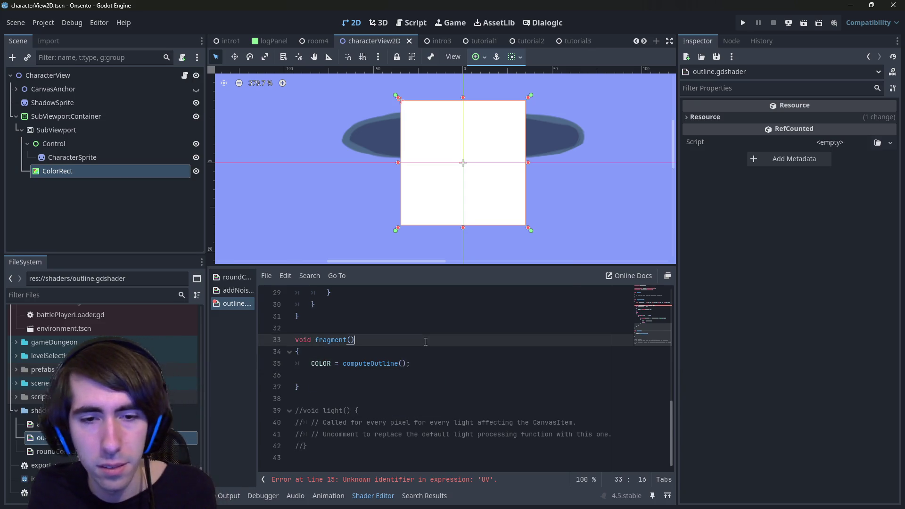
{"action": "left_click", "coordinate": [355, 374]}
{"action": "key", "text": "BackSpace"}
- Add UV as the argument of the computeOutline() call
{"action": "scroll", "coordinate": [377, 401], "scroll_direction": "up", "scroll_amount": 3}
{"action": "left_click", "coordinate": [402, 445]}
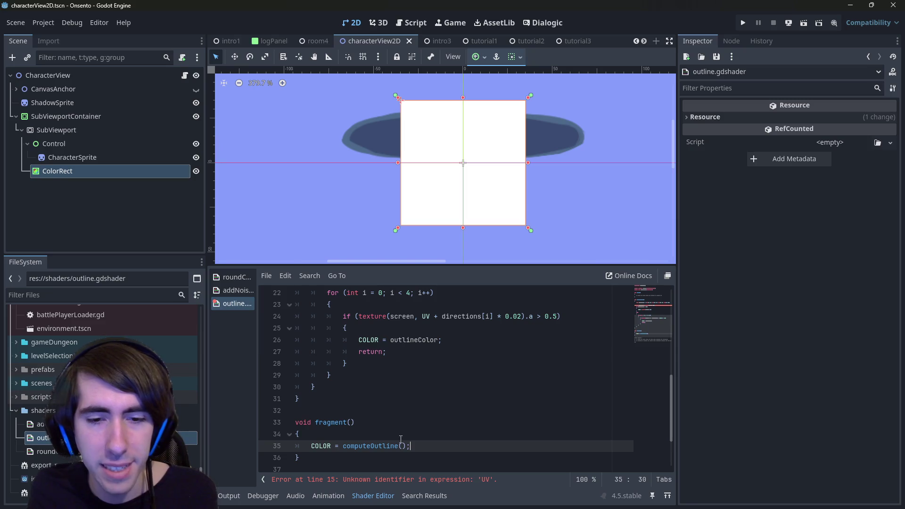
{"action": "type", "text": "COUV"}
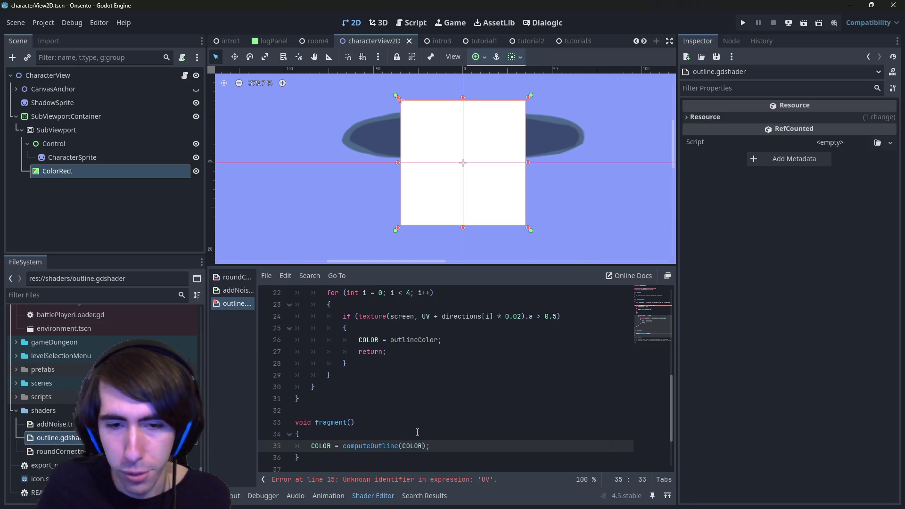
{"action": "scroll", "coordinate": [387, 367], "scroll_direction": "up", "scroll_amount": 4}
{"action": "left_click", "coordinate": [376, 305]}
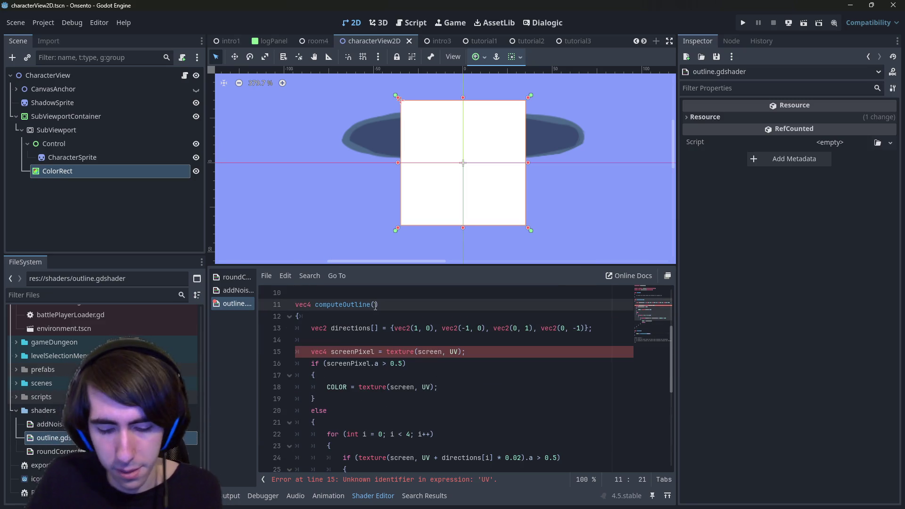
- Add a vec4 outlineColor parameter to computeOutline and delete the uniform vec4 outlineColor line
{"action": "type", "text": "vec4 outlineColor"}
{"action": "scroll", "coordinate": [389, 302], "scroll_direction": "up", "scroll_amount": 3}
{"action": "left_click", "coordinate": [457, 338]}
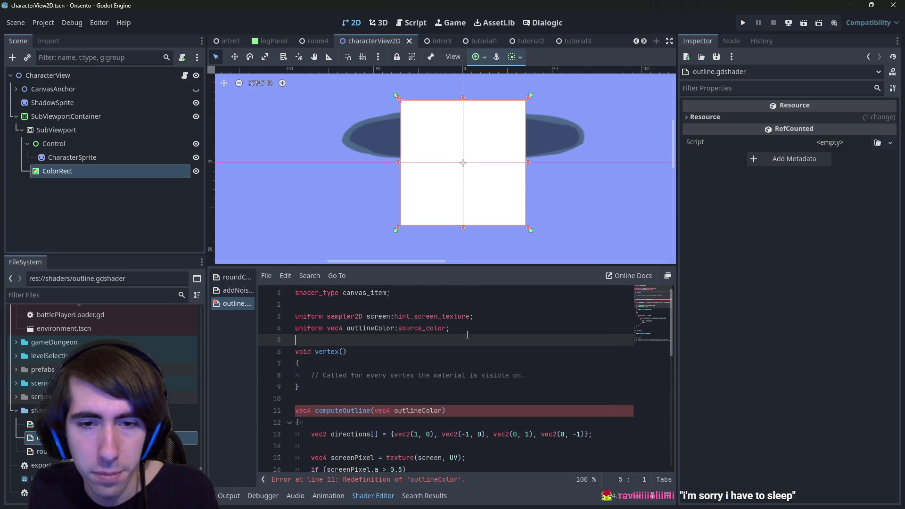
{"action": "key", "text": "shift+Up"}
{"action": "key", "text": "BackSpace"}
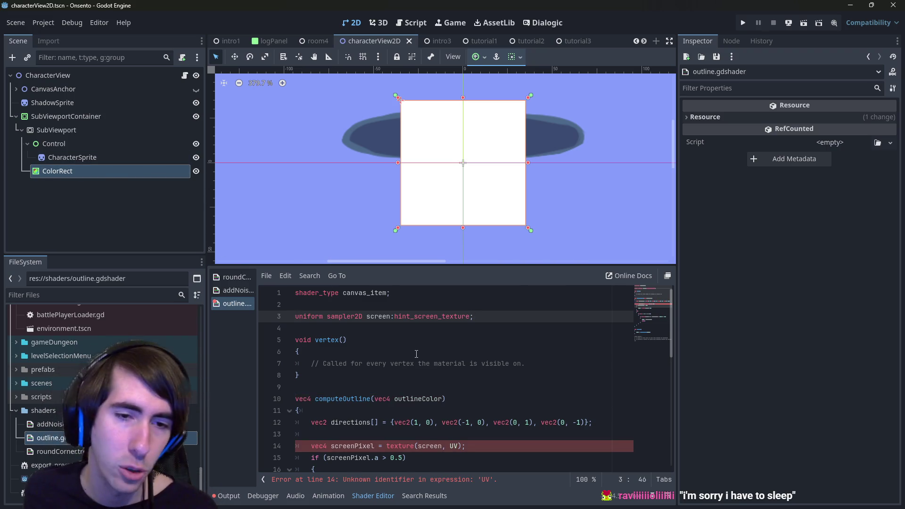
{"action": "scroll", "coordinate": [416, 354], "scroll_direction": "down", "scroll_amount": 3}
{"action": "scroll", "coordinate": [406, 356], "scroll_direction": "up", "scroll_amount": 2}
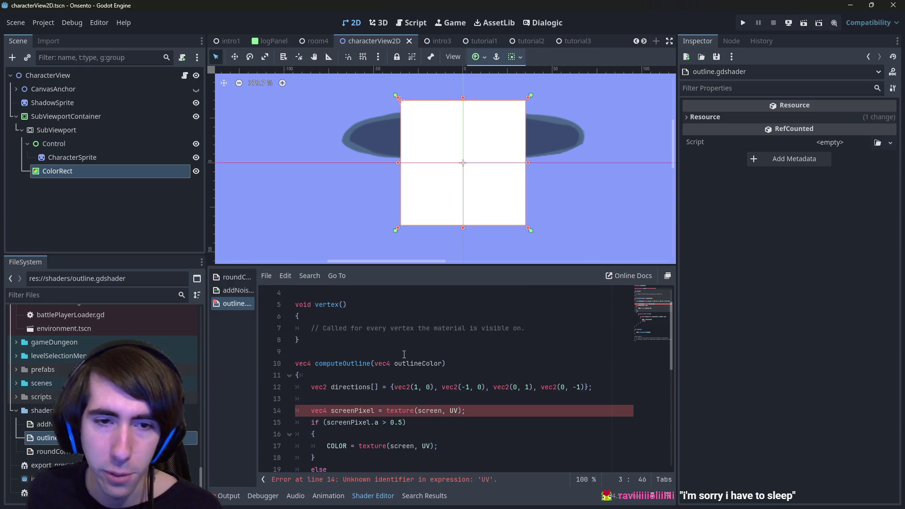
{"action": "scroll", "coordinate": [396, 363], "scroll_direction": "down", "scroll_amount": 1}
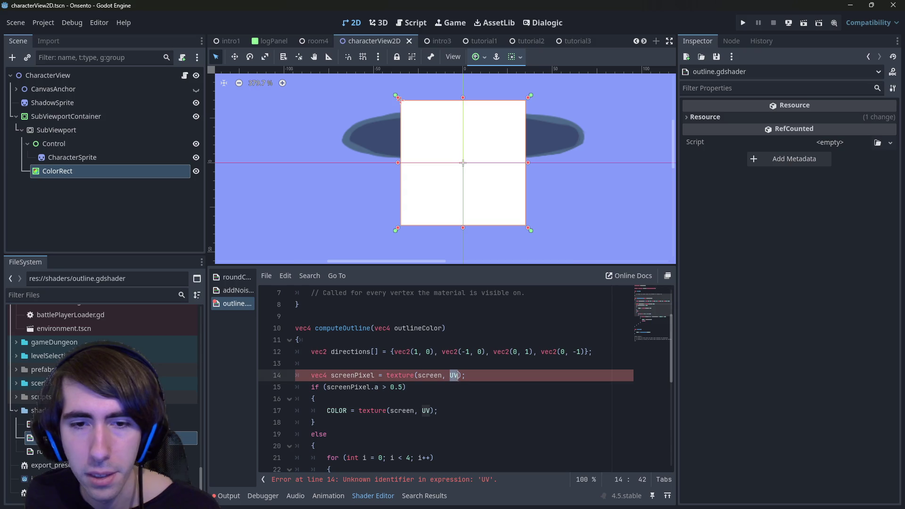
- Save the shader and select the texture call on the line 14 error
{"action": "left_click", "coordinate": [442, 328]}
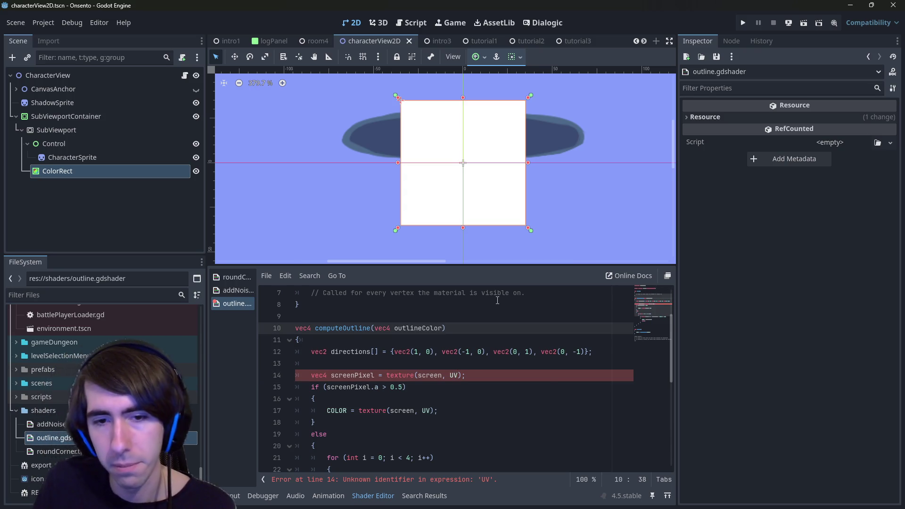
{"action": "key", "text": "ctrl+space"}
{"action": "key", "text": "ctrl+s"}
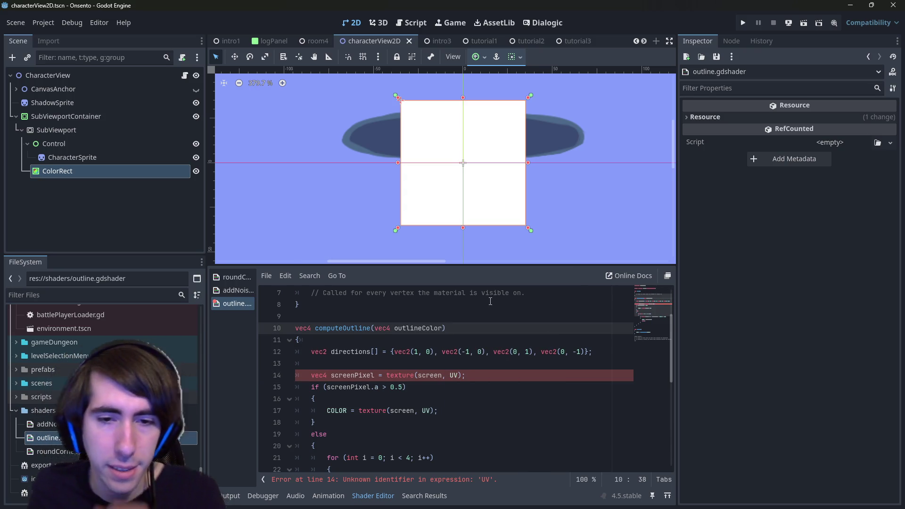
{"action": "double_click", "coordinate": [414, 375]}
{"action": "scroll", "coordinate": [415, 376], "scroll_direction": "down", "scroll_amount": 1}
{"action": "scroll", "coordinate": [415, 376], "scroll_direction": "up", "scroll_amount": 3}
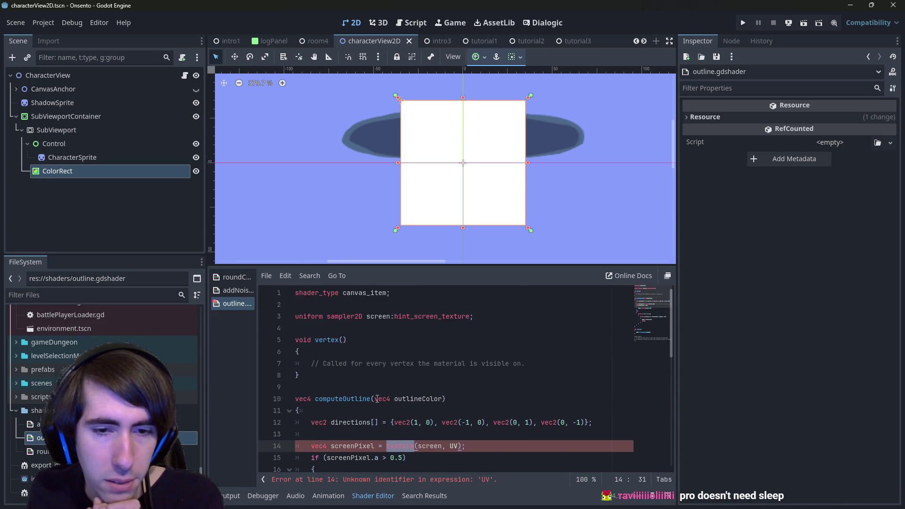
{"action": "left_click", "coordinate": [377, 398]}
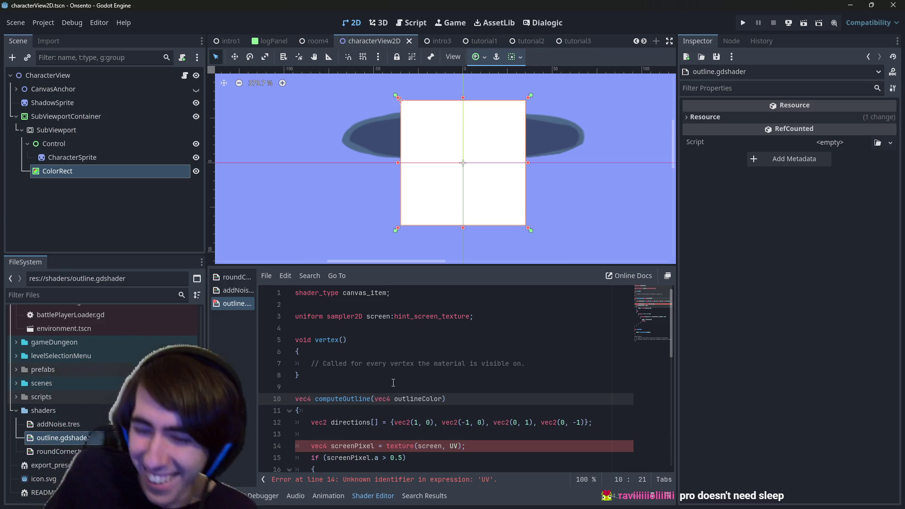
{"action": "left_click", "coordinate": [378, 328]}
{"action": "right_click", "coordinate": [378, 326]}
{"action": "key", "text": "Escape"}
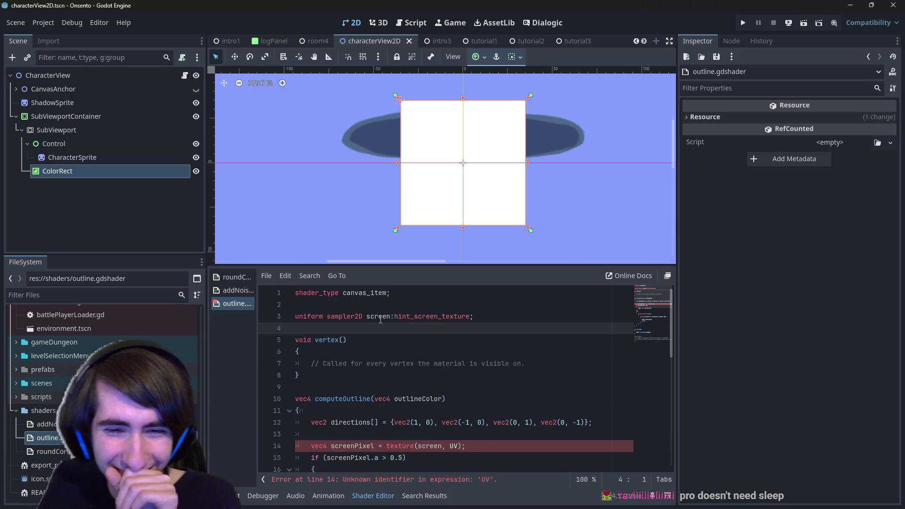
{"action": "double_click", "coordinate": [381, 316]}
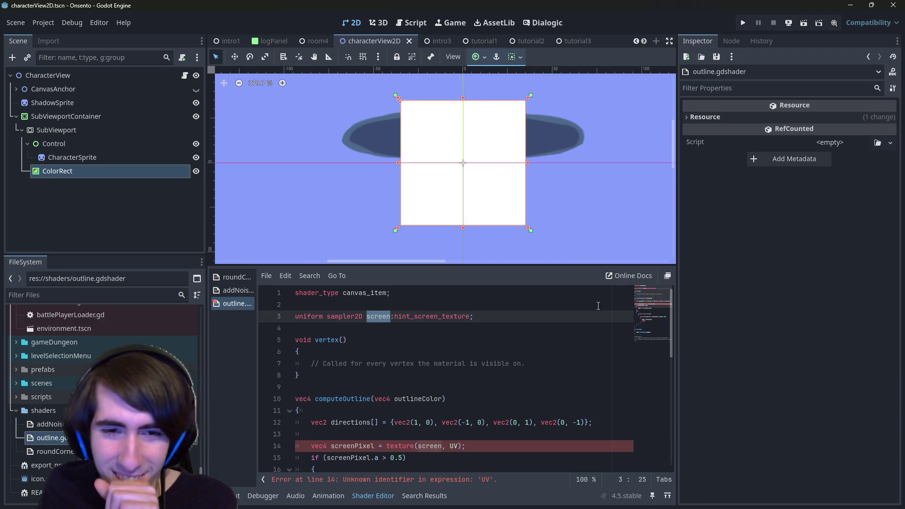
{"action": "scroll", "coordinate": [474, 381], "scroll_direction": "down", "scroll_amount": 2}
{"action": "left_click", "coordinate": [475, 380]}
{"action": "scroll", "coordinate": [475, 380], "scroll_direction": "up", "scroll_amount": 2}
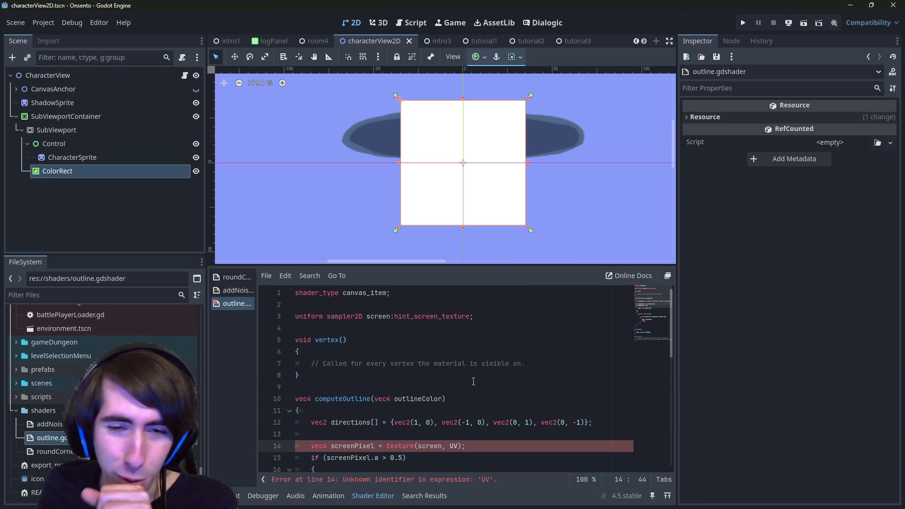
{"action": "scroll", "coordinate": [389, 354], "scroll_direction": "down", "scroll_amount": 1}
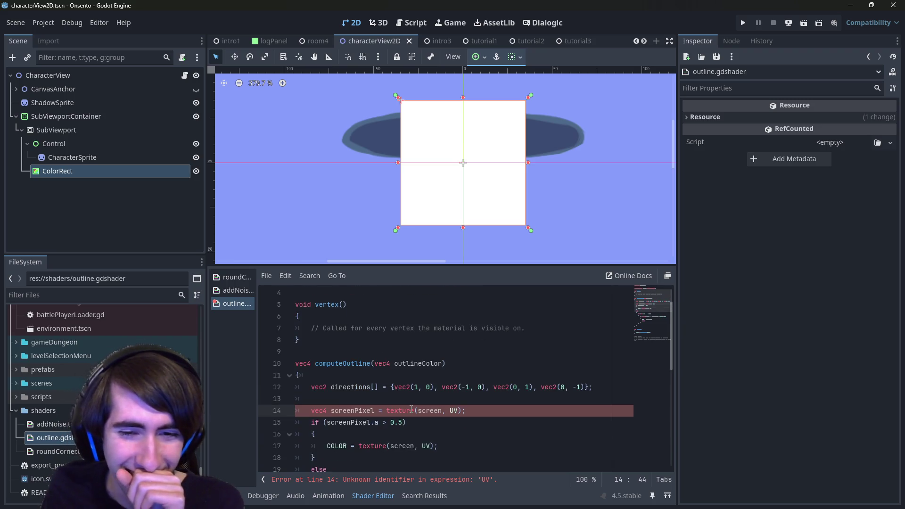
{"action": "scroll", "coordinate": [398, 400], "scroll_direction": "down", "scroll_amount": 3}
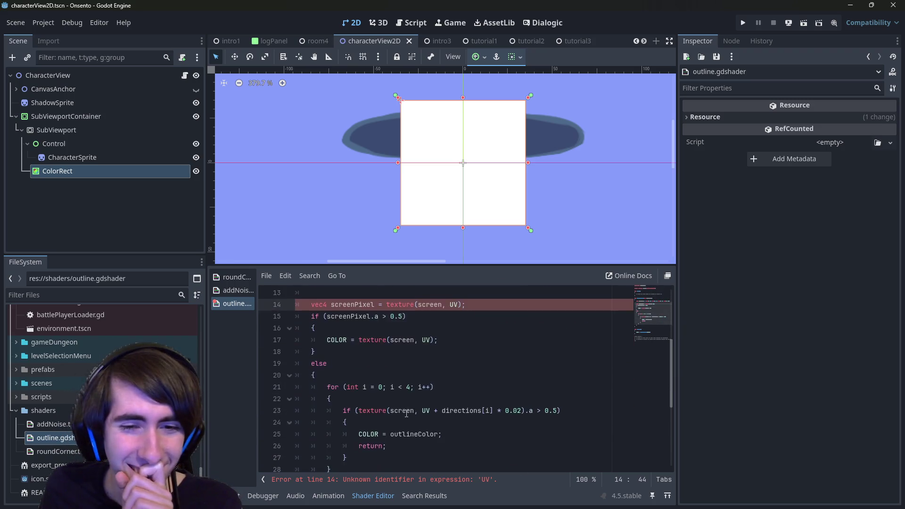
{"action": "scroll", "coordinate": [382, 390], "scroll_direction": "up", "scroll_amount": 2}
{"action": "key", "text": "Home"}
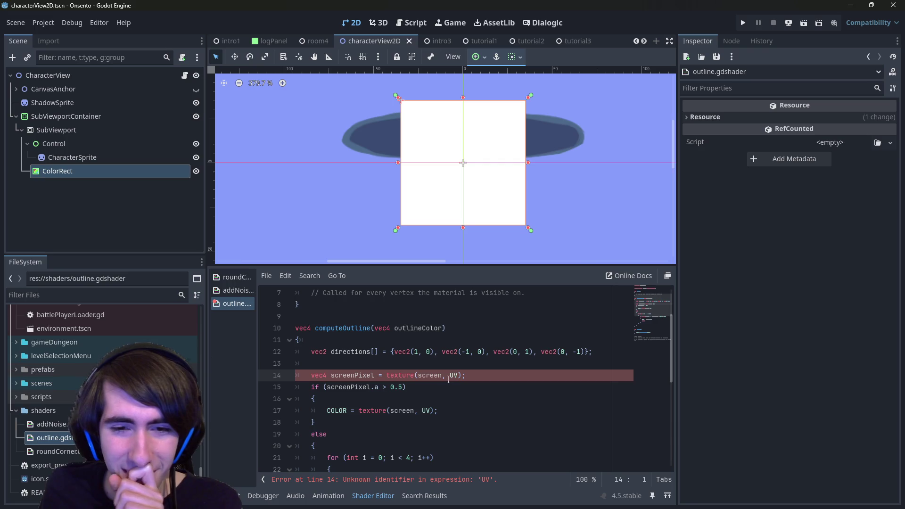
{"action": "left_click", "coordinate": [443, 328]}
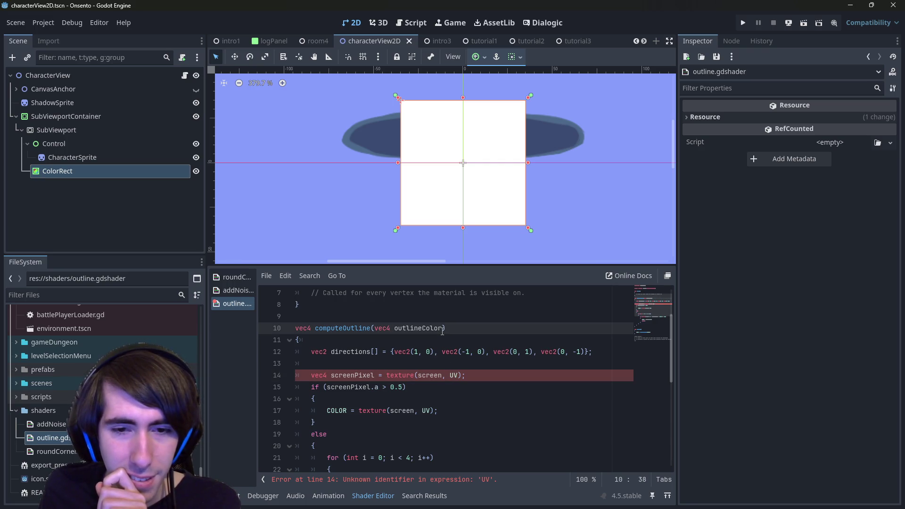
{"action": "scroll", "coordinate": [463, 364], "scroll_direction": "up", "scroll_amount": 2}
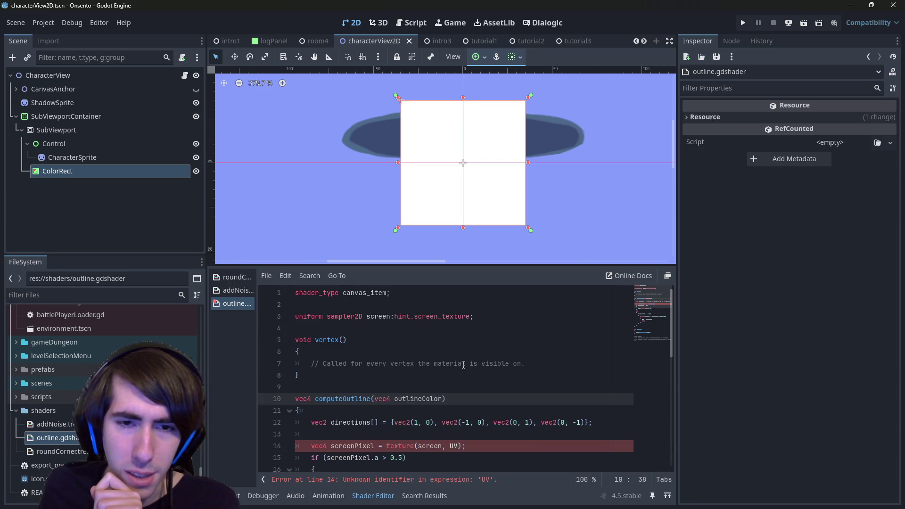
{"action": "scroll", "coordinate": [463, 365], "scroll_direction": "down", "scroll_amount": 1}
{"action": "scroll", "coordinate": [463, 365], "scroll_direction": "down", "scroll_amount": 1}
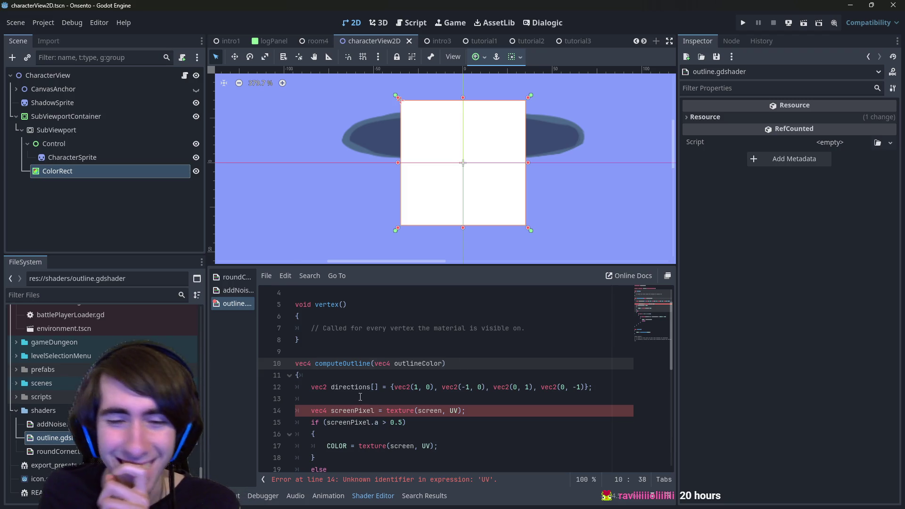
- Add 'vec2 uv' as computeOutline's second parameter and save
{"action": "type", "text": ", "}
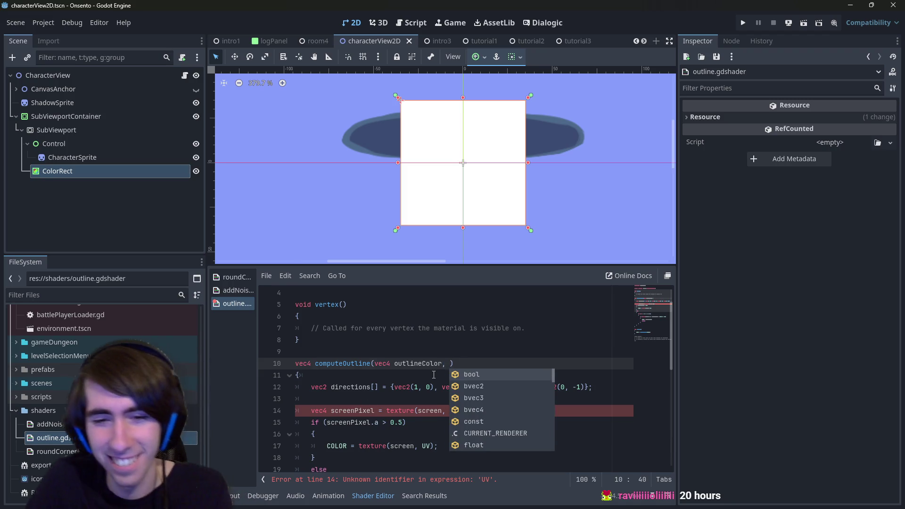
{"action": "type", "text": "`"}
{"action": "key", "text": "BackSpace"}
{"action": "type", "text": "vec2 u"}
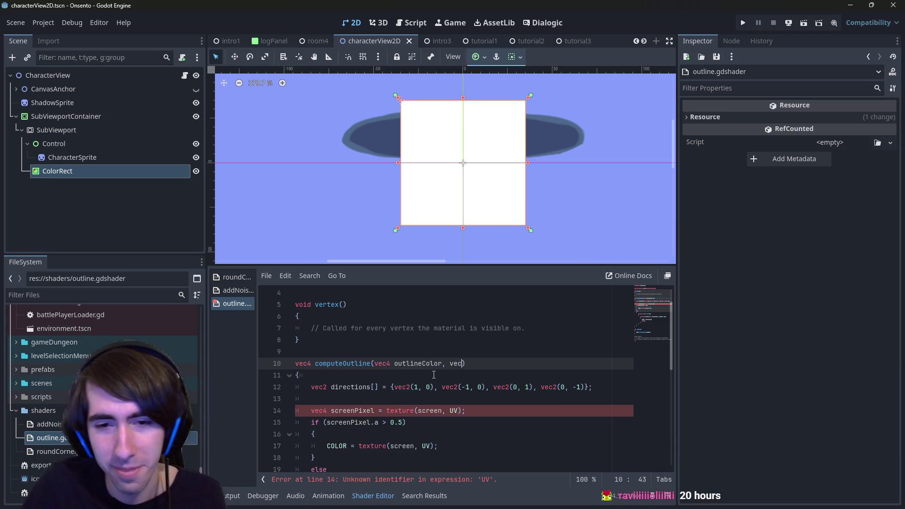
{"action": "type", "text": "v"}
{"action": "key", "text": "ctrl+s"}
{"action": "key", "text": "ctrl+shift+Left"}
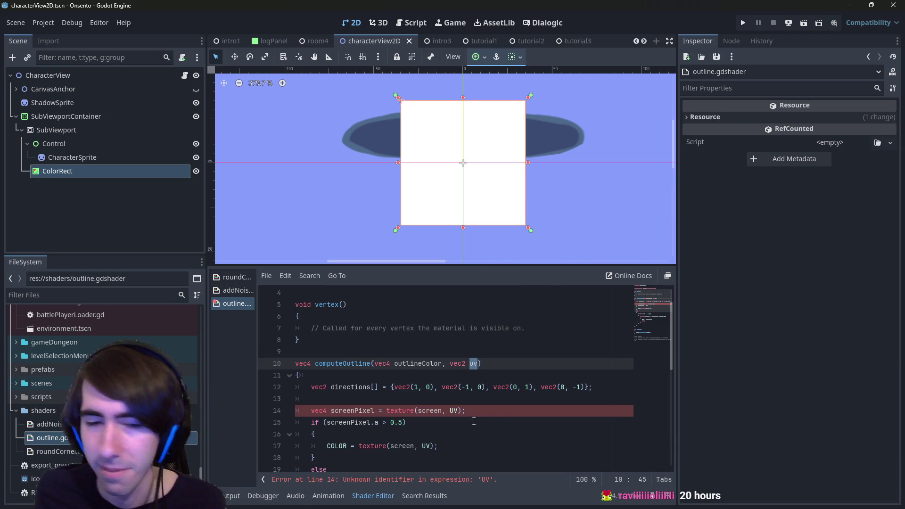
- Replace UV with uv in the line 14 screen texture lookup and save
{"action": "double_click", "coordinate": [454, 410]}
{"action": "type", "text": "y"}
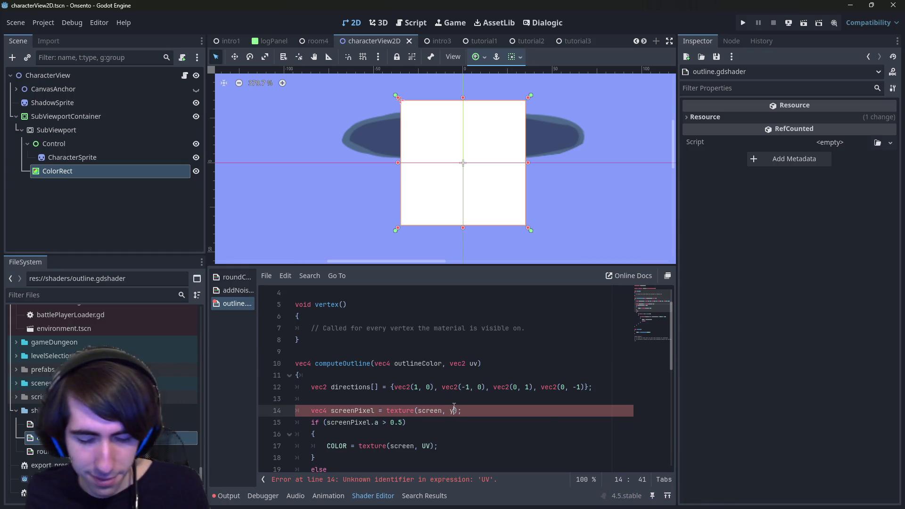
{"action": "key", "text": "BackSpace"}
{"action": "type", "text": "uv"}
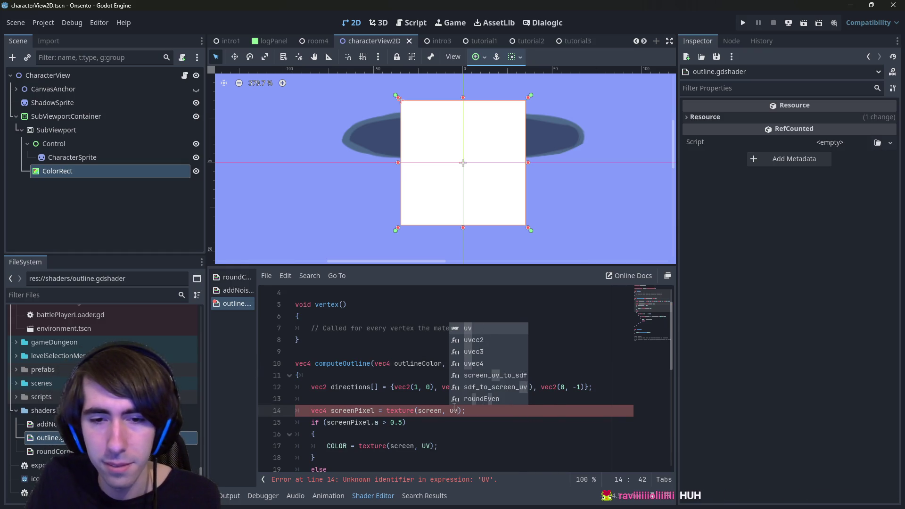
{"action": "key", "text": "ctrl+s"}
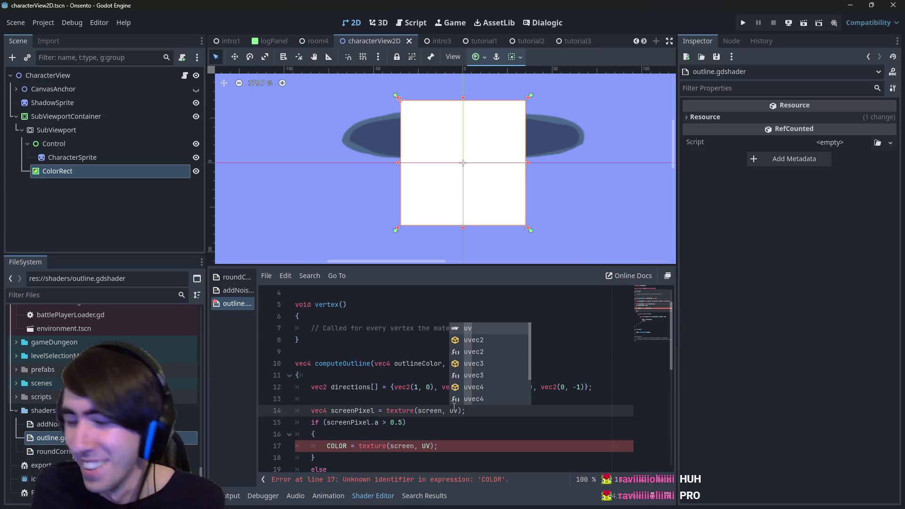
{"action": "left_click", "coordinate": [435, 403]}
{"action": "key", "text": "ctrl+s"}
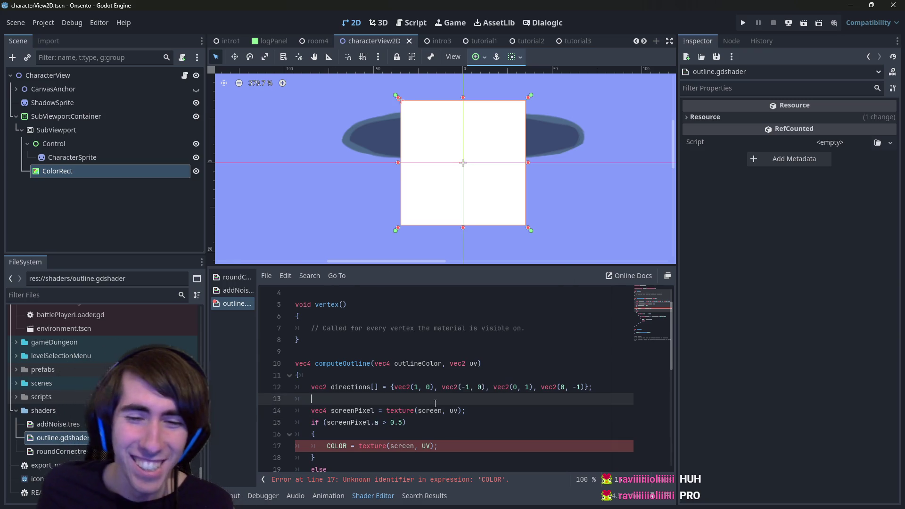
- Find the computeOutline(COLOR) call in fragment() and place the caret after COLOR
{"action": "double_click", "coordinate": [343, 363]}
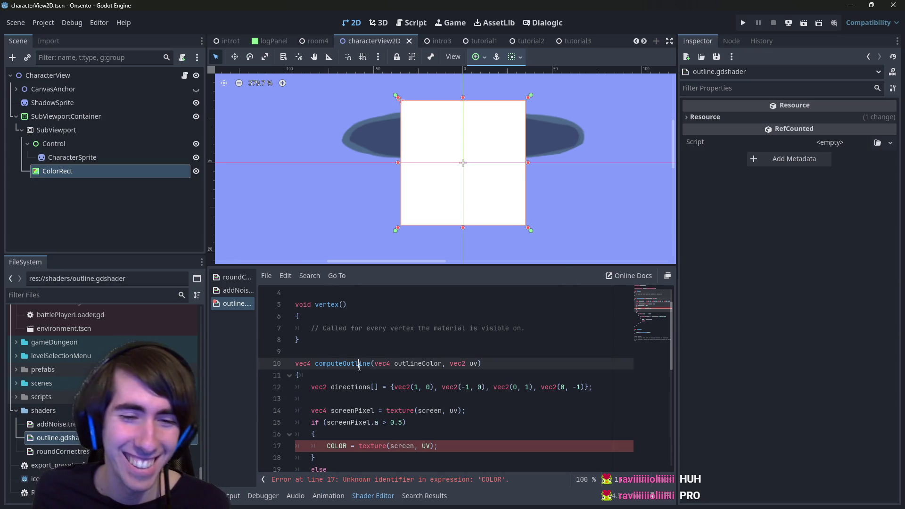
{"action": "scroll", "coordinate": [362, 368], "scroll_direction": "down", "scroll_amount": 4}
{"action": "scroll", "coordinate": [361, 368], "scroll_direction": "up", "scroll_amount": 2}
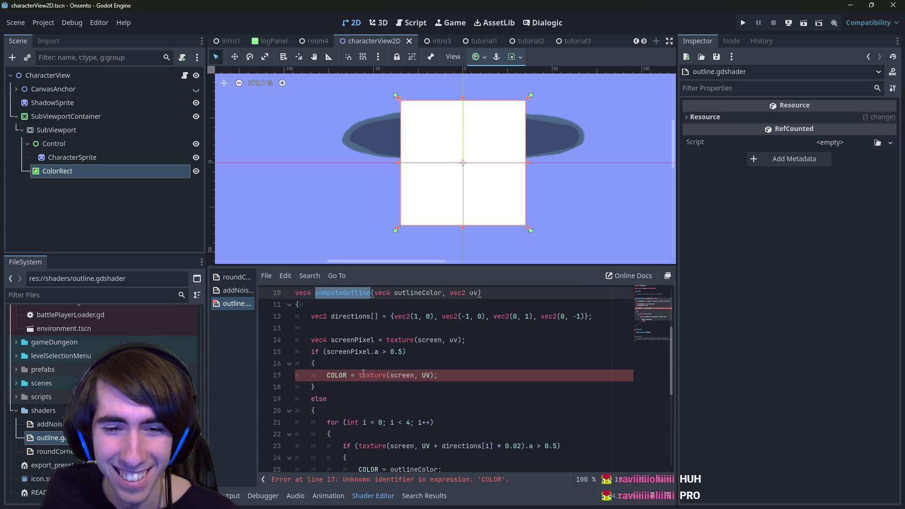
{"action": "scroll", "coordinate": [407, 404], "scroll_direction": "down", "scroll_amount": 4}
{"action": "left_click", "coordinate": [424, 398]}
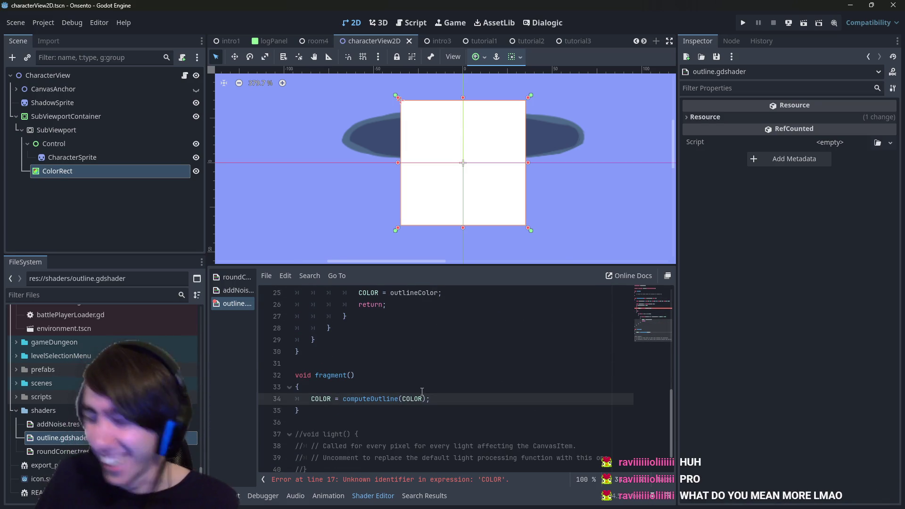
- Change the fragment call to computeOutline(COLOR, UV) and save the shader
{"action": "type", "text": ", "}
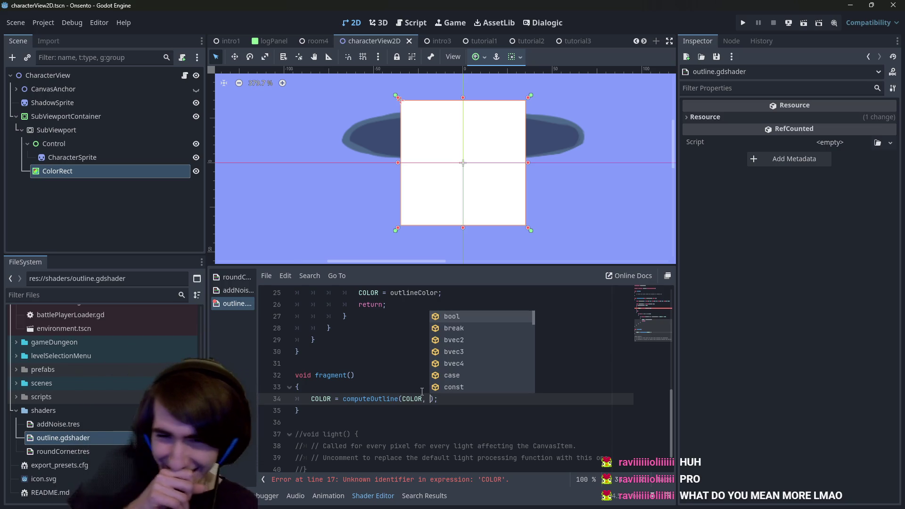
{"action": "type", "text": "UV"}
{"action": "key", "text": "ctrl+s"}
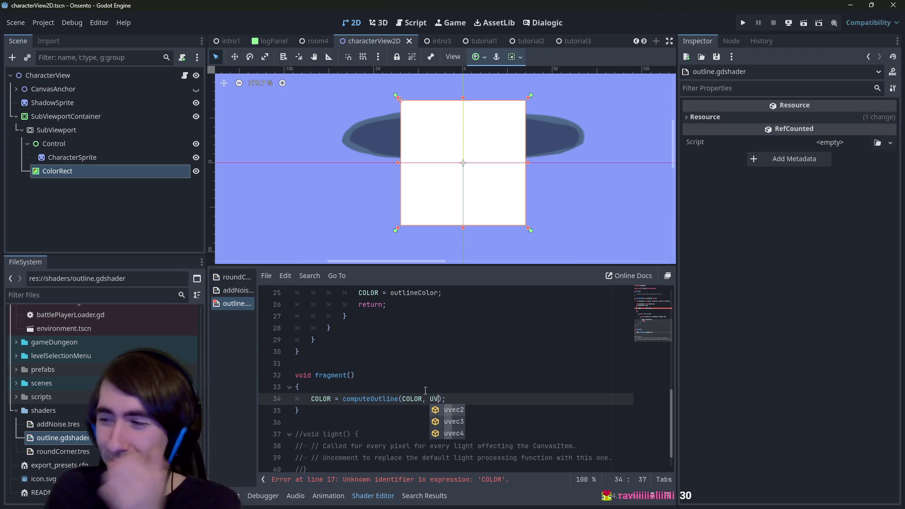
{"action": "key", "text": "Escape"}
{"action": "scroll", "coordinate": [427, 384], "scroll_direction": "up", "scroll_amount": 5}
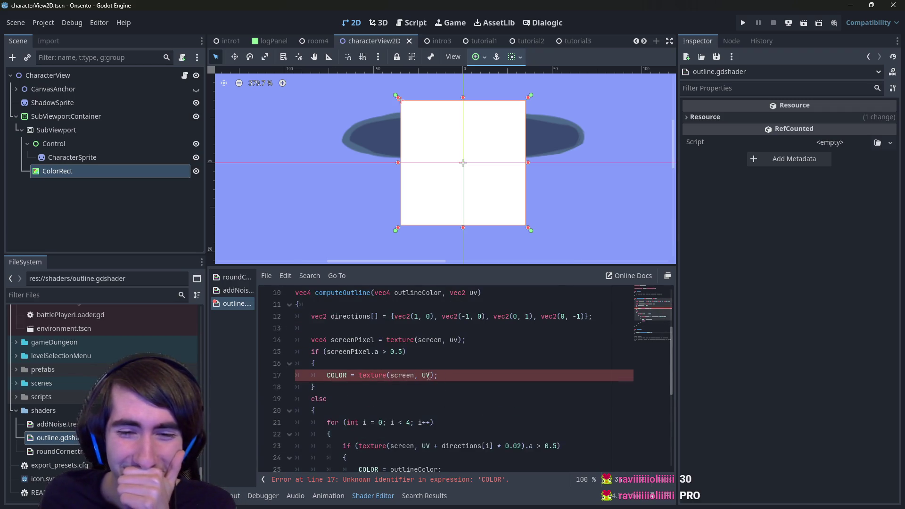
- On line 17, change UV to uv and replace the texture lookup with screenPixel
{"action": "double_click", "coordinate": [428, 375]}
{"action": "type", "text": "uv"}
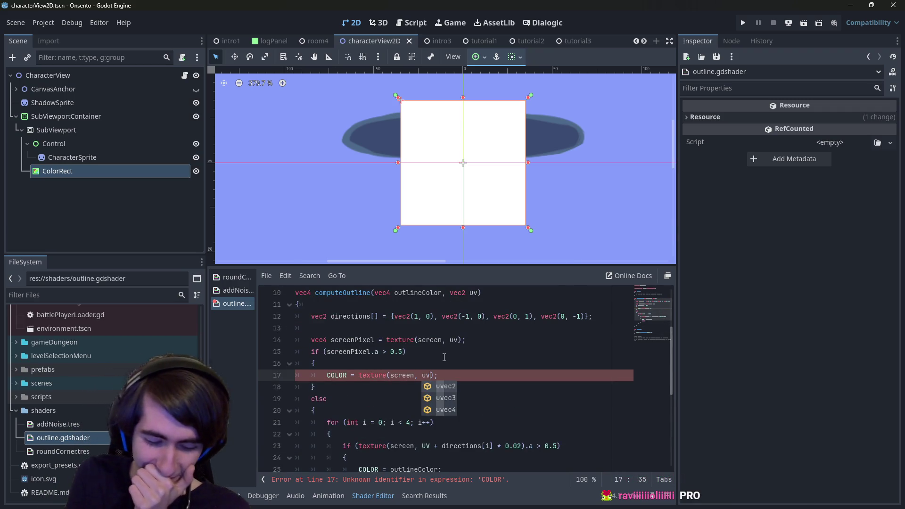
{"action": "key", "text": "Left"}
{"action": "key", "text": "Left"}
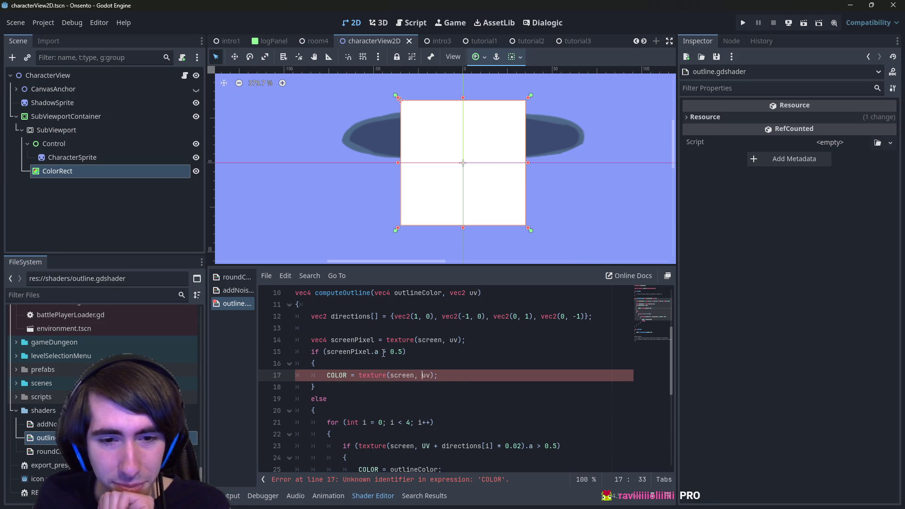
{"action": "double_click", "coordinate": [352, 340]}
{"action": "key", "text": "ctrl+c"}
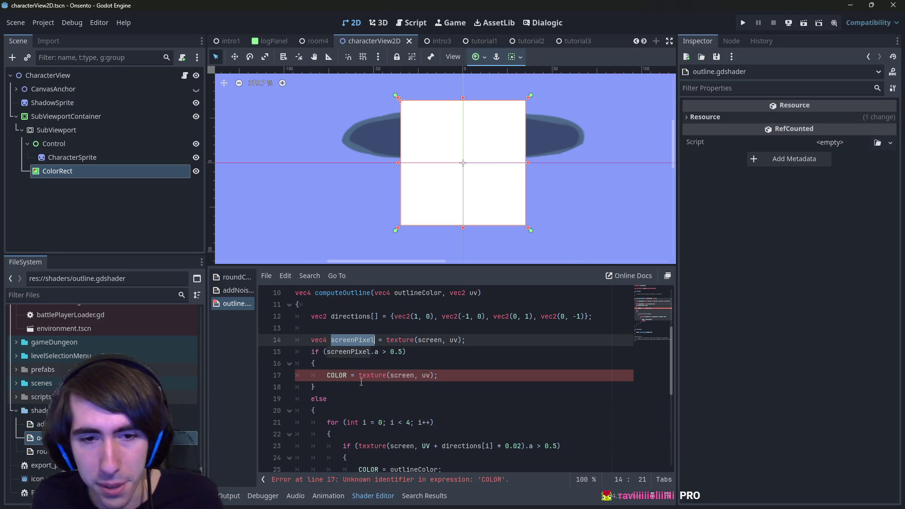
{"action": "left_click", "coordinate": [359, 375]}
{"action": "left_click_drag", "start_coordinate": [359, 375], "coordinate": [423, 375]}
{"action": "key", "text": "ctrl+v"}
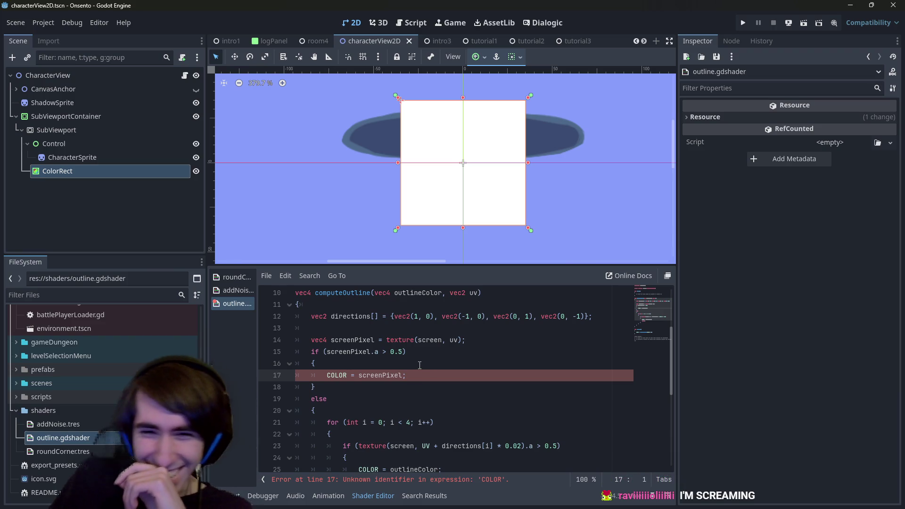
- Replace 'COLOR =' with 'return' so line 17 reads return screenPixel; and save
{"action": "scroll", "coordinate": [429, 388], "scroll_direction": "down", "scroll_amount": 6}
{"action": "scroll", "coordinate": [419, 379], "scroll_direction": "up", "scroll_amount": 3}
{"action": "scroll", "coordinate": [415, 375], "scroll_direction": "up", "scroll_amount": 2}
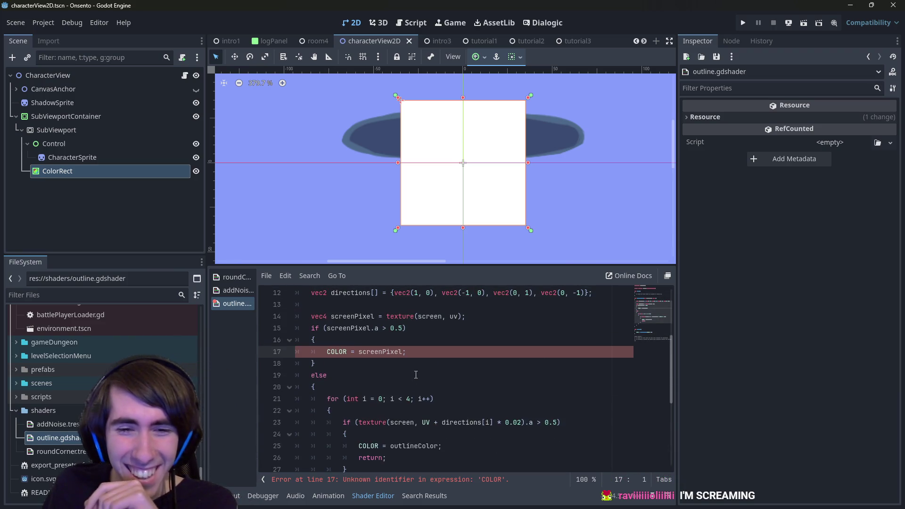
{"action": "double_click", "coordinate": [335, 352]}
{"action": "scroll", "coordinate": [335, 351], "scroll_direction": "up", "scroll_amount": 1}
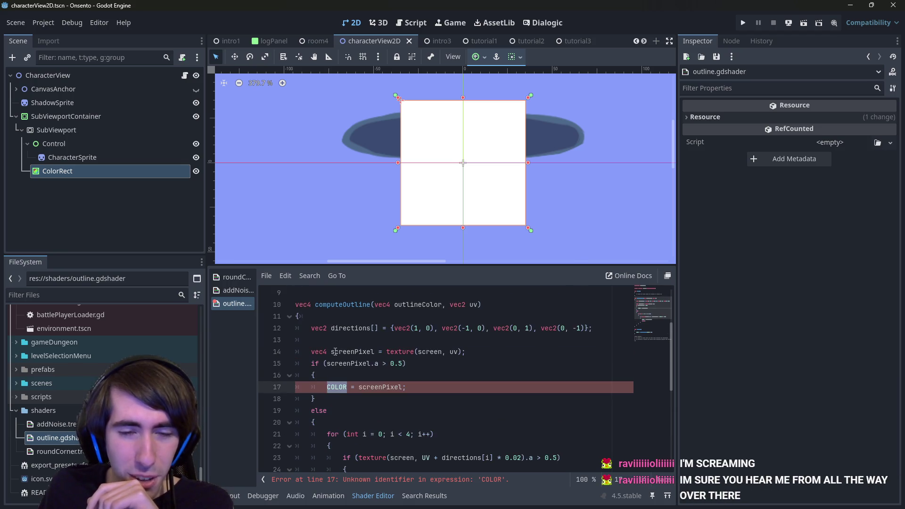
{"action": "type", "text": "return"}
{"action": "key", "text": "Delete"}
{"action": "key", "text": "Delete"}
{"action": "key", "text": "Delete"}
{"action": "key", "text": "ctrl+s"}
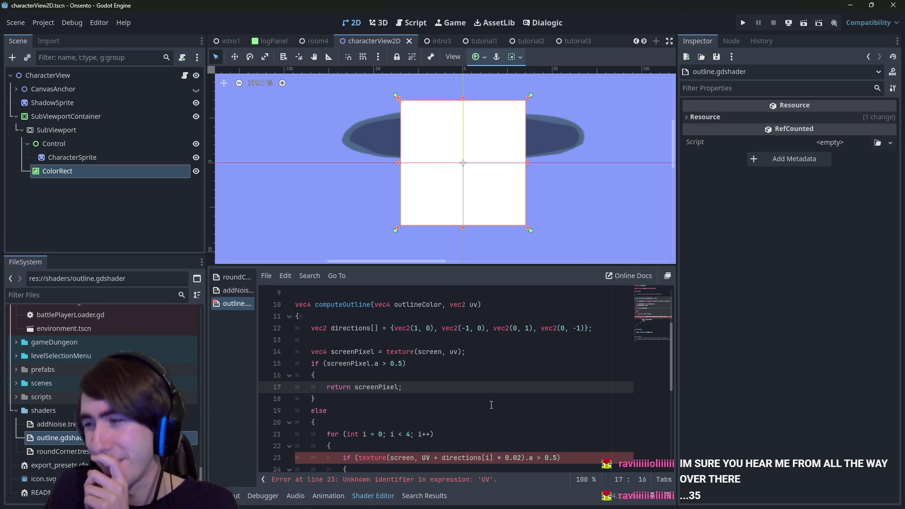
{"action": "scroll", "coordinate": [469, 396], "scroll_direction": "down", "scroll_amount": 2}
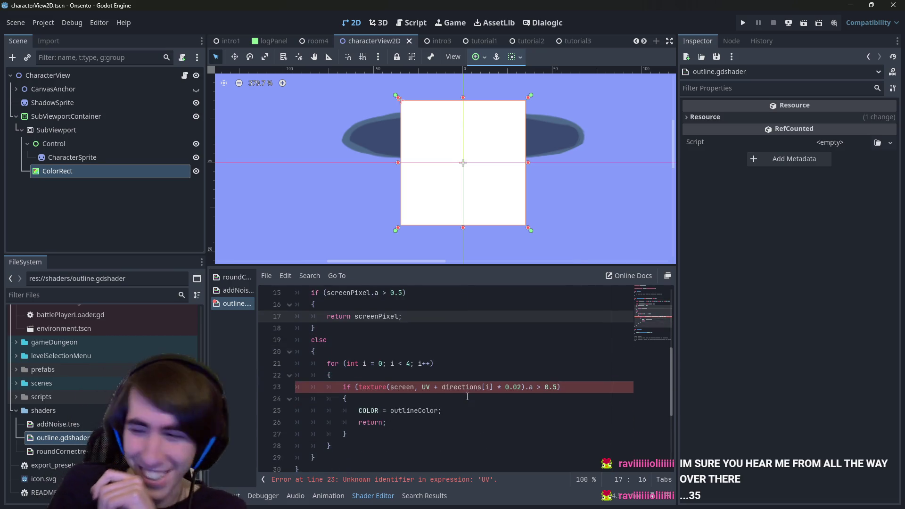
{"action": "scroll", "coordinate": [468, 407], "scroll_direction": "down", "scroll_amount": 1}
{"action": "scroll", "coordinate": [469, 406], "scroll_direction": "up", "scroll_amount": 1}
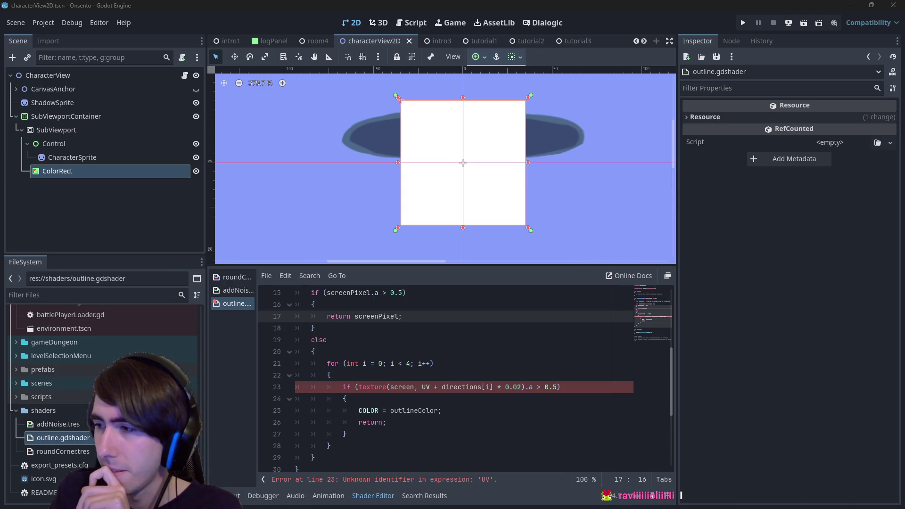
{"action": "left_click", "coordinate": [458, 319]}
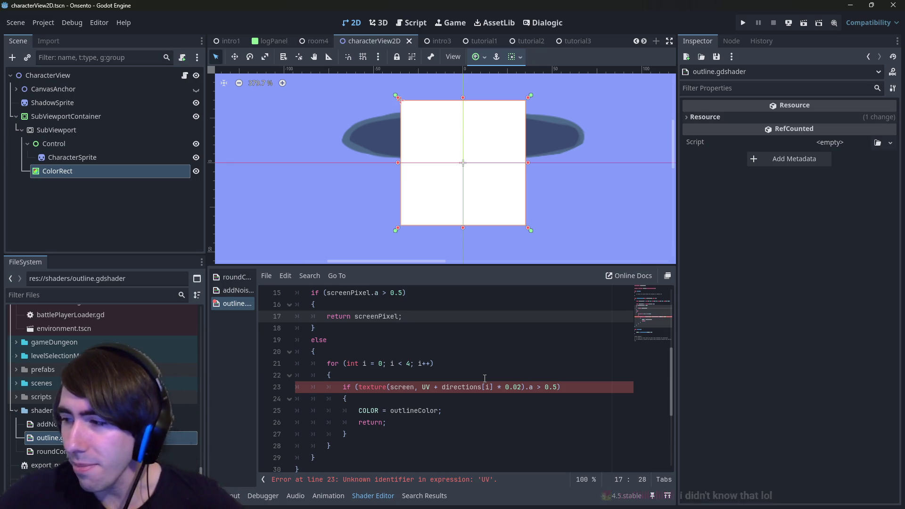
{"action": "scroll", "coordinate": [484, 379], "scroll_direction": "up", "scroll_amount": 2}
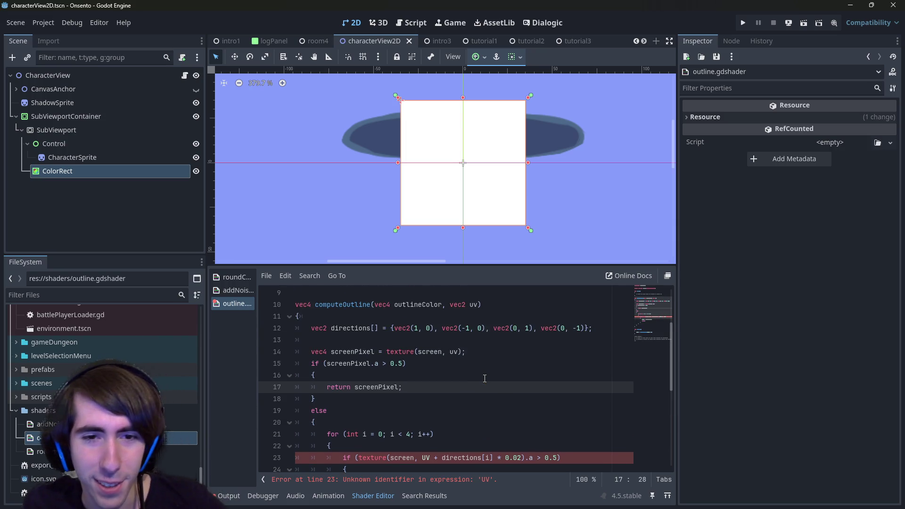
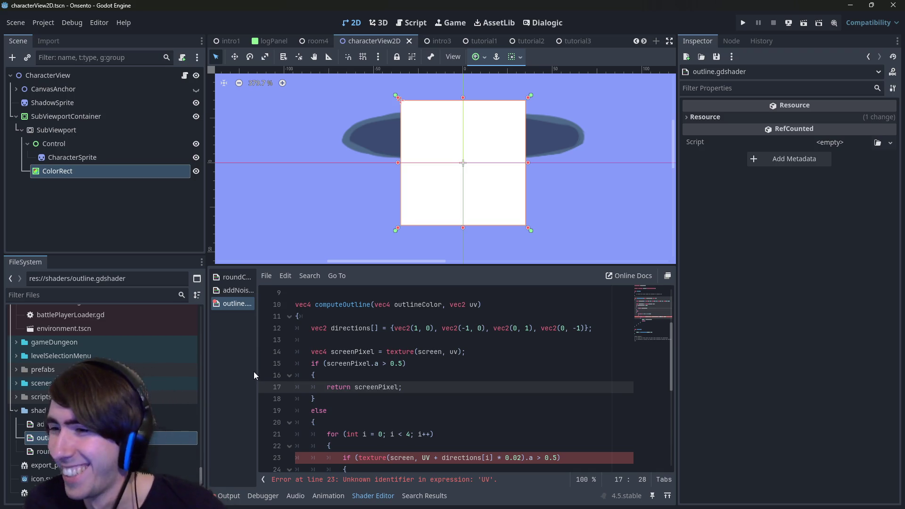
- Change the shader's sampling offset from 0.02 to 0.1 and save
{"action": "double_click", "coordinate": [395, 385]}
{"action": "scroll", "coordinate": [398, 380], "scroll_direction": "down", "scroll_amount": 1}
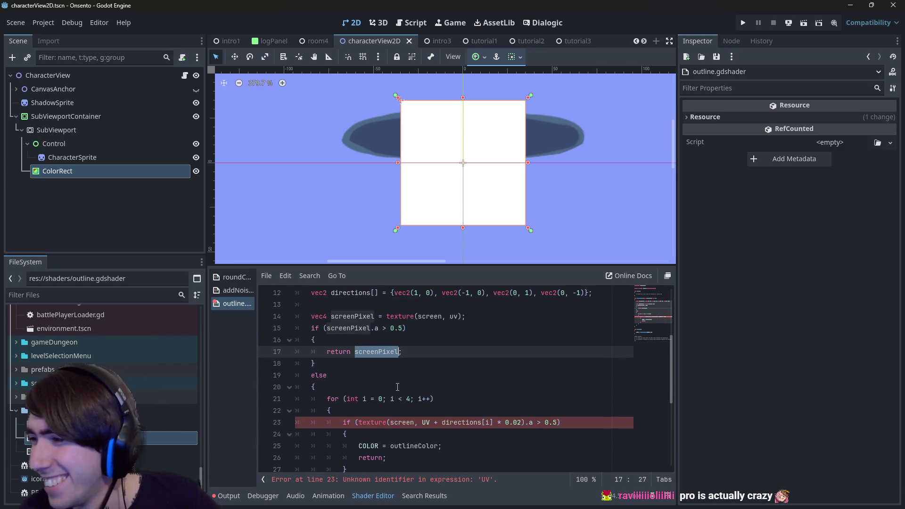
{"action": "scroll", "coordinate": [398, 381], "scroll_direction": "down", "scroll_amount": 1}
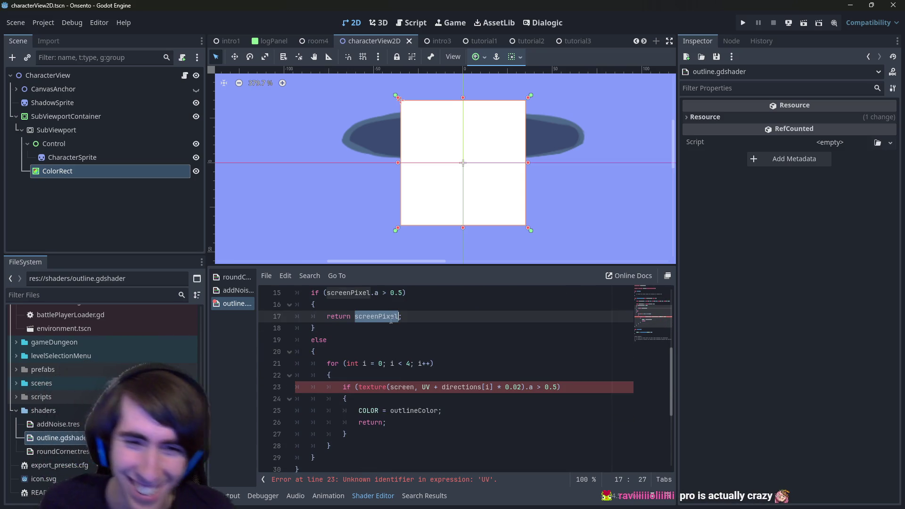
{"action": "double_click", "coordinate": [517, 387]}
{"action": "type", "text": "5"}
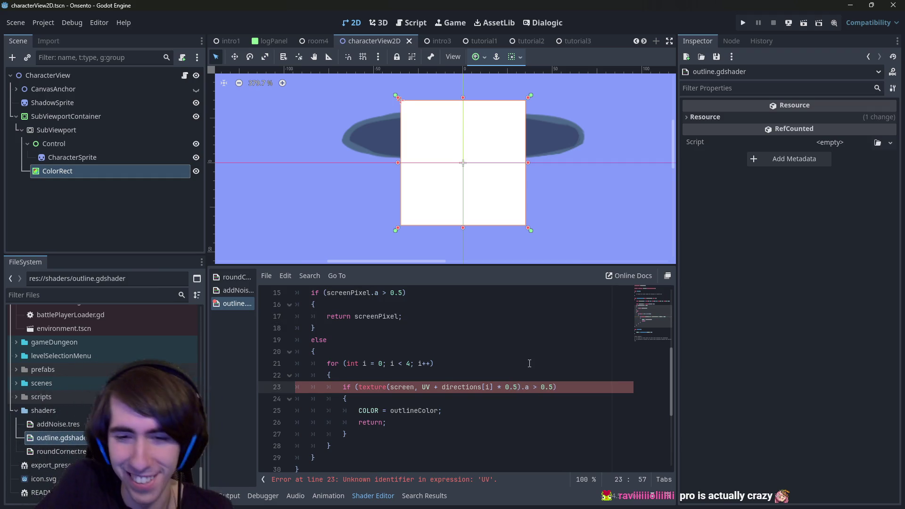
{"action": "key", "text": "BackSpace"}
{"action": "type", "text": "1"}
{"action": "key", "text": "ctrl+s"}
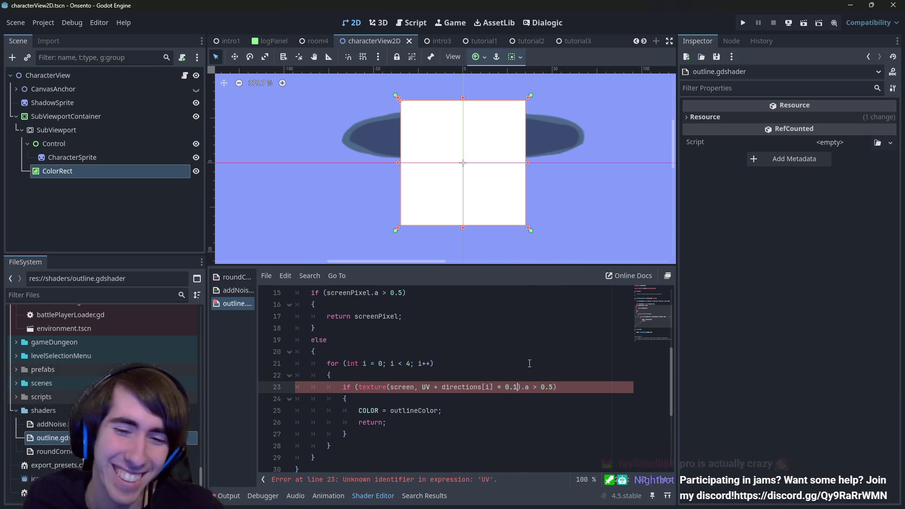
- Replace UV with uv in the line-23 lookup and change COLOR = to return on line 25
{"action": "double_click", "coordinate": [425, 387]}
{"action": "type", "text": "uv"}
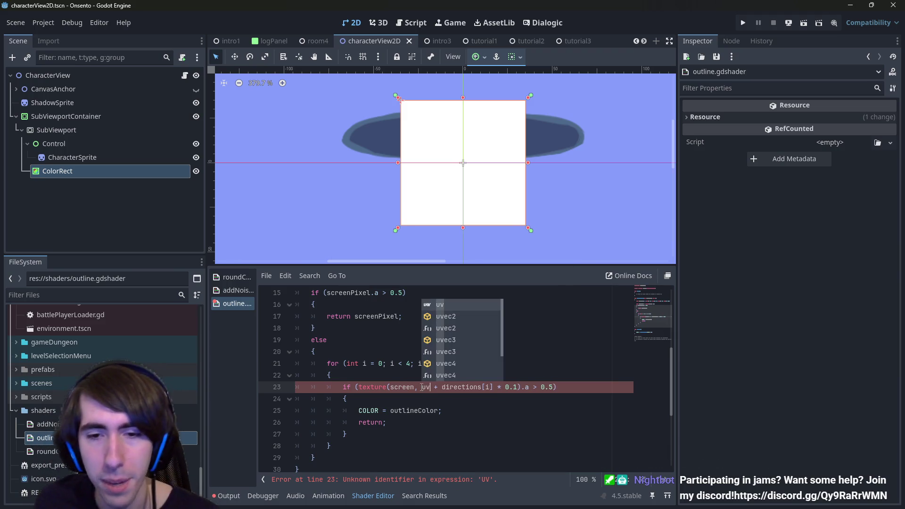
{"action": "left_click", "coordinate": [494, 409]}
{"action": "left_click", "coordinate": [485, 479]}
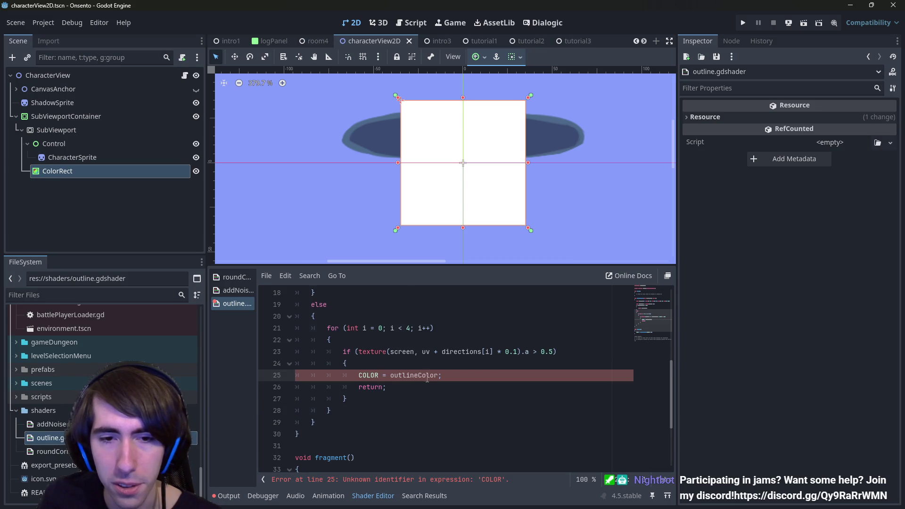
{"action": "double_click", "coordinate": [368, 375]}
{"action": "type", "text": "return"}
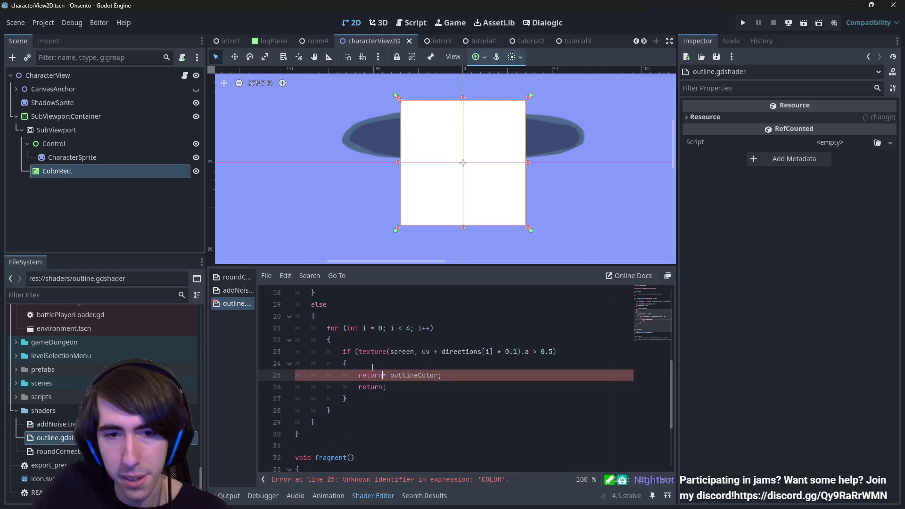
{"action": "key", "text": "Delete"}
{"action": "key", "text": "Delete"}
- Delete the bare return and add a fallback return vec4(0); after the loop
{"action": "left_click_drag", "start_coordinate": [411, 394], "coordinate": [438, 374]}
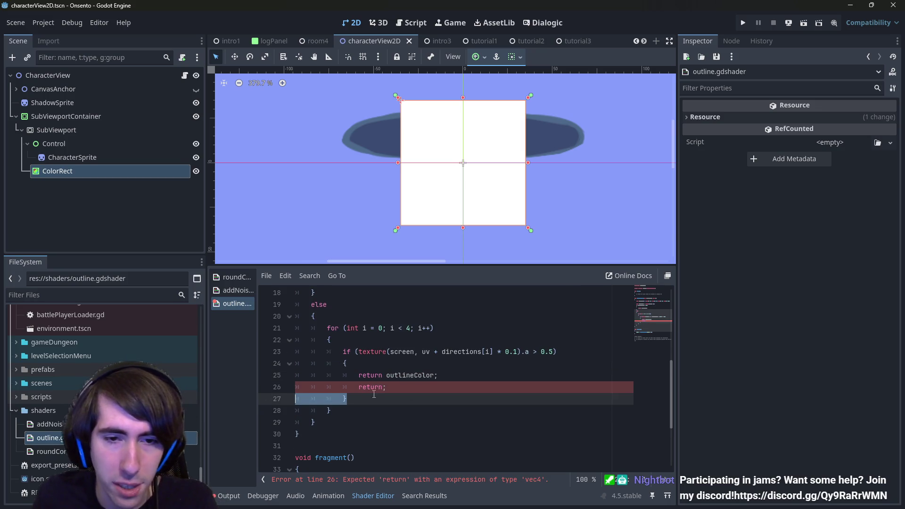
{"action": "key", "text": "BackSpace"}
{"action": "left_click", "coordinate": [334, 409]}
{"action": "key", "text": "Return"}
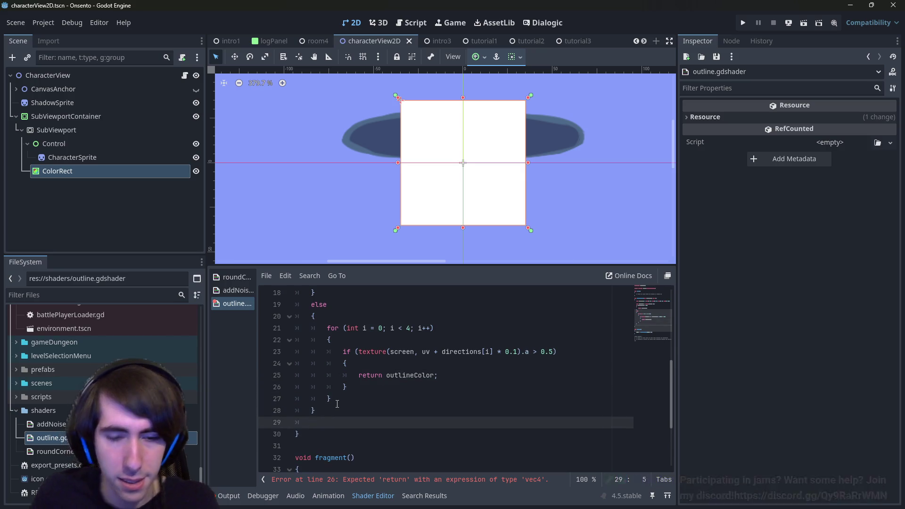
{"action": "type", "text": "return vec4(0)"}
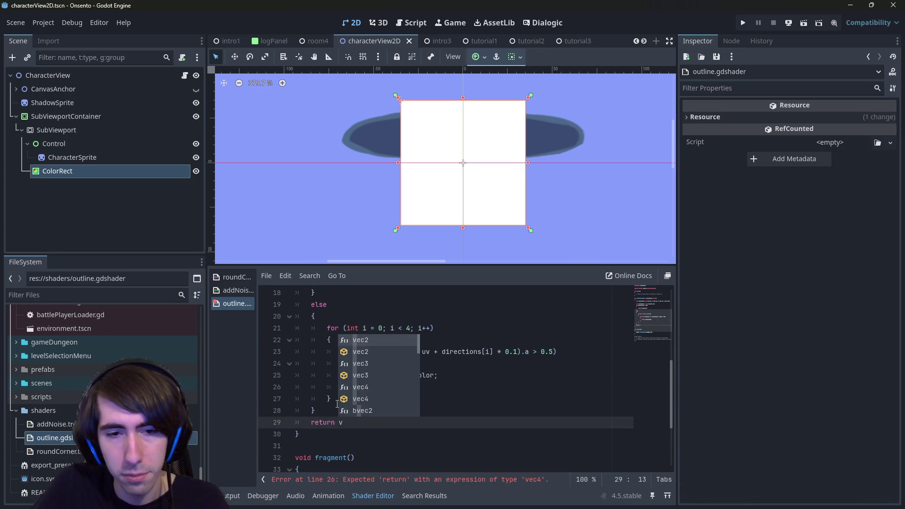
{"action": "type", "text": ";"}
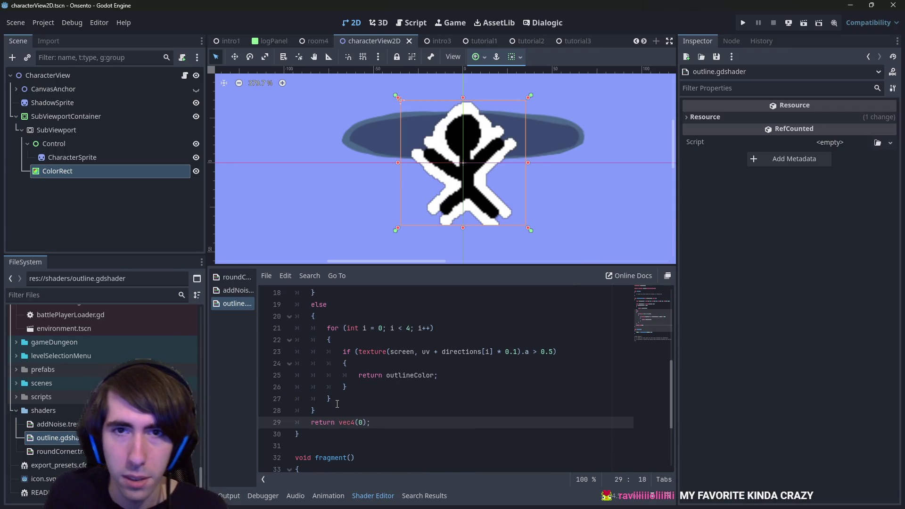
- Try a 0.01 offset in the line-23 neighbor lookup and save to preview the outline
{"action": "scroll", "coordinate": [401, 339], "scroll_direction": "up", "scroll_amount": 5}
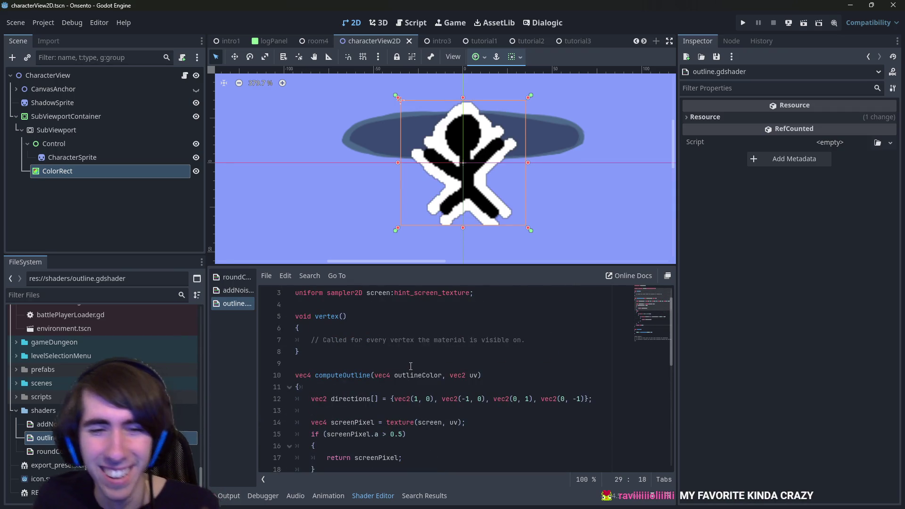
{"action": "scroll", "coordinate": [410, 366], "scroll_direction": "down", "scroll_amount": 5}
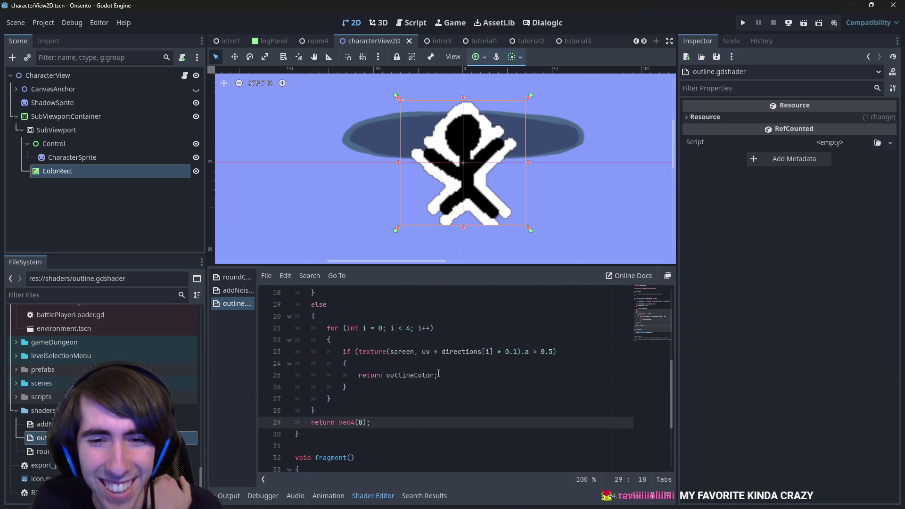
{"action": "scroll", "coordinate": [431, 215], "scroll_direction": "down", "scroll_amount": 1}
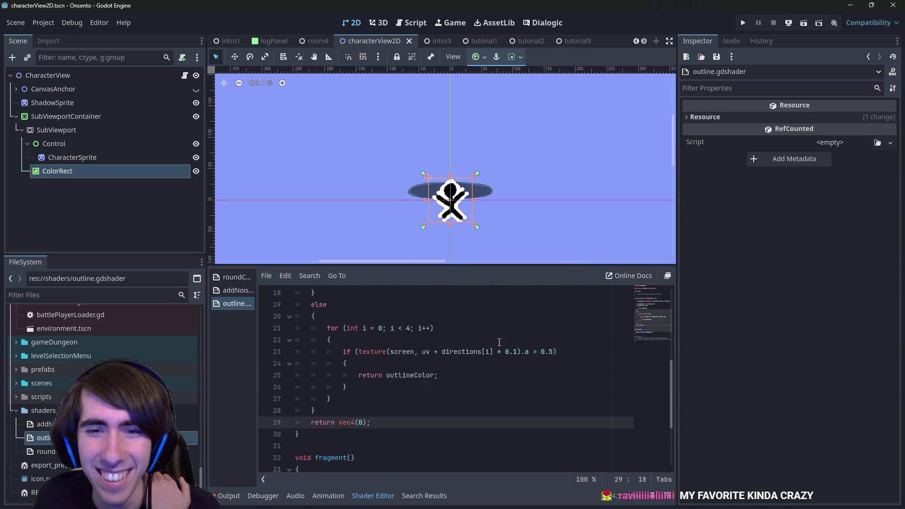
{"action": "left_click", "coordinate": [516, 350]}
{"action": "type", "text": "0"}
{"action": "key", "text": "Delete"}
{"action": "type", "text": "5"}
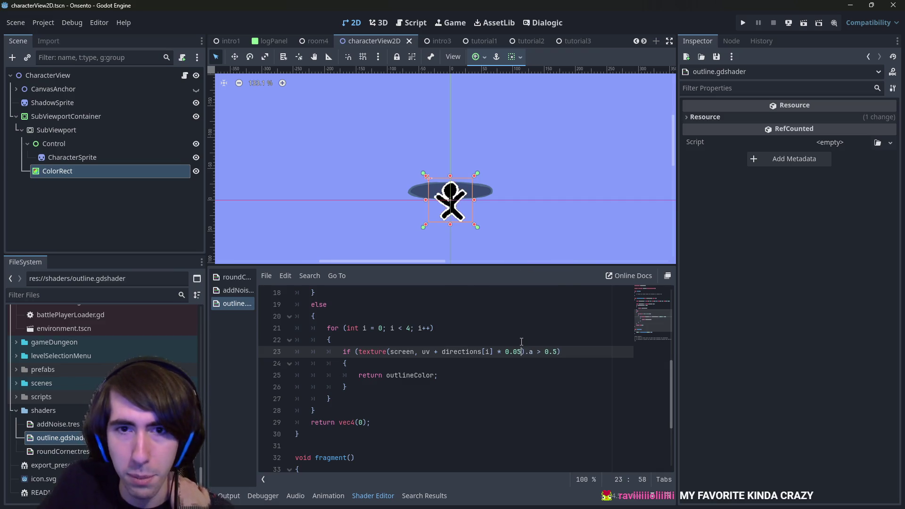
{"action": "key", "text": "BackSpace"}
{"action": "type", "text": "1"}
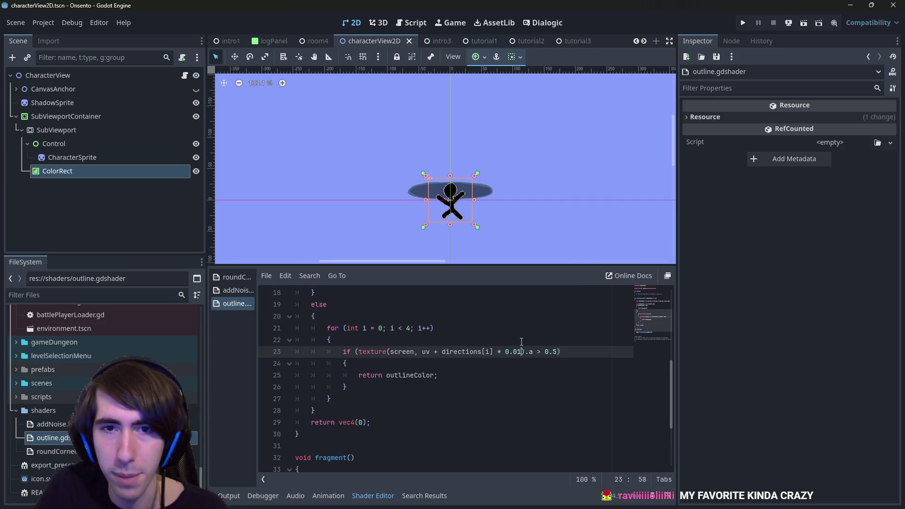
{"action": "key", "text": "ctrl+s"}
- Try a 0.04 offset, then save the shader with the final 0.05 offset
{"action": "key", "text": "BackSpace"}
{"action": "type", "text": "4"}
{"action": "key", "text": "ctrl+s"}
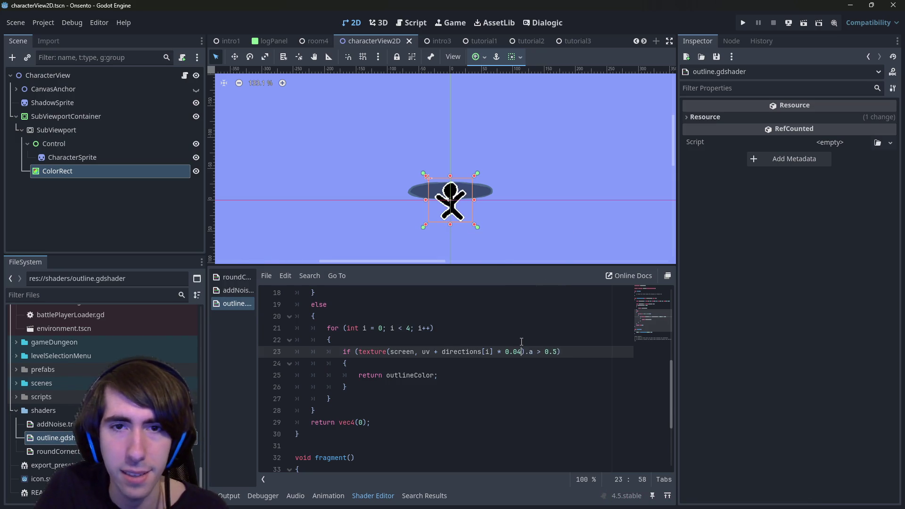
{"action": "key", "text": "ctrl+s"}
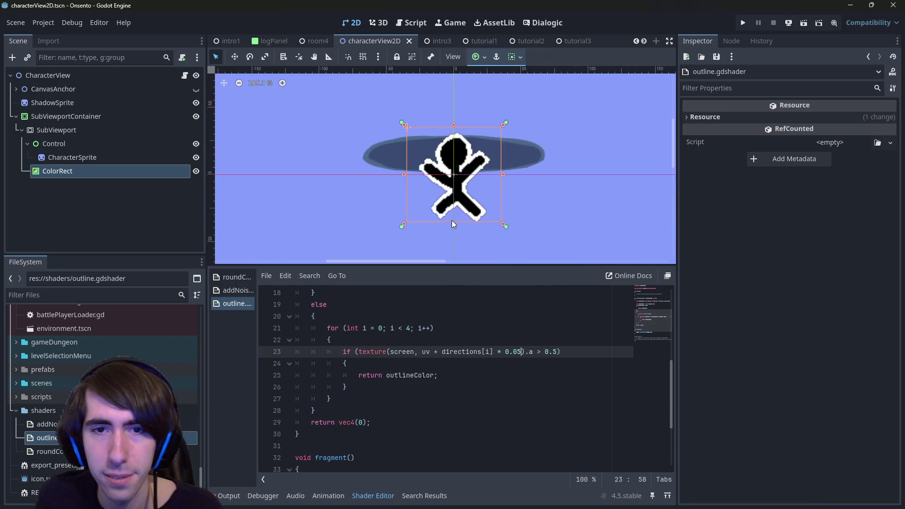
{"action": "scroll", "coordinate": [450, 212], "scroll_direction": "up", "scroll_amount": 20}
{"action": "scroll", "coordinate": [447, 207], "scroll_direction": "down", "scroll_amount": 6}
{"action": "scroll", "coordinate": [448, 198], "scroll_direction": "down", "scroll_amount": 12}
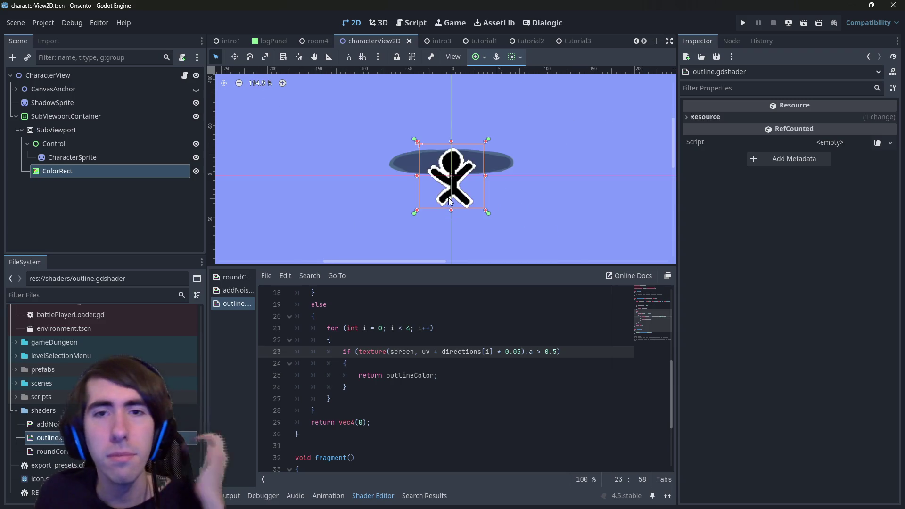
{"action": "scroll", "coordinate": [455, 205], "scroll_direction": "up", "scroll_amount": 8}
{"action": "scroll", "coordinate": [455, 207], "scroll_direction": "up", "scroll_amount": 3}
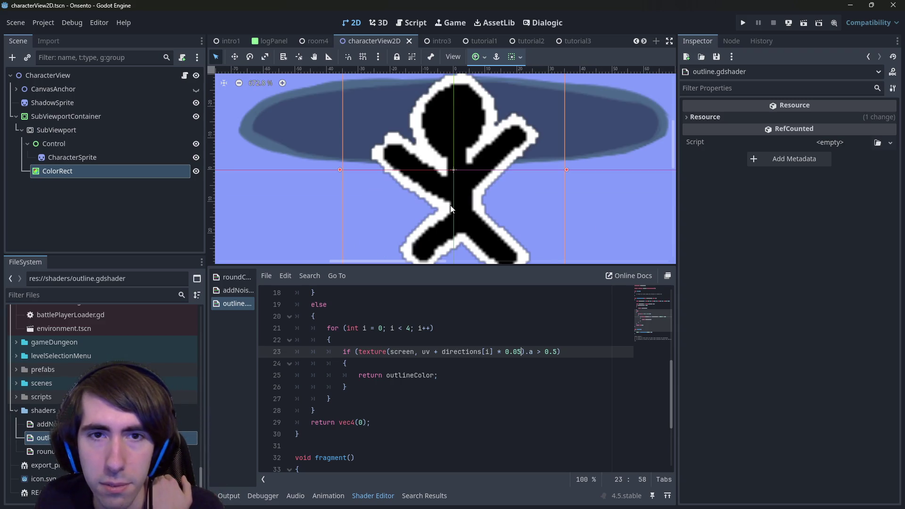
{"action": "scroll", "coordinate": [451, 209], "scroll_direction": "down", "scroll_amount": 3}
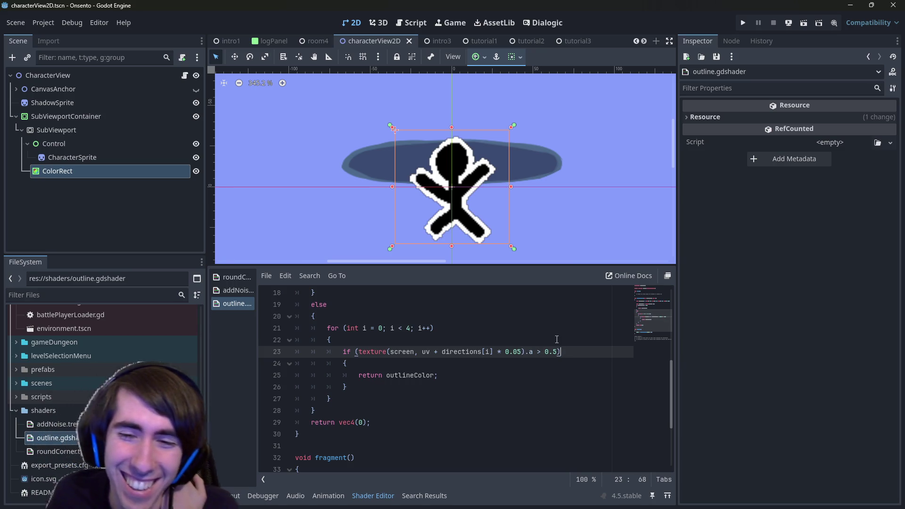
{"action": "double_click", "coordinate": [552, 352]}
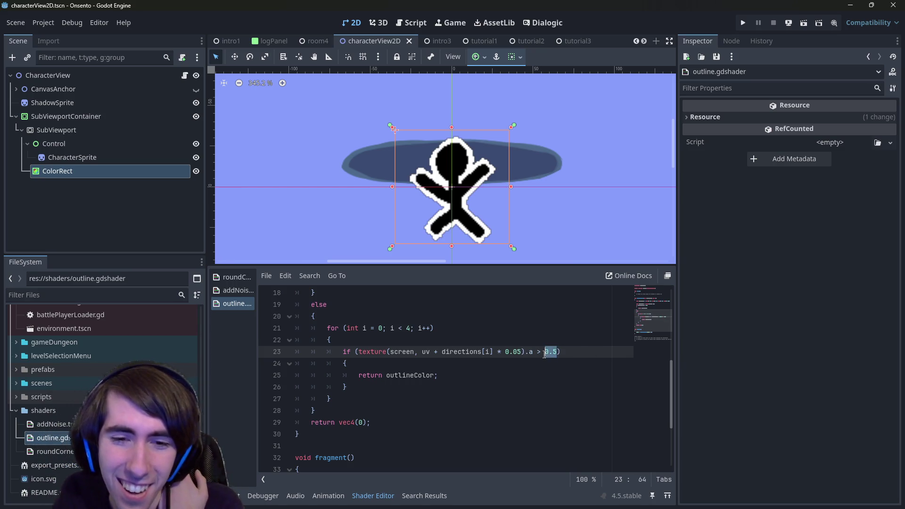
- Save the scene and select the ColorRect node in the Inspector
{"action": "scroll", "coordinate": [430, 394], "scroll_direction": "down", "scroll_amount": 3}
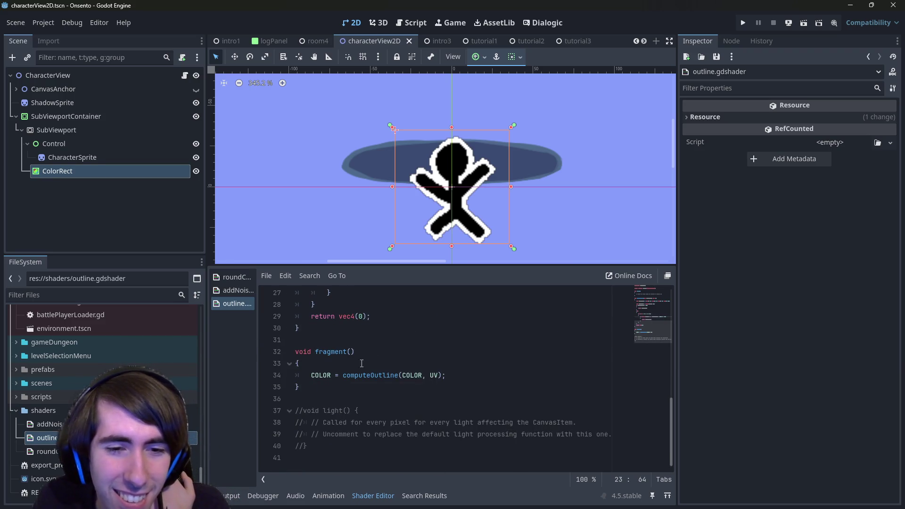
{"action": "scroll", "coordinate": [552, 235], "scroll_direction": "down", "scroll_amount": 5}
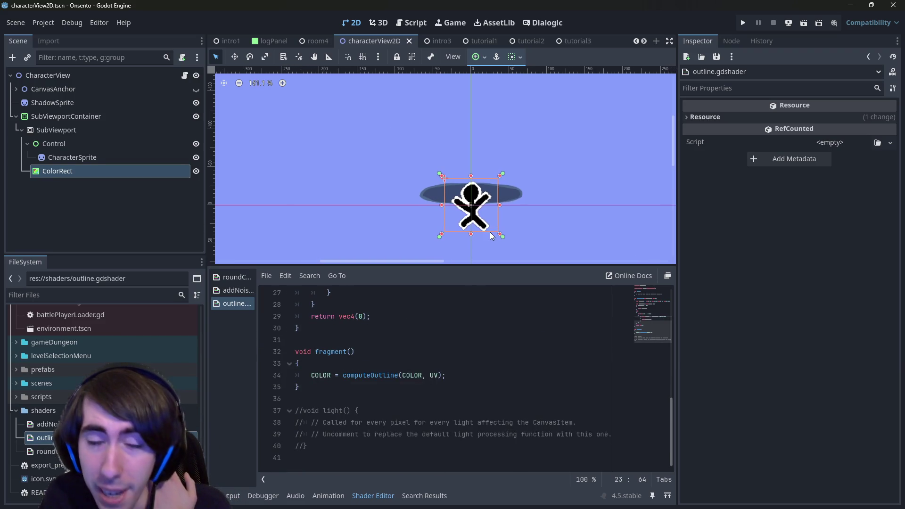
{"action": "key", "text": "ctrl+s"}
{"action": "left_click", "coordinate": [100, 170]}
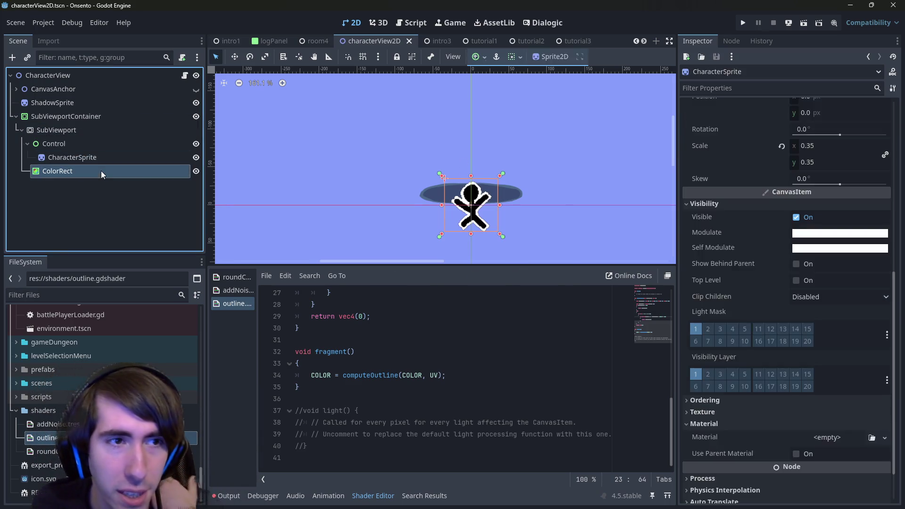
{"action": "left_click", "coordinate": [839, 118]}
- Try red, teal and pink outline colours, revert to white, then open characterView2D.gd
{"action": "left_click", "coordinate": [843, 306]}
{"action": "key", "text": "ctrl+a"}
{"action": "type", "text": "1e92f1"}
{"action": "key", "text": "Return"}
{"action": "mouse_move", "coordinate": [768, 161]}
{"action": "left_mouse_down"}
{"action": "mouse_move", "coordinate": [774, 206]}
{"action": "mouse_move", "coordinate": [871, 203]}
{"action": "left_mouse_up"}
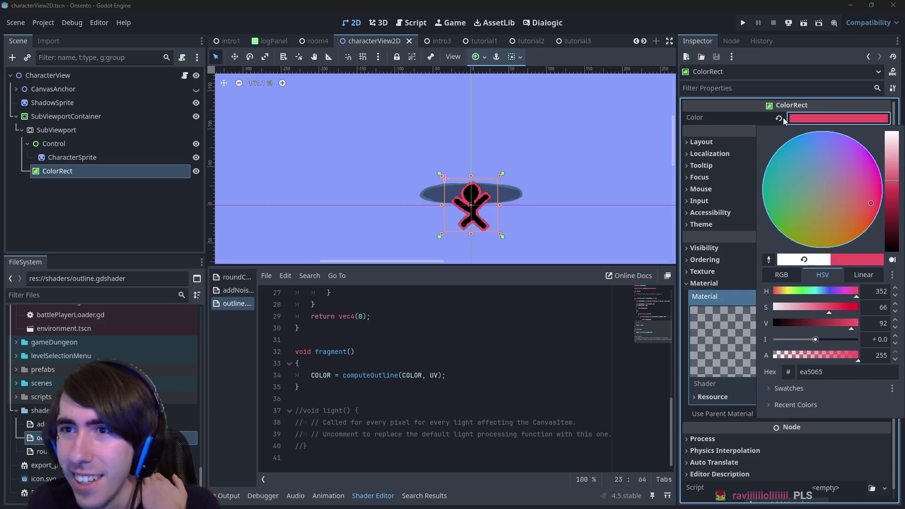
{"action": "left_click", "coordinate": [779, 118]}
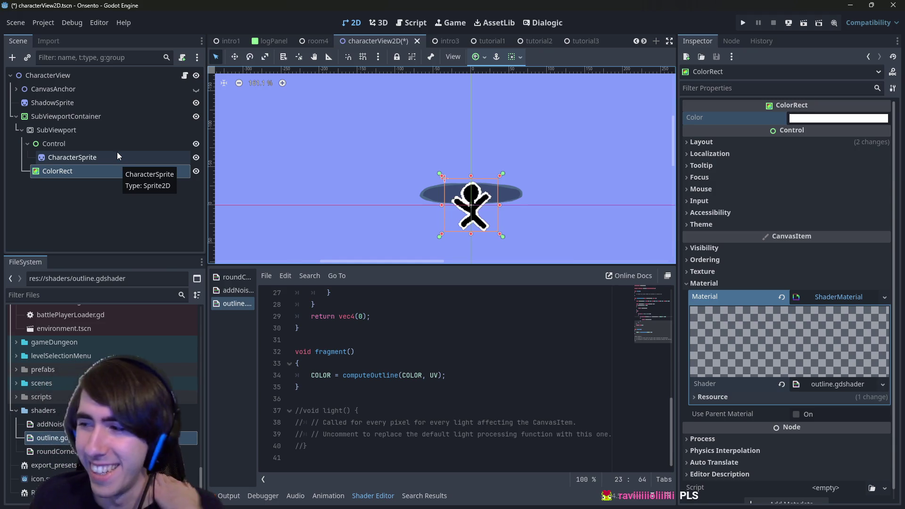
{"action": "left_click", "coordinate": [188, 78]}
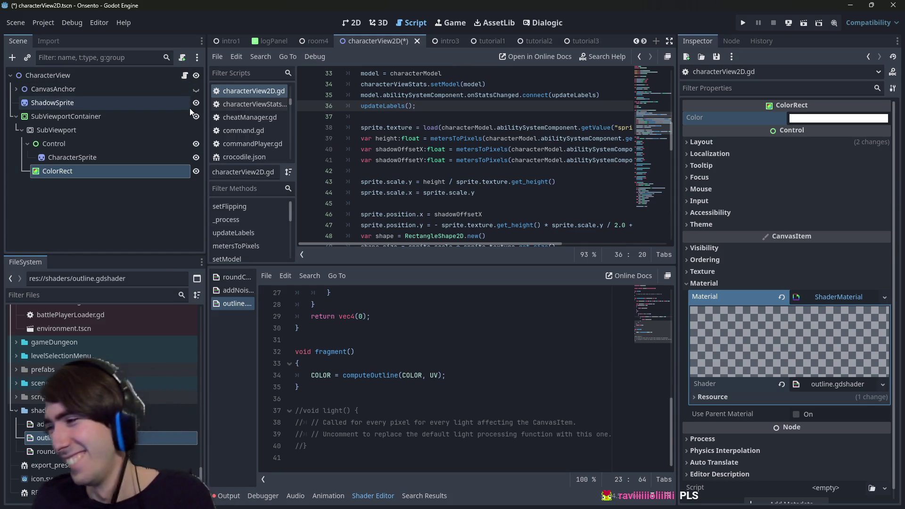
- Save, then rename the ColorRect node to OutlineRect in the Scene dock
{"action": "key", "text": "ctrl+s"}
{"action": "left_click", "coordinate": [20, 131]}
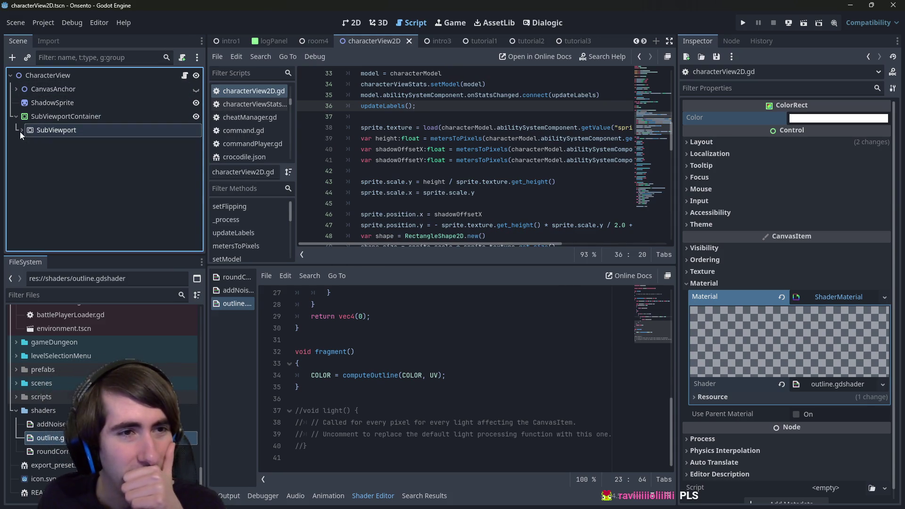
{"action": "left_click", "coordinate": [20, 131]}
{"action": "left_click", "coordinate": [27, 141]}
{"action": "left_click", "coordinate": [96, 119]}
{"action": "left_click", "coordinate": [98, 153]}
{"action": "left_click", "coordinate": [98, 154]}
{"action": "type", "text": "OutlineRect"}
{"action": "key", "text": "Return"}
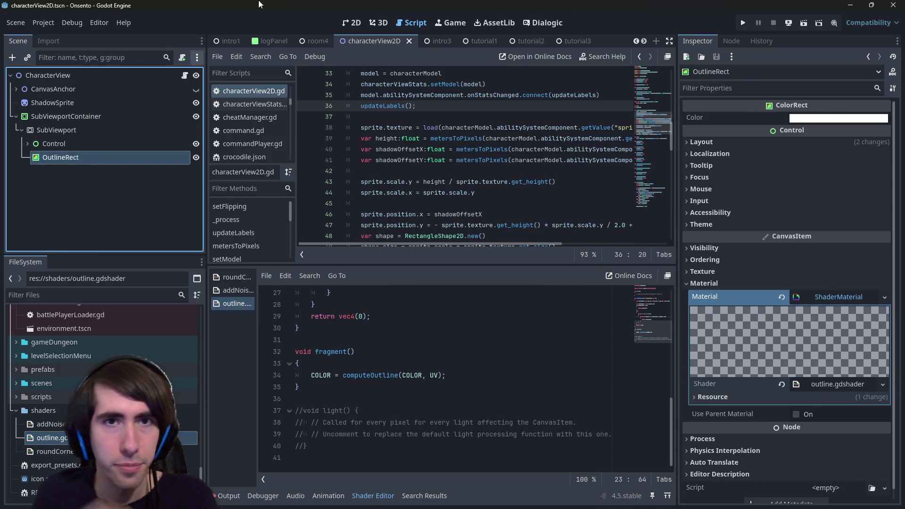
- Stretch OutlineRect to about 138 px wide in the 2D view, smearing the figure
{"action": "left_click", "coordinate": [352, 23]}
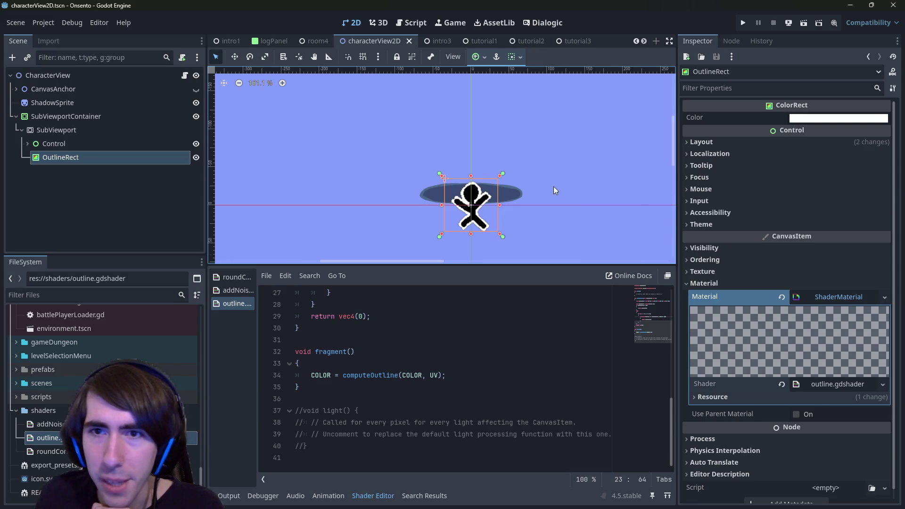
{"action": "scroll", "coordinate": [510, 201], "scroll_direction": "up", "scroll_amount": 8}
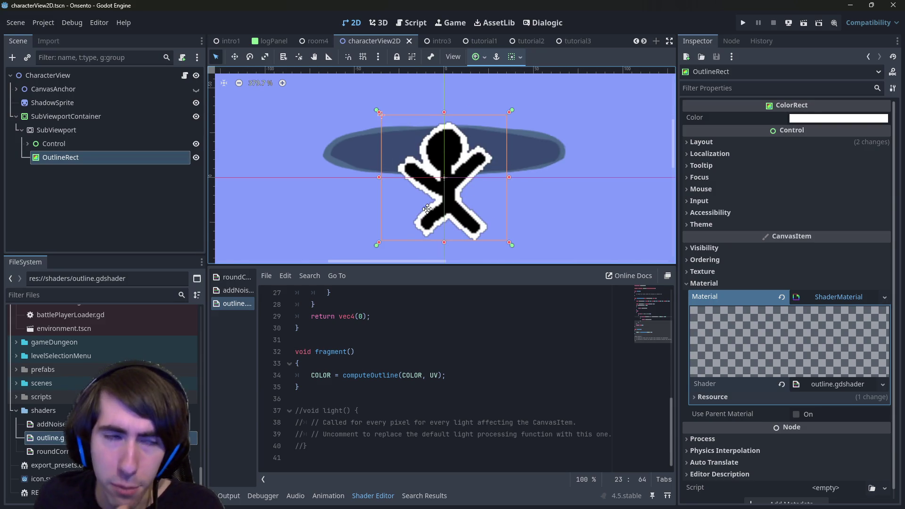
{"action": "scroll", "coordinate": [427, 208], "scroll_direction": "down", "scroll_amount": 5}
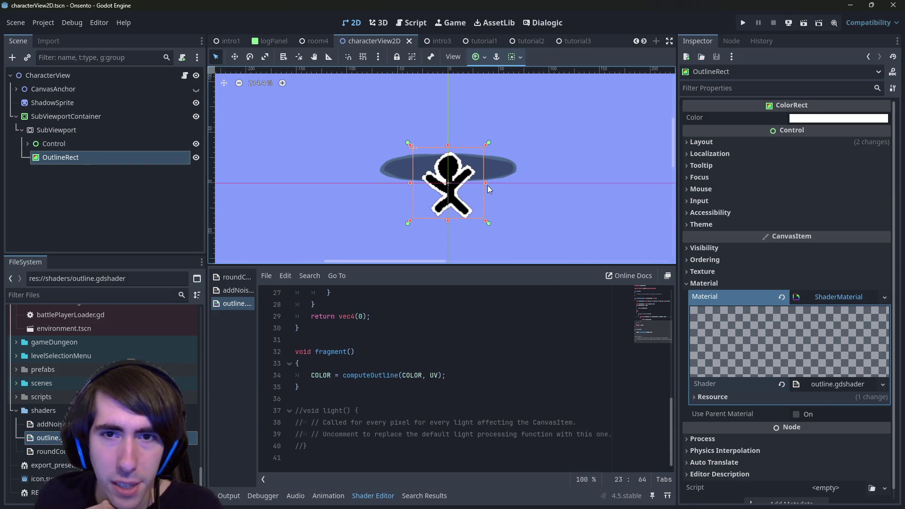
{"action": "mouse_move", "coordinate": [485, 184]}
{"action": "left_mouse_down"}
{"action": "mouse_move", "coordinate": [439, 189]}
{"action": "mouse_move", "coordinate": [583, 186]}
{"action": "mouse_move", "coordinate": [553, 194]}
{"action": "left_mouse_up"}
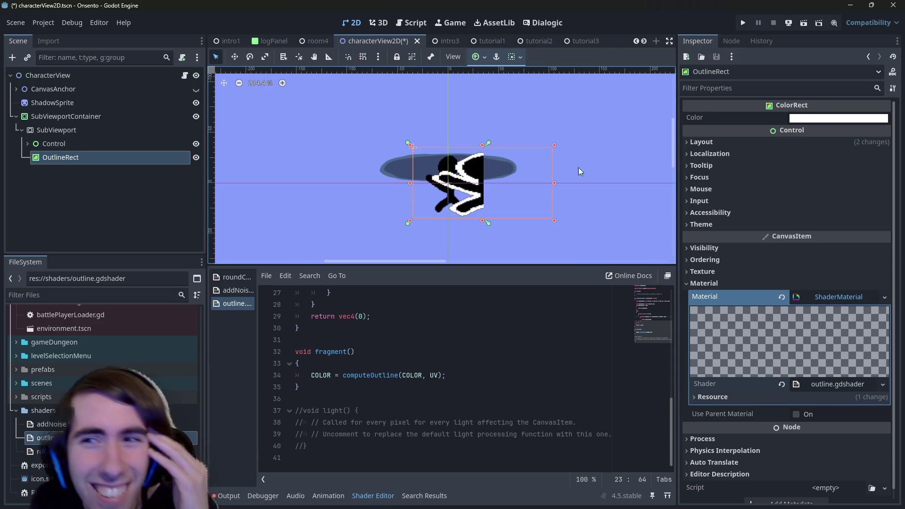
- Expand OutlineRect's Layout section and inspect the UV argument of the computeOutline call
{"action": "left_click", "coordinate": [709, 143]}
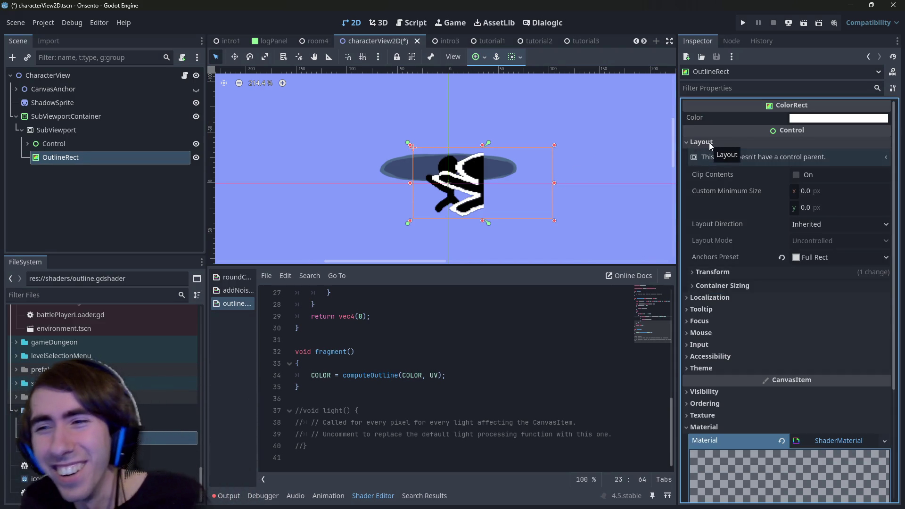
{"action": "scroll", "coordinate": [486, 351], "scroll_direction": "up", "scroll_amount": 3}
{"action": "scroll", "coordinate": [486, 348], "scroll_direction": "up", "scroll_amount": 6}
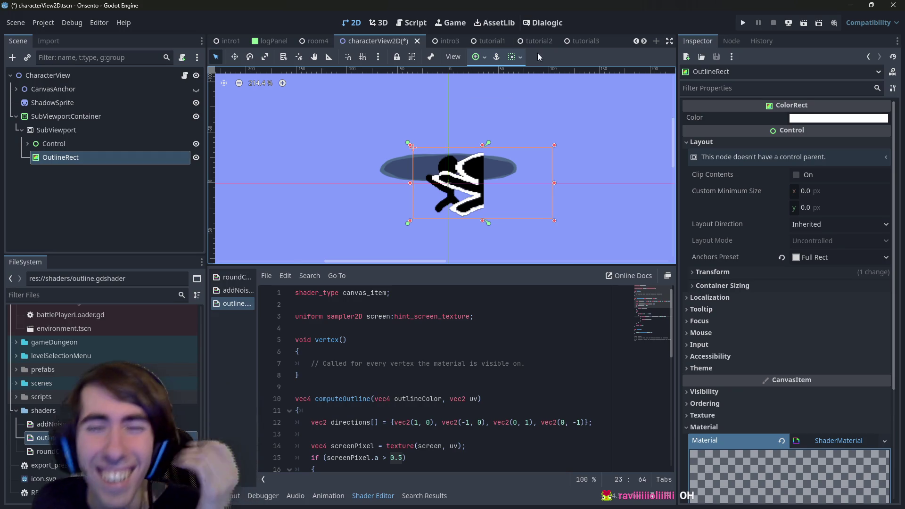
{"action": "scroll", "coordinate": [415, 368], "scroll_direction": "down", "scroll_amount": 6}
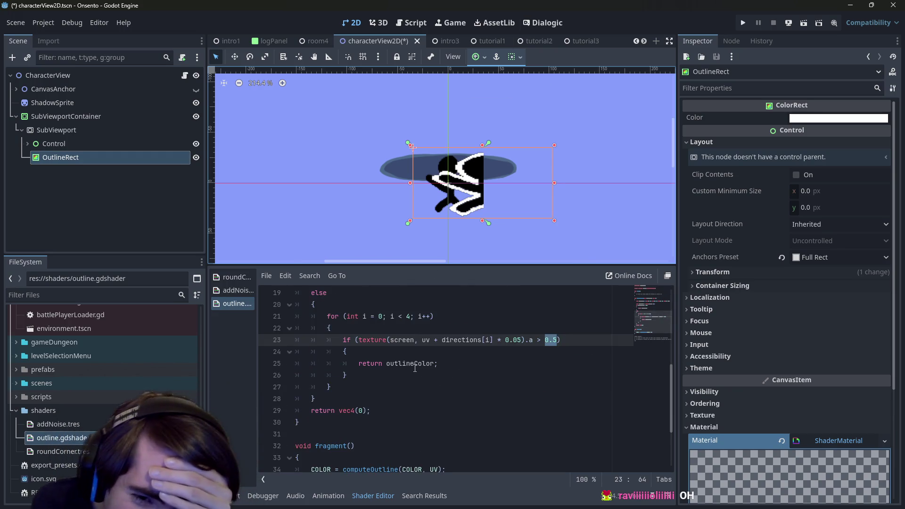
{"action": "scroll", "coordinate": [428, 392], "scroll_direction": "down", "scroll_amount": 3}
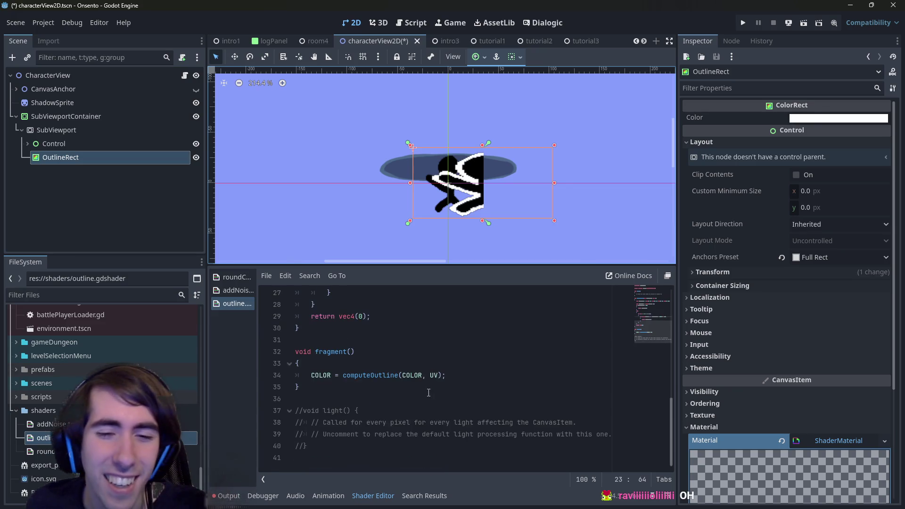
{"action": "double_click", "coordinate": [434, 374]}
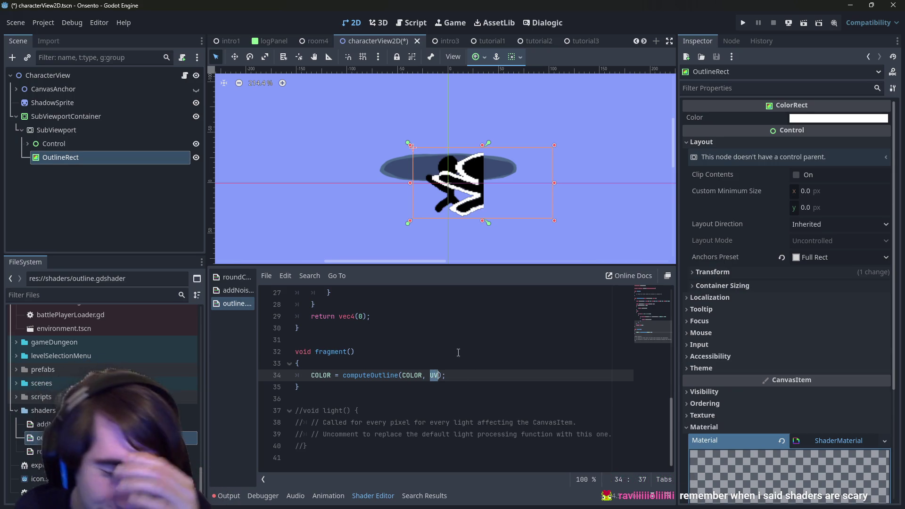
{"action": "left_click", "coordinate": [451, 374]}
{"action": "double_click", "coordinate": [434, 374]}
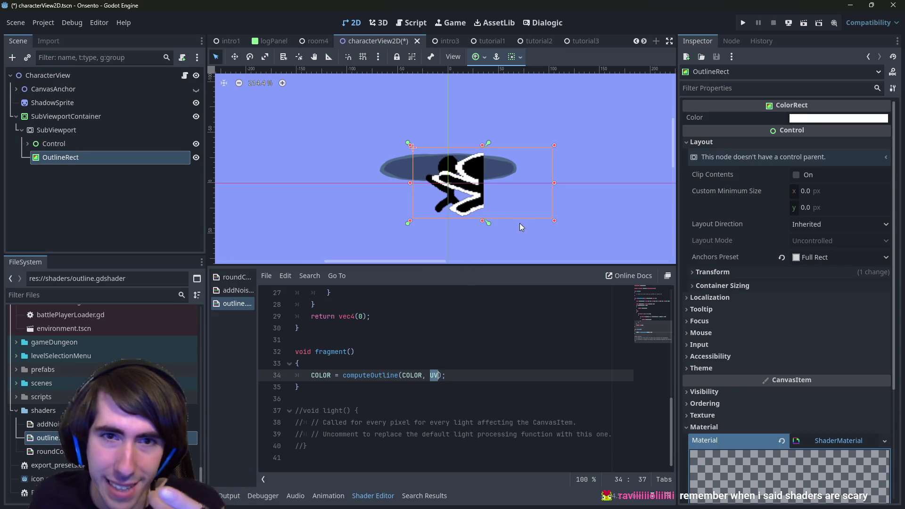
- Drag OutlineRect's right edge inward so the stick figure renders undistorted
{"action": "mouse_move", "coordinate": [554, 182]}
{"action": "left_mouse_down"}
{"action": "mouse_move", "coordinate": [471, 183]}
{"action": "mouse_move", "coordinate": [518, 177]}
{"action": "mouse_move", "coordinate": [483, 179]}
{"action": "left_mouse_up"}
{"action": "scroll", "coordinate": [390, 343], "scroll_direction": "up", "scroll_amount": 9}
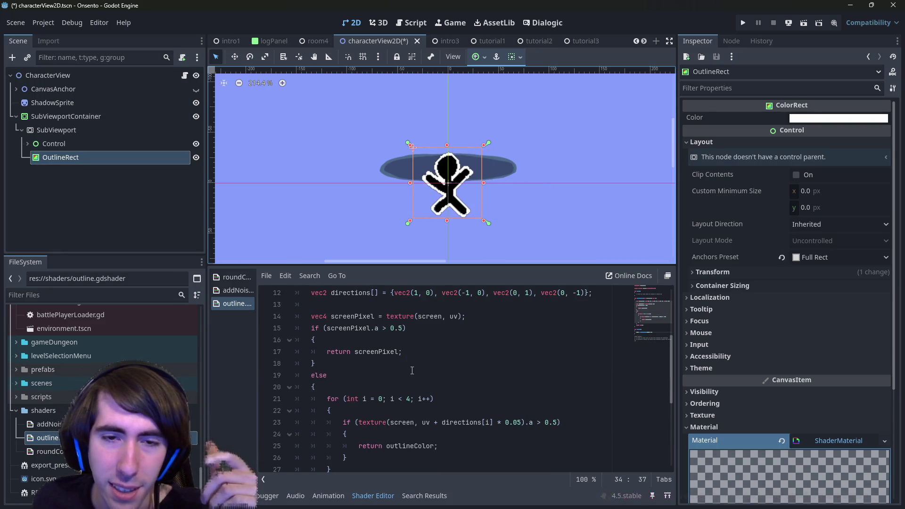
{"action": "scroll", "coordinate": [390, 344], "scroll_direction": "down", "scroll_amount": 1}
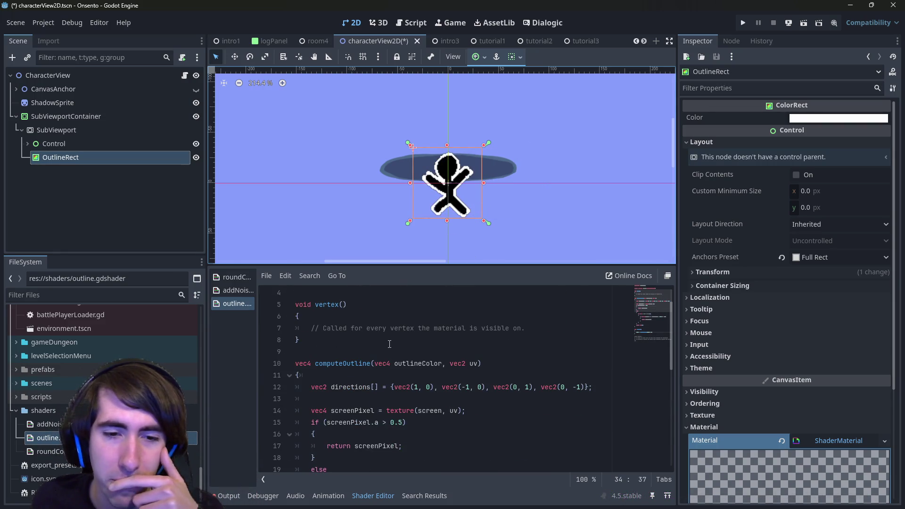
{"action": "scroll", "coordinate": [389, 343], "scroll_direction": "down", "scroll_amount": 6}
{"action": "key", "text": "alt+Tab"}
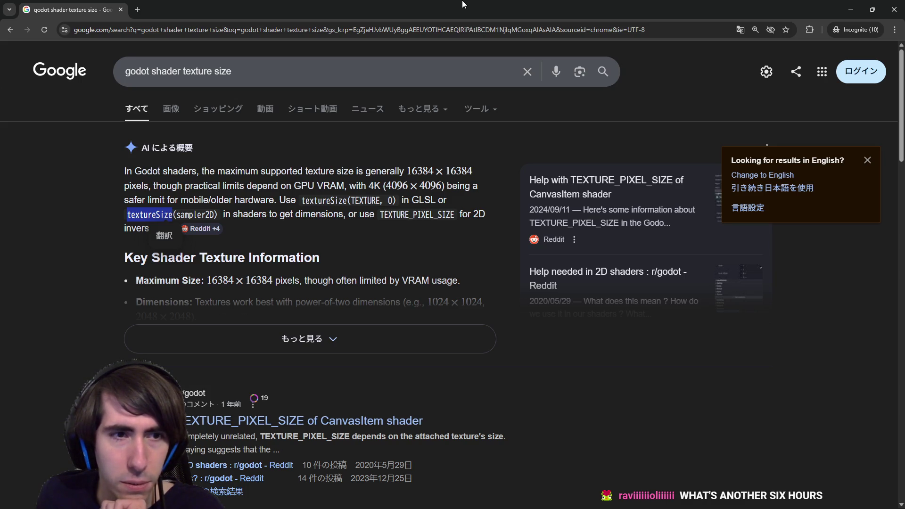
{"action": "left_click", "coordinate": [170, 230]}
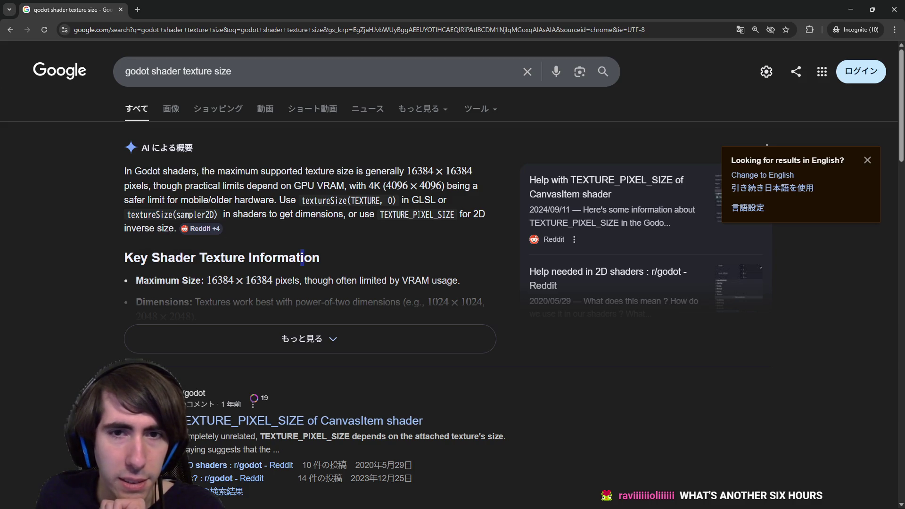
{"action": "key", "text": "alt+Tab"}
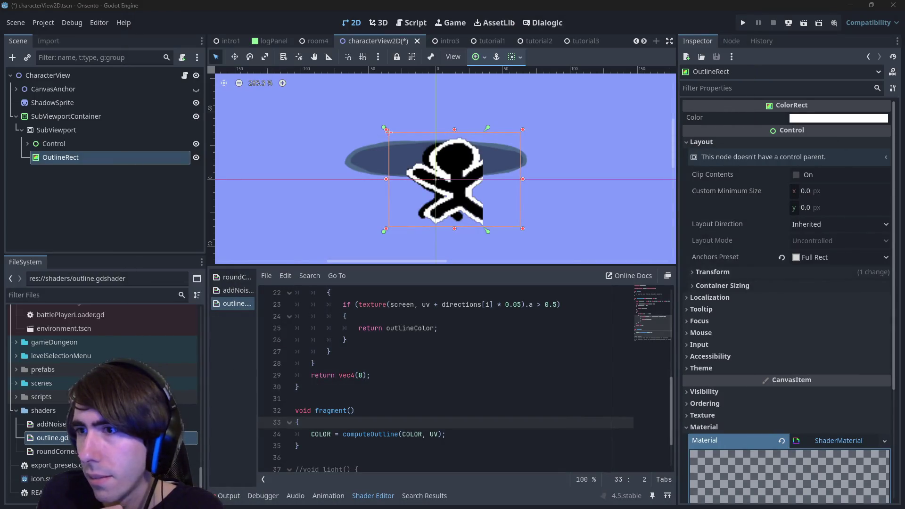
- Look over the screen uniform and fragment() code, then reselect the OutlineRect node
{"action": "scroll", "coordinate": [405, 423], "scroll_direction": "up", "scroll_amount": 7}
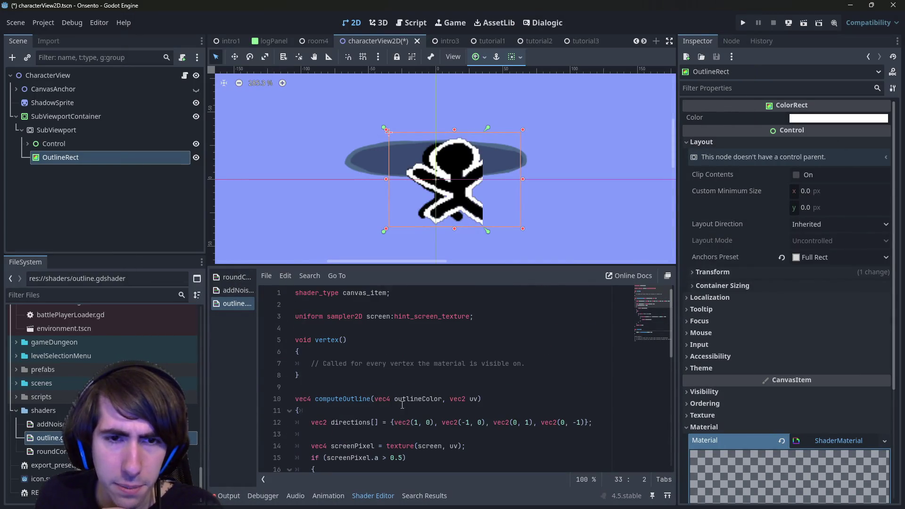
{"action": "double_click", "coordinate": [379, 316]}
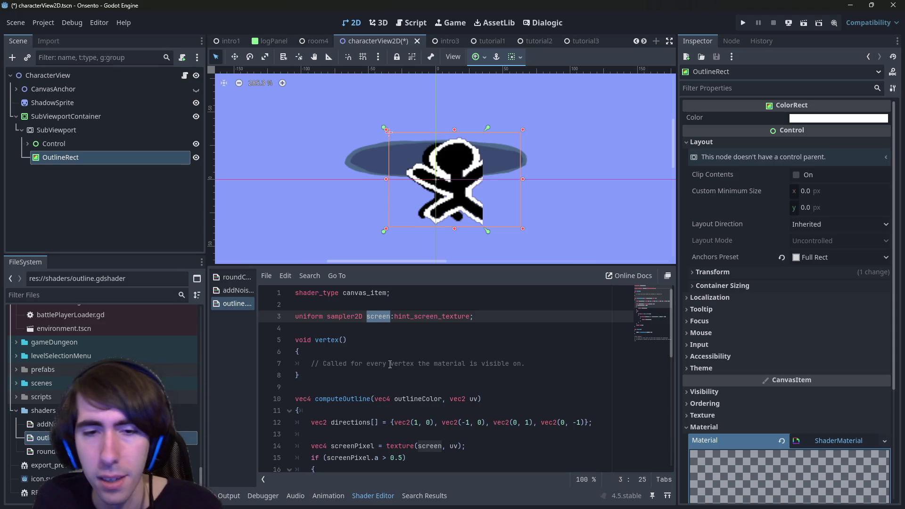
{"action": "scroll", "coordinate": [390, 367], "scroll_direction": "down", "scroll_amount": 7}
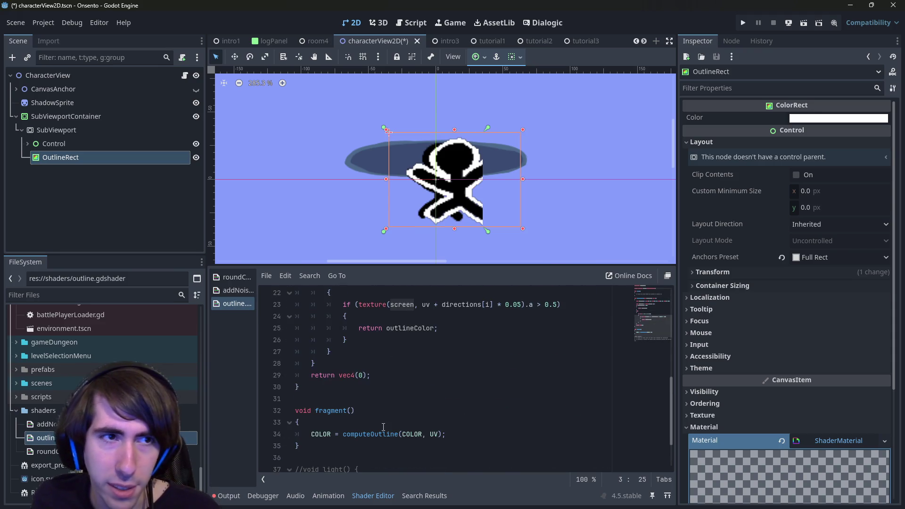
{"action": "left_click", "coordinate": [379, 426]}
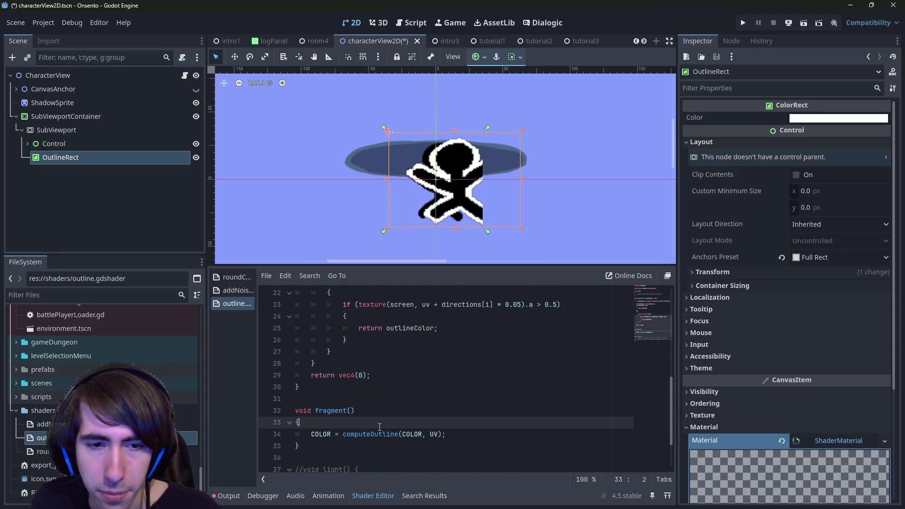
{"action": "left_click", "coordinate": [59, 144]}
{"action": "left_click", "coordinate": [64, 156]}
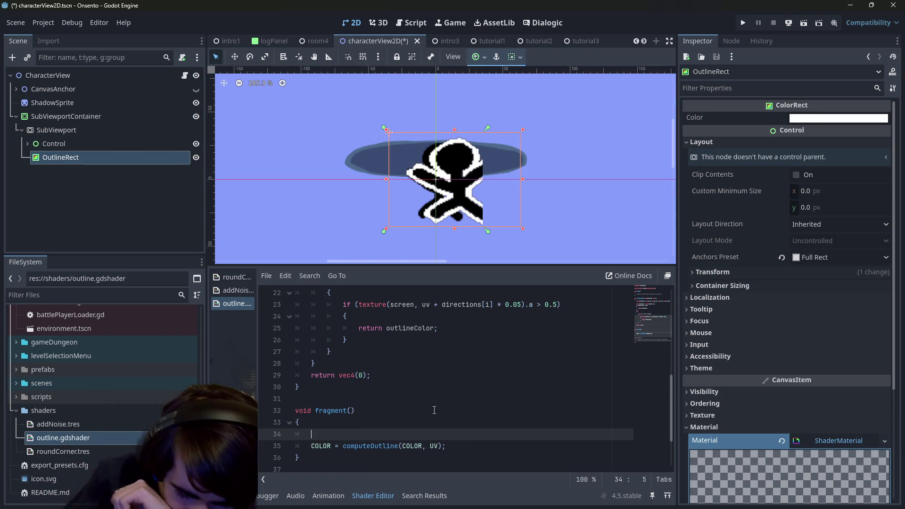
- Add a line in fragment() holding screen, with a textureSize completion above it
{"action": "key", "text": "Return"}
{"action": "type", "text": "screen"}
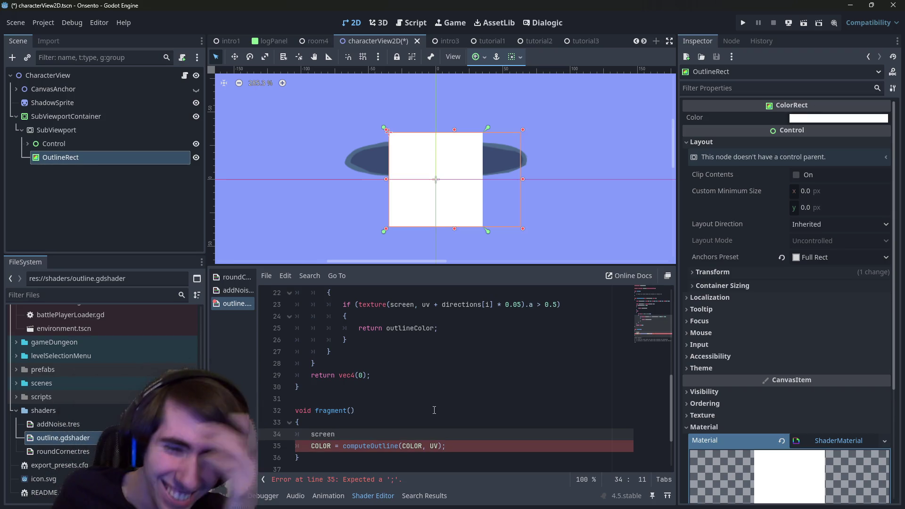
{"action": "scroll", "coordinate": [460, 409], "scroll_direction": "down", "scroll_amount": 2}
{"action": "key", "text": "Up"}
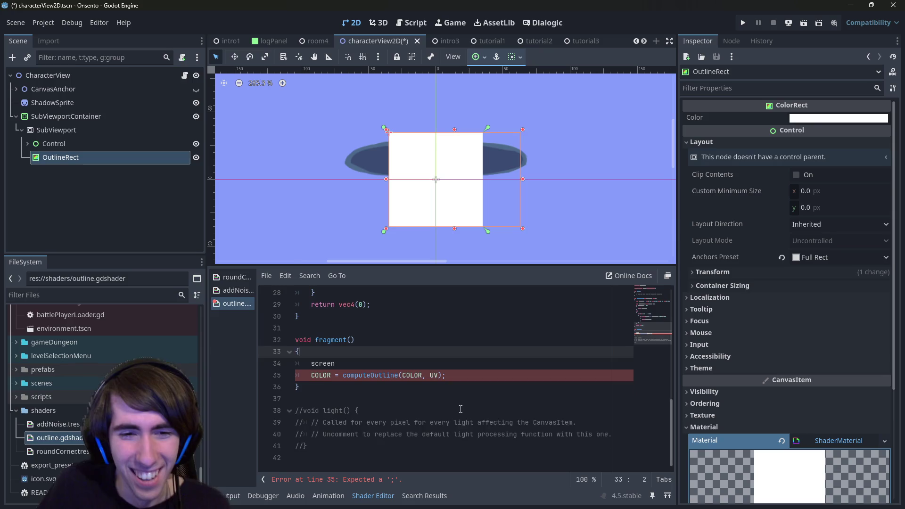
{"action": "key", "text": "Return"}
{"action": "type", "text": "texture"}
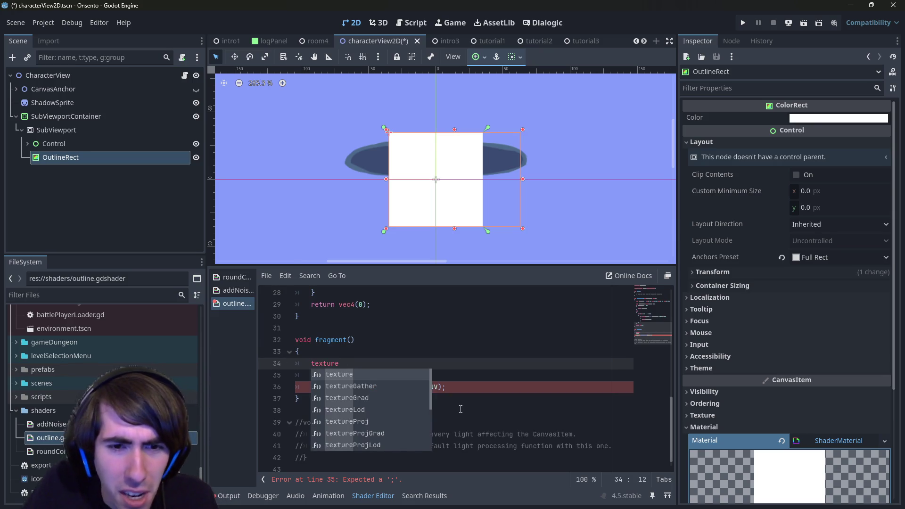
{"action": "type", "text": "S"}
{"action": "key", "text": "Return"}
{"action": "key", "text": "Escape"}
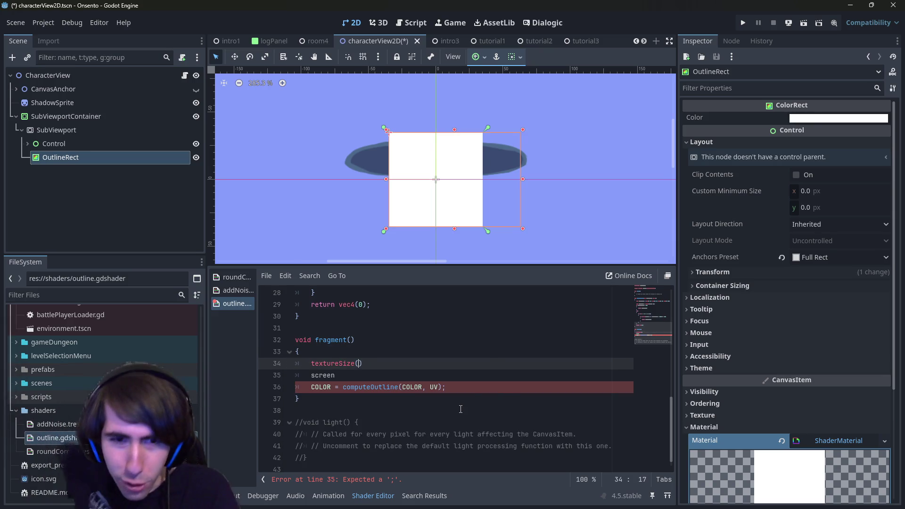
- Combine them into textureSize(screen), save, then delete that line again
{"action": "key", "text": "Down"}
{"action": "key", "text": "shift+Home"}
{"action": "key", "text": "ctrl+c"}
{"action": "key", "text": "BackSpace"}
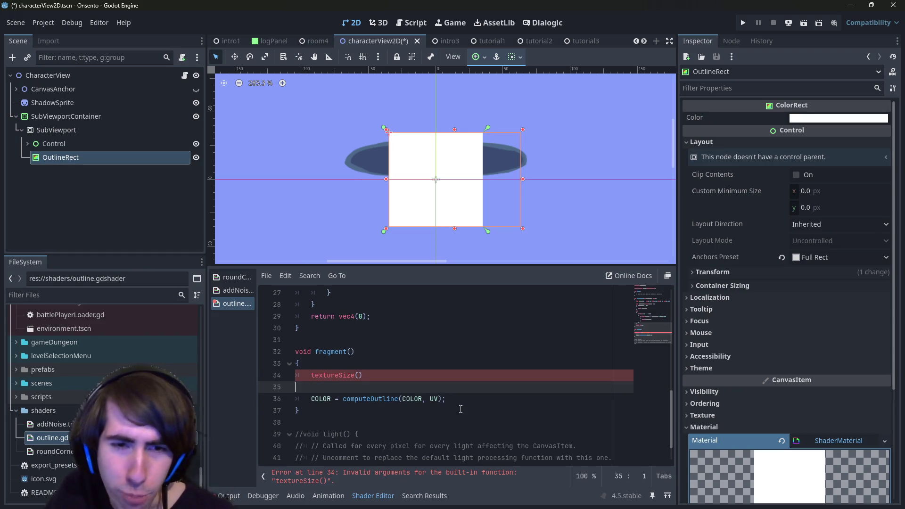
{"action": "key", "text": "BackSpace"}
{"action": "key", "text": "Left"}
{"action": "key", "text": "ctrl+v"}
{"action": "key", "text": "ctrl+s"}
{"action": "key", "text": "End"}
{"action": "key", "text": "shift+Home"}
{"action": "key", "text": "BackSpace"}
{"action": "key", "text": "BackSpace"}
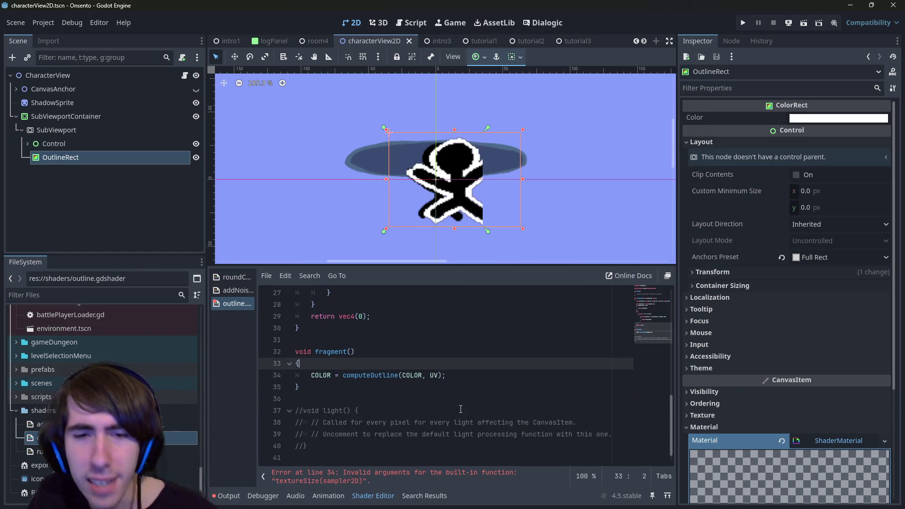
{"action": "left_click", "coordinate": [433, 375]}
{"action": "scroll", "coordinate": [434, 375], "scroll_direction": "up", "scroll_amount": 4}
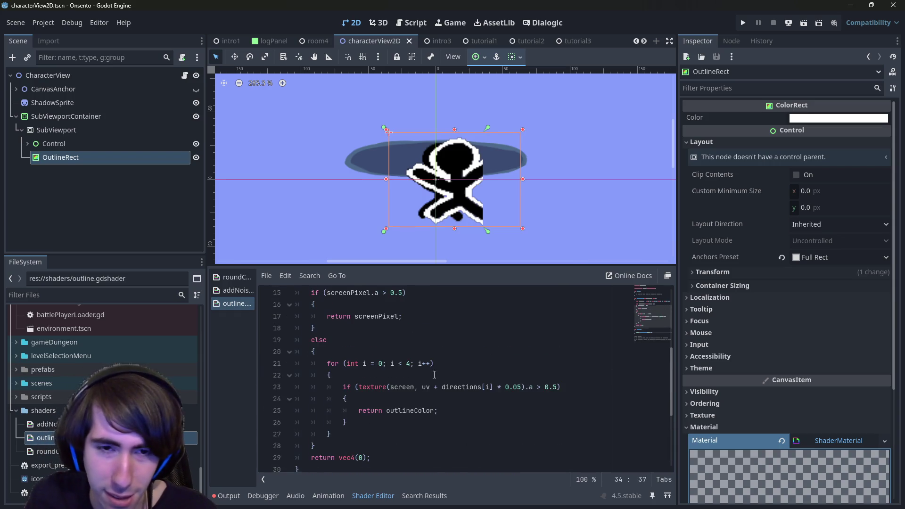
{"action": "scroll", "coordinate": [434, 375], "scroll_direction": "down", "scroll_amount": 4}
{"action": "scroll", "coordinate": [431, 377], "scroll_direction": "up", "scroll_amount": 9}
{"action": "scroll", "coordinate": [425, 384], "scroll_direction": "down", "scroll_amount": 1}
{"action": "scroll", "coordinate": [429, 374], "scroll_direction": "down", "scroll_amount": 1}
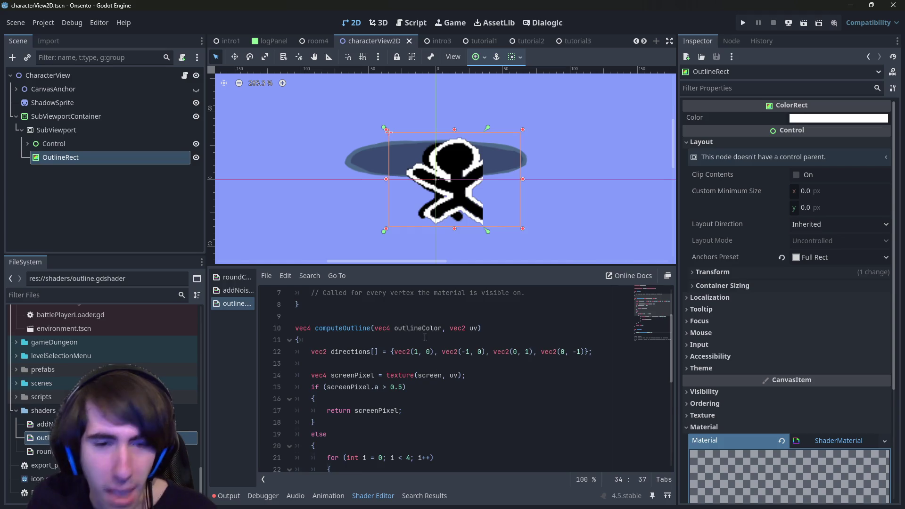
{"action": "scroll", "coordinate": [426, 353], "scroll_direction": "down", "scroll_amount": 2}
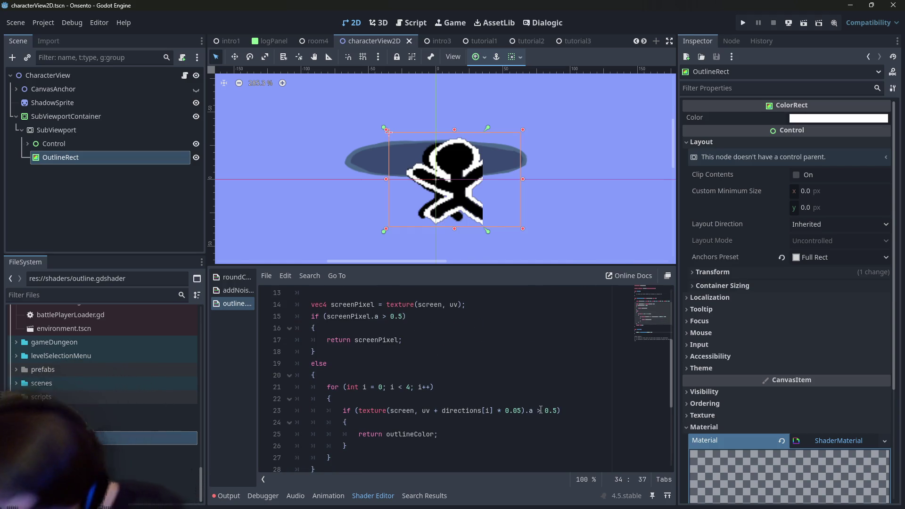
{"action": "left_click", "coordinate": [523, 411]}
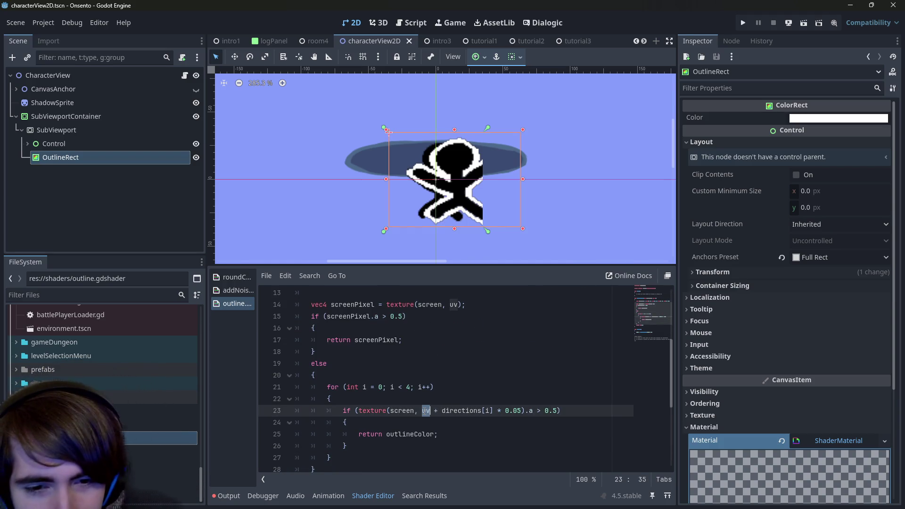
{"action": "double_click", "coordinate": [426, 410]}
{"action": "scroll", "coordinate": [424, 412], "scroll_direction": "down", "scroll_amount": 3}
{"action": "scroll", "coordinate": [424, 412], "scroll_direction": "up", "scroll_amount": 4}
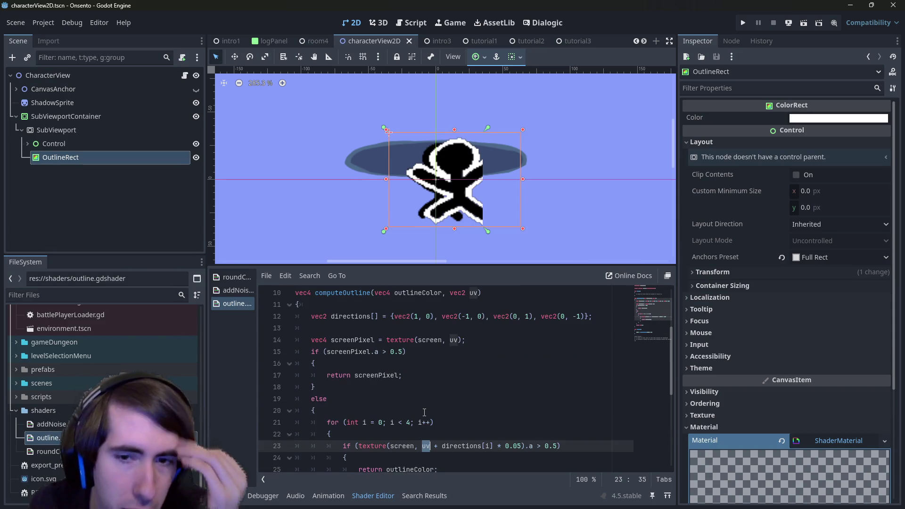
{"action": "scroll", "coordinate": [424, 412], "scroll_direction": "down", "scroll_amount": 1}
{"action": "scroll", "coordinate": [424, 413], "scroll_direction": "up", "scroll_amount": 1}
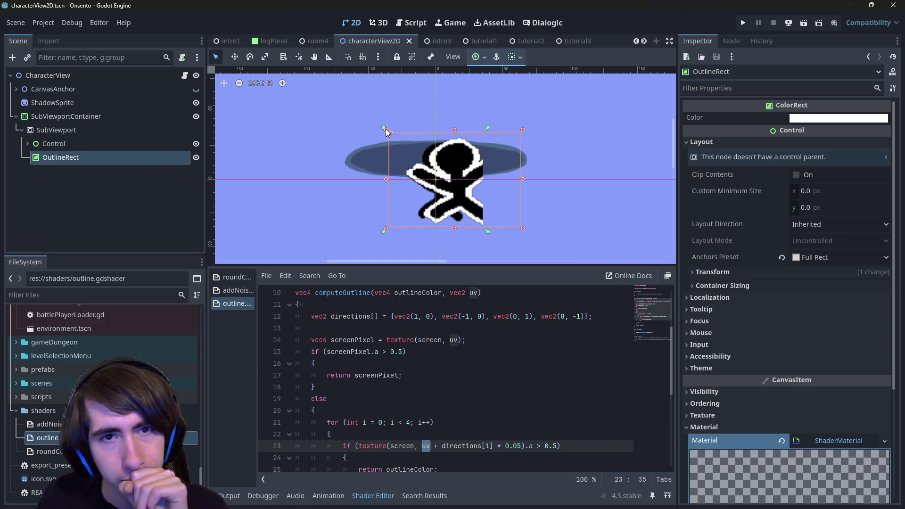
{"action": "left_click_drag", "start_coordinate": [386, 129], "coordinate": [357, 117]}
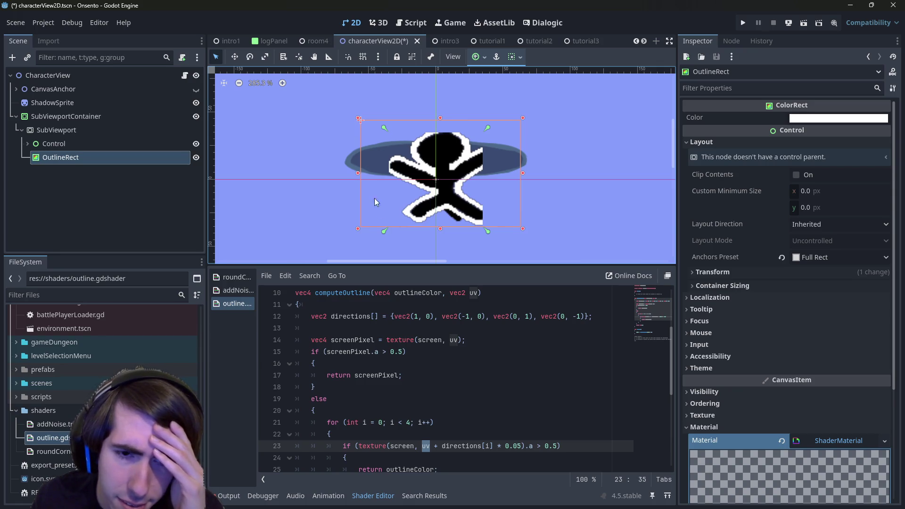
- Review the shader's computeOutline call and the start of the fragment function
{"action": "scroll", "coordinate": [484, 328], "scroll_direction": "up", "scroll_amount": 2}
{"action": "scroll", "coordinate": [484, 327], "scroll_direction": "down", "scroll_amount": 4}
{"action": "scroll", "coordinate": [751, 427], "scroll_direction": "down", "scroll_amount": 3}
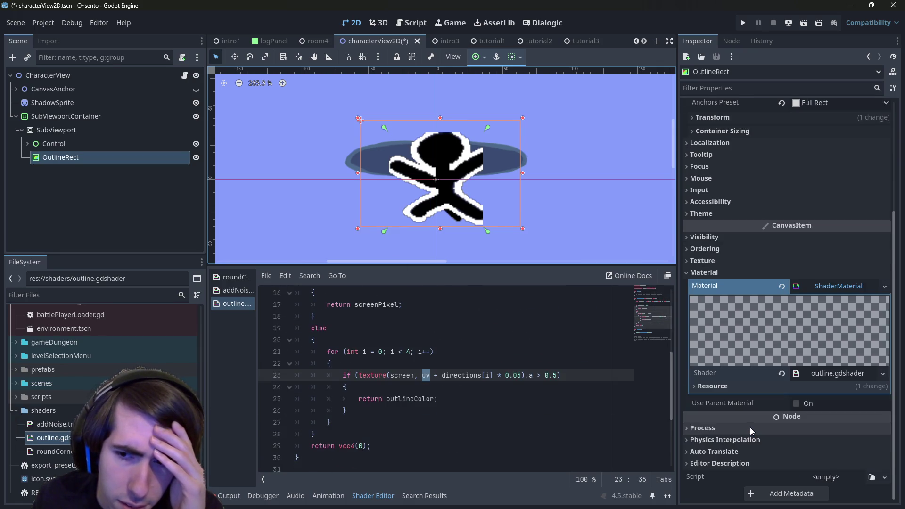
{"action": "scroll", "coordinate": [442, 351], "scroll_direction": "up", "scroll_amount": 1}
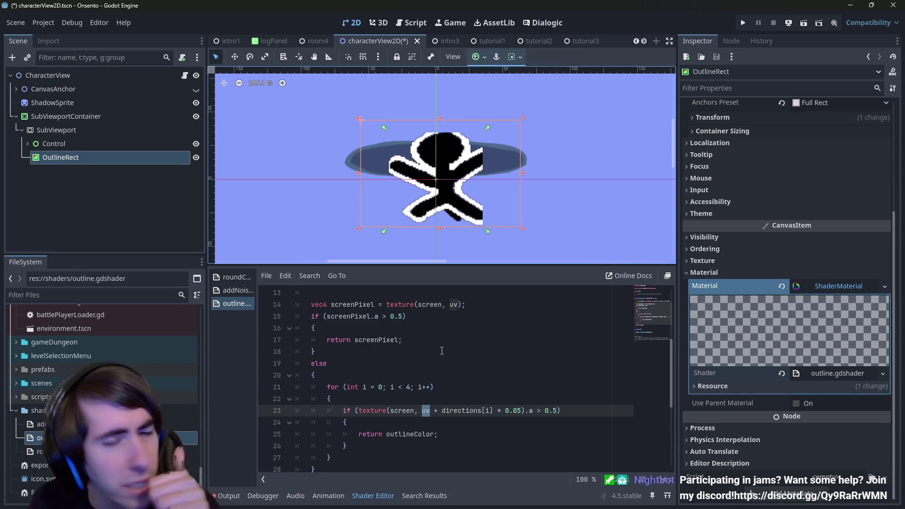
{"action": "scroll", "coordinate": [441, 351], "scroll_direction": "down", "scroll_amount": 5}
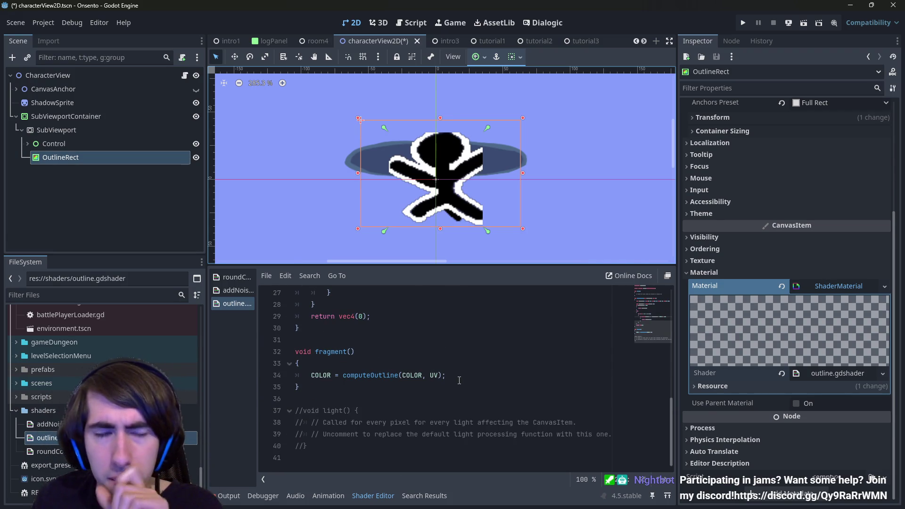
{"action": "left_click", "coordinate": [460, 374]}
{"action": "scroll", "coordinate": [460, 374], "scroll_direction": "up", "scroll_amount": 4}
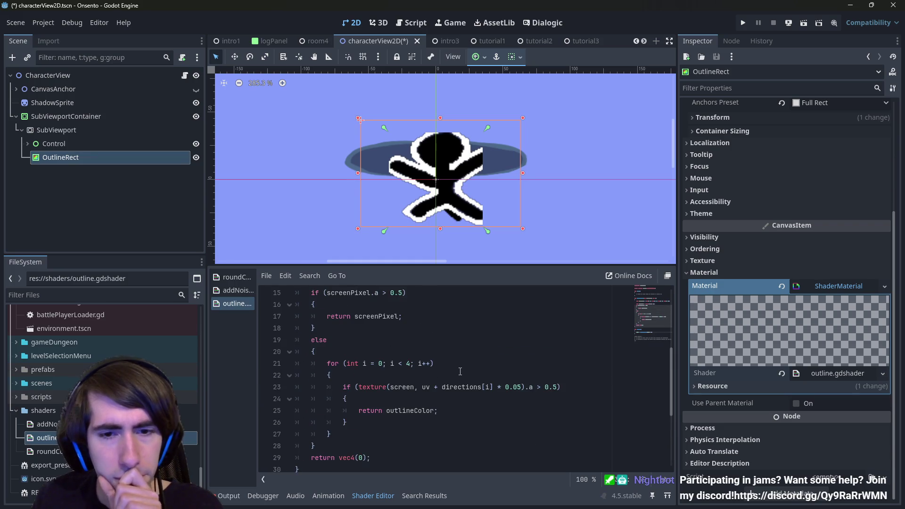
{"action": "scroll", "coordinate": [460, 372], "scroll_direction": "up", "scroll_amount": 1}
{"action": "scroll", "coordinate": [460, 372], "scroll_direction": "down", "scroll_amount": 4}
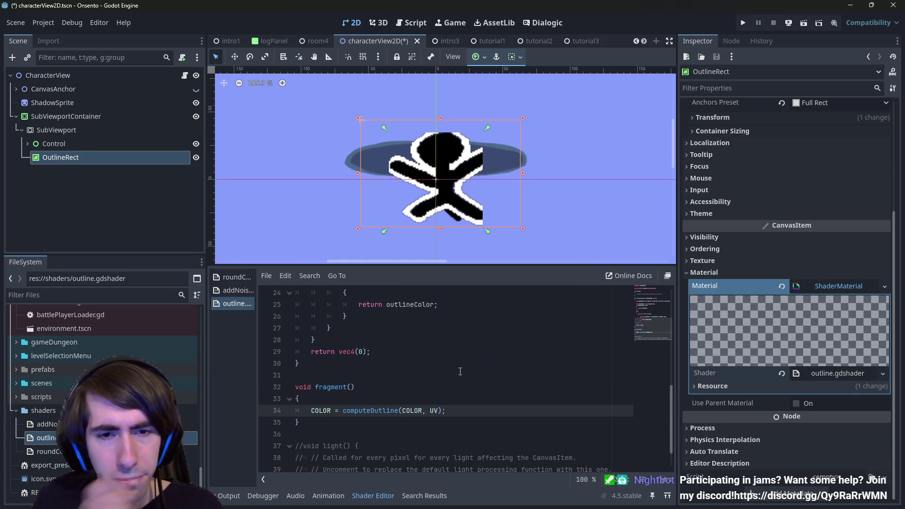
{"action": "left_click", "coordinate": [457, 399]}
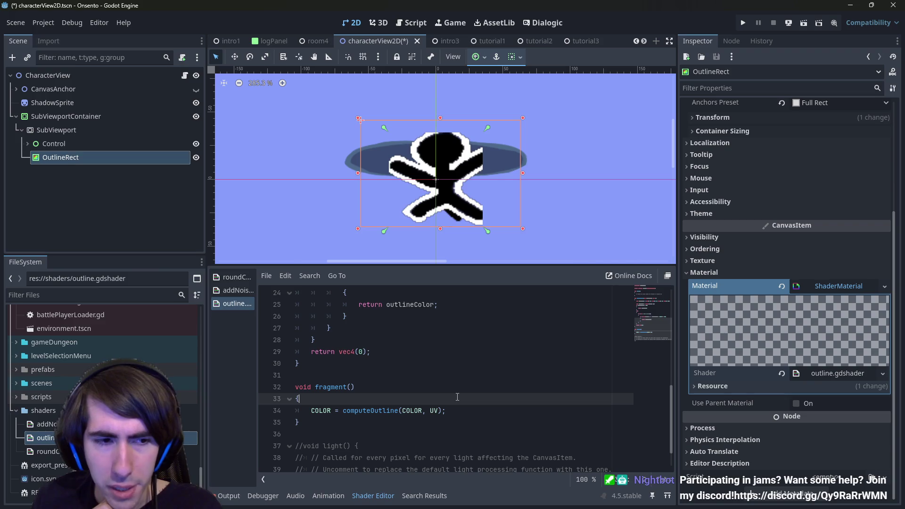
- Highlight uses of screen and uv, then insert an empty line after the screenPixel lookup
{"action": "scroll", "coordinate": [457, 397], "scroll_direction": "up", "scroll_amount": 5}
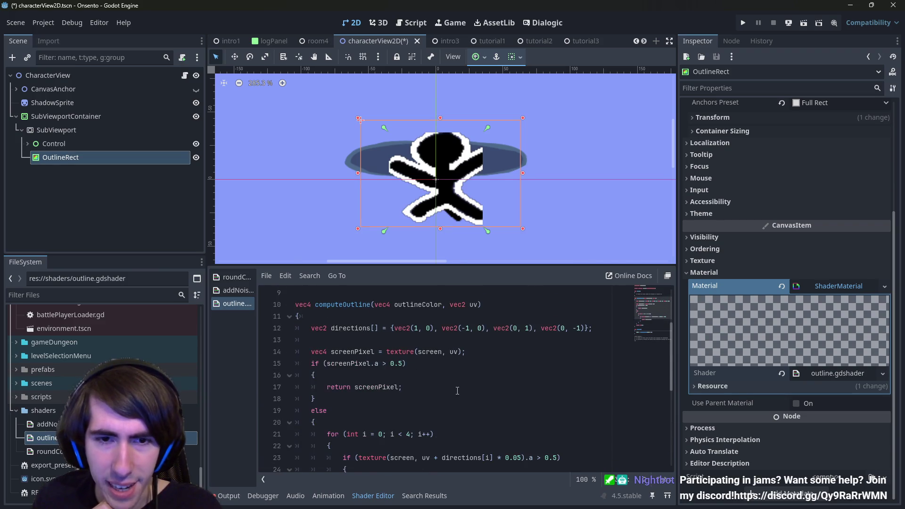
{"action": "left_click", "coordinate": [429, 351]}
{"action": "left_click", "coordinate": [456, 351]}
{"action": "scroll", "coordinate": [454, 350], "scroll_direction": "down", "scroll_amount": 1}
{"action": "scroll", "coordinate": [454, 350], "scroll_direction": "up", "scroll_amount": 1}
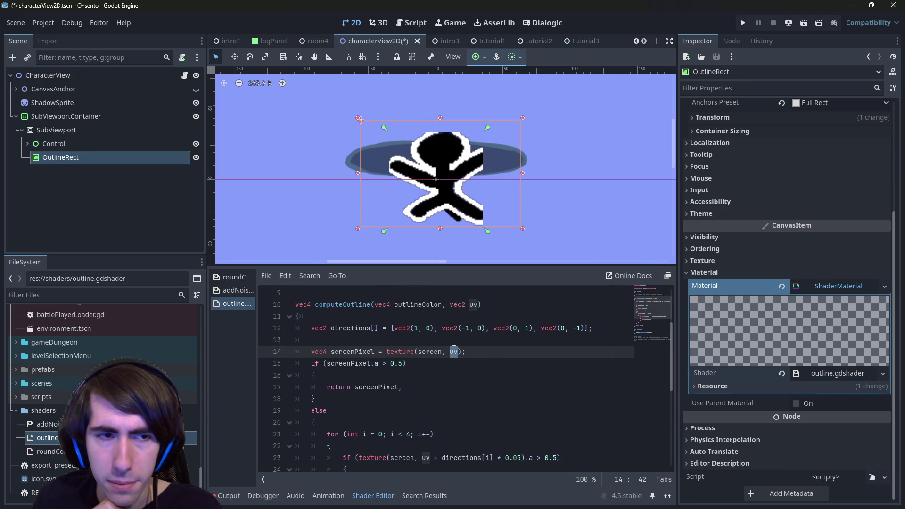
{"action": "scroll", "coordinate": [453, 349], "scroll_direction": "down", "scroll_amount": 2}
{"action": "scroll", "coordinate": [453, 349], "scroll_direction": "up", "scroll_amount": 1}
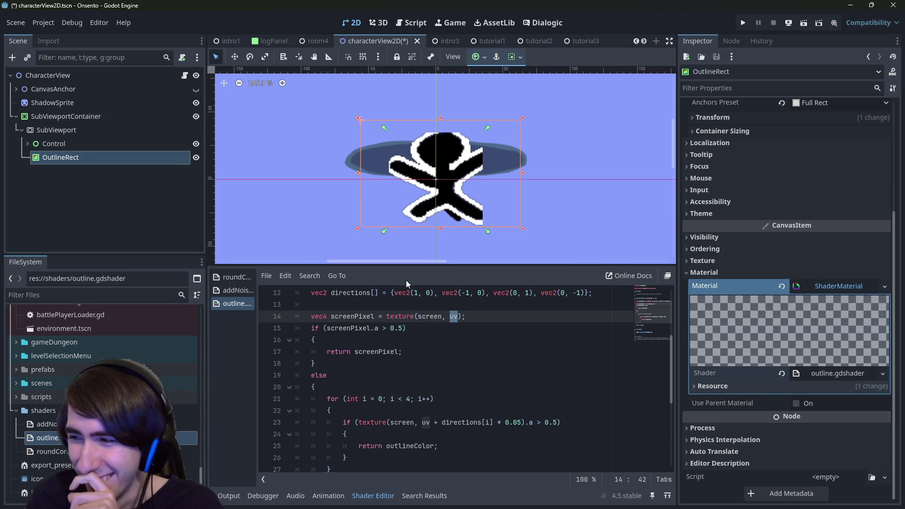
{"action": "left_click", "coordinate": [455, 332]}
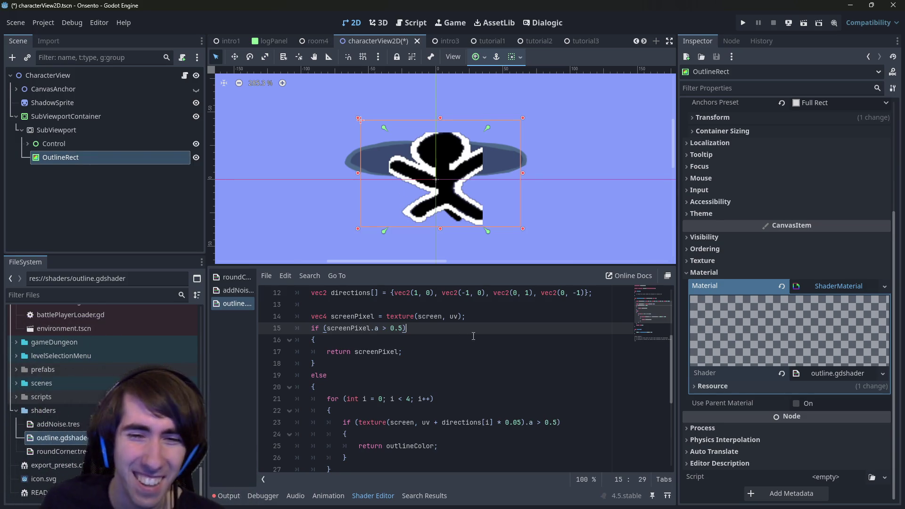
{"action": "left_click", "coordinate": [475, 319]}
{"action": "key", "text": "Return"}
- Type textureSize(screen) on the new line, then inspect screenPixel and the uv parameter
{"action": "type", "text": "textureSize(screen)"}
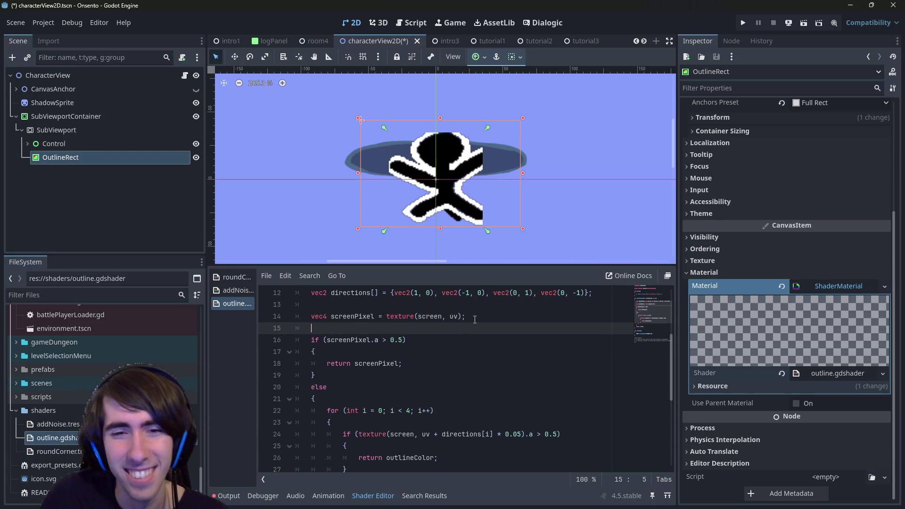
{"action": "key", "text": "BackSpace"}
{"action": "key", "text": "BackSpace"}
{"action": "key", "text": "BackSpace"}
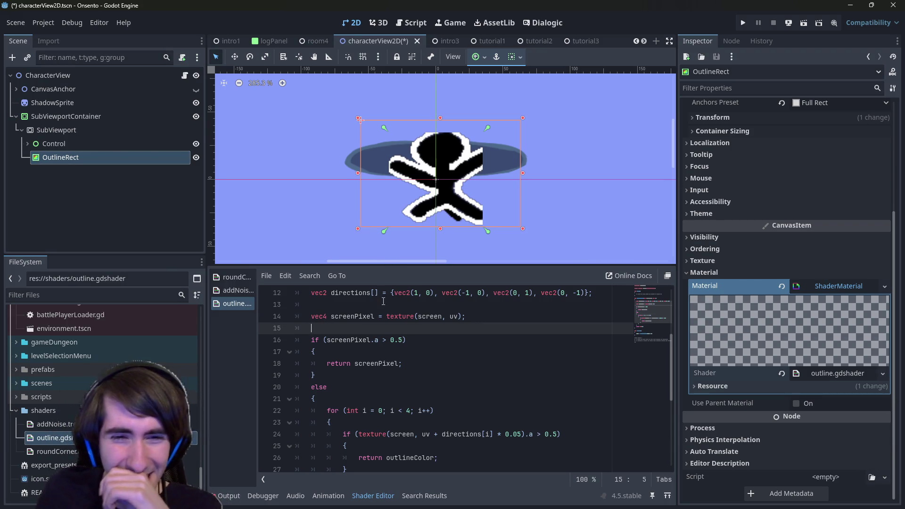
{"action": "double_click", "coordinate": [375, 316]}
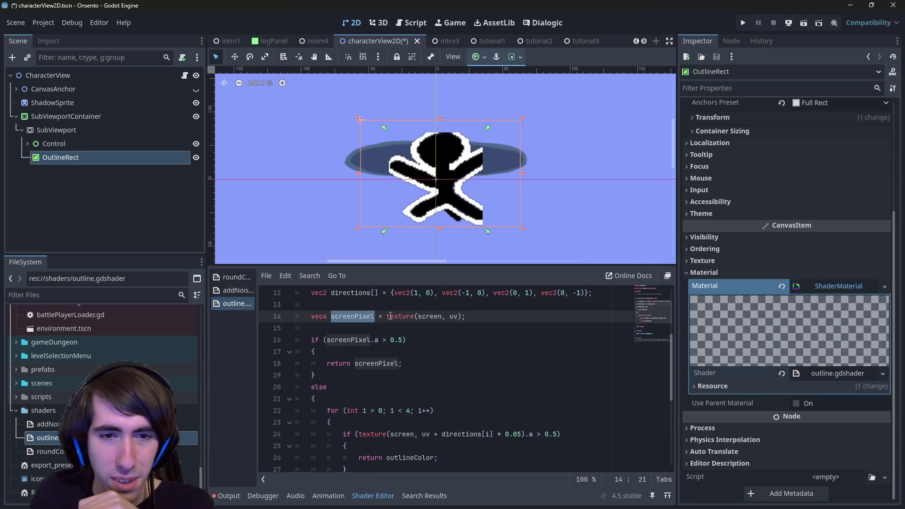
{"action": "scroll", "coordinate": [395, 325], "scroll_direction": "up", "scroll_amount": 2}
{"action": "double_click", "coordinate": [472, 341]}
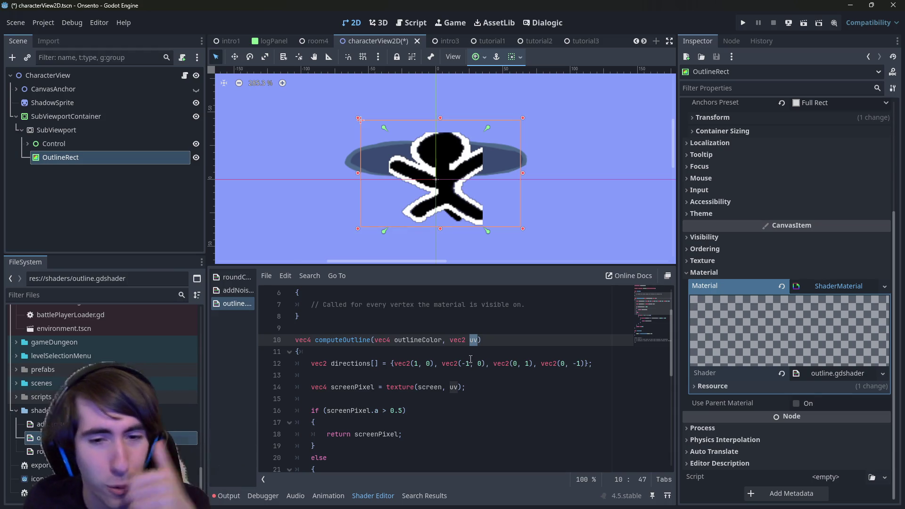
- Add blank lines above the screenPixel line and try typing uv there
{"action": "left_click", "coordinate": [473, 374]}
{"action": "left_click", "coordinate": [466, 398]}
{"action": "key", "text": "alt+Up"}
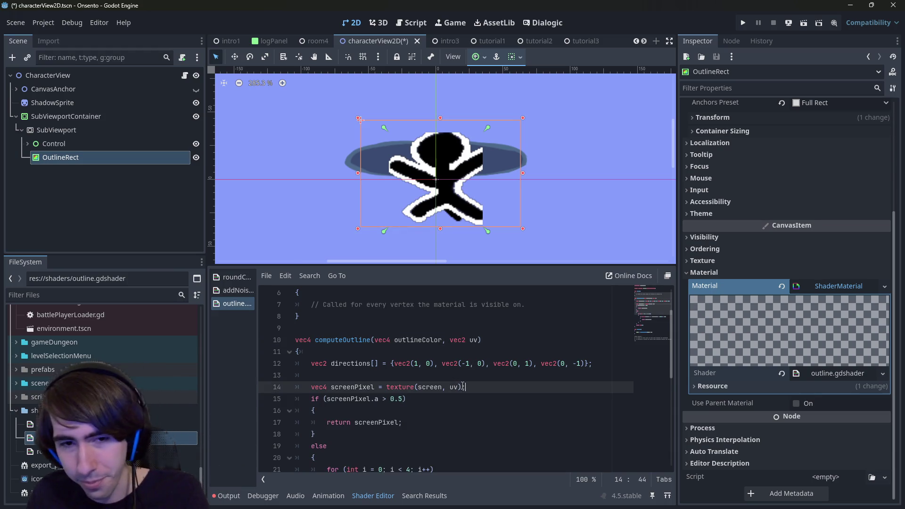
{"action": "key", "text": "Return"}
{"action": "left_click", "coordinate": [465, 383]}
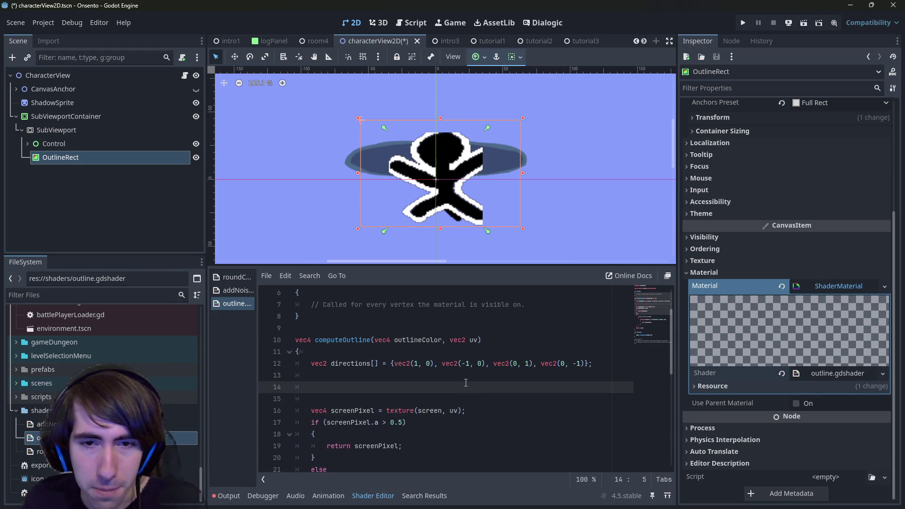
{"action": "type", "text": "uv"}
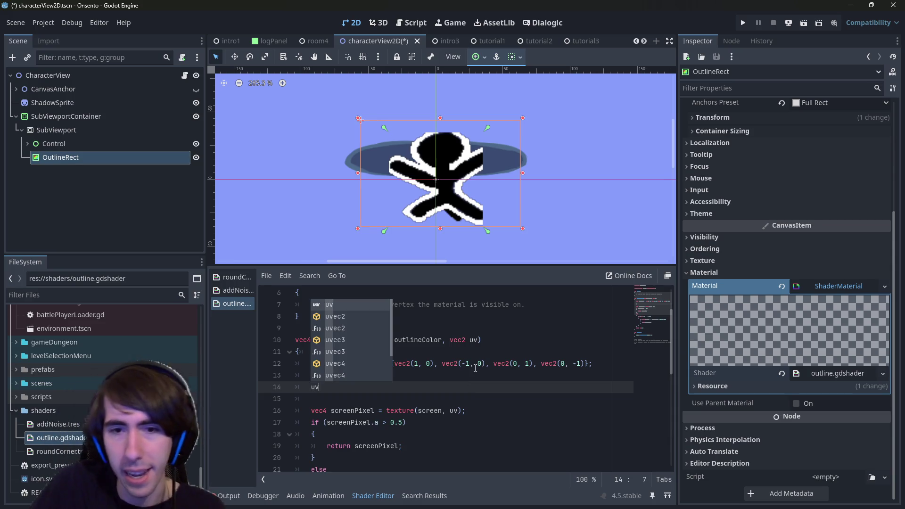
{"action": "key", "text": "BackSpace"}
{"action": "key", "text": "BackSpace"}
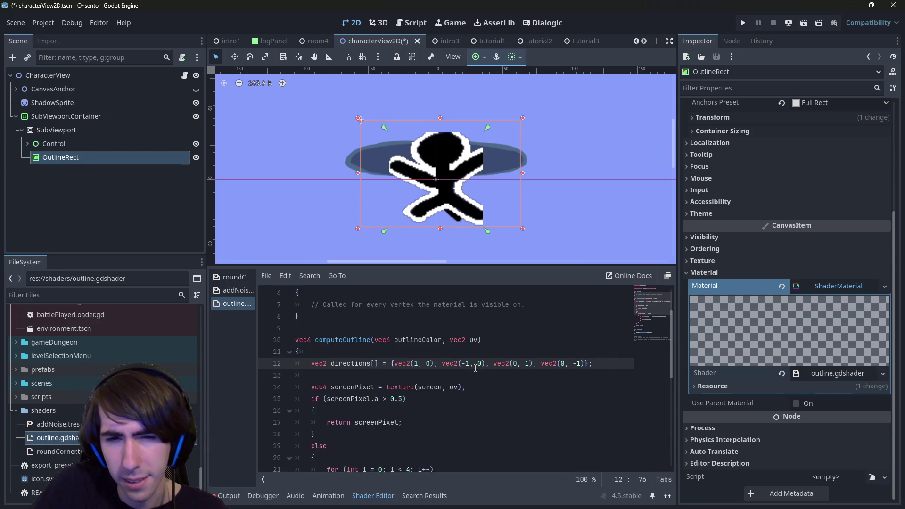
- Start a uv statement at the top of computeOutline, triggering the 'Expected a ;' error
{"action": "type", "text": "uv"}
{"action": "key", "text": "BackSpace"}
{"action": "key", "text": "BackSpace"}
{"action": "key", "text": "BackSpace"}
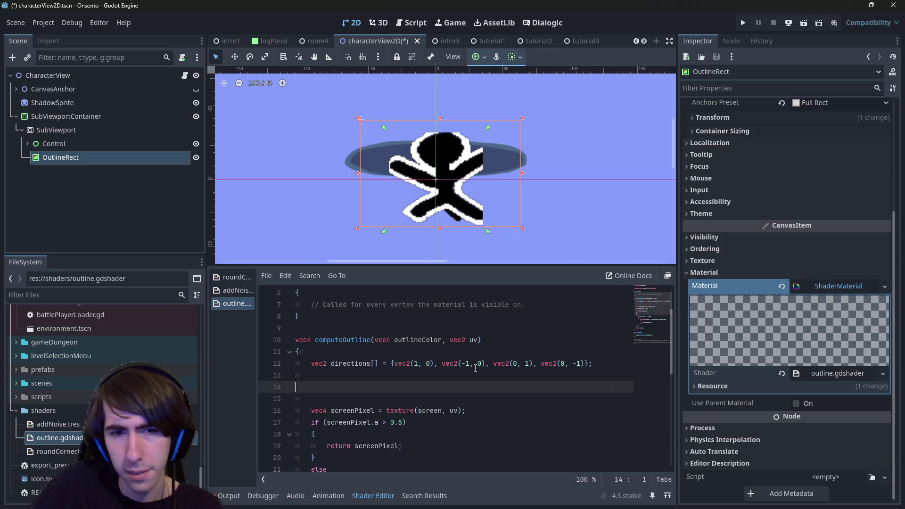
{"action": "key", "text": "Up"}
{"action": "key", "text": "Up"}
{"action": "key", "text": "alt+Down"}
{"action": "key", "text": "alt+Down"}
{"action": "key", "text": "Up"}
{"action": "key", "text": "Up"}
{"action": "type", "text": "uv"}
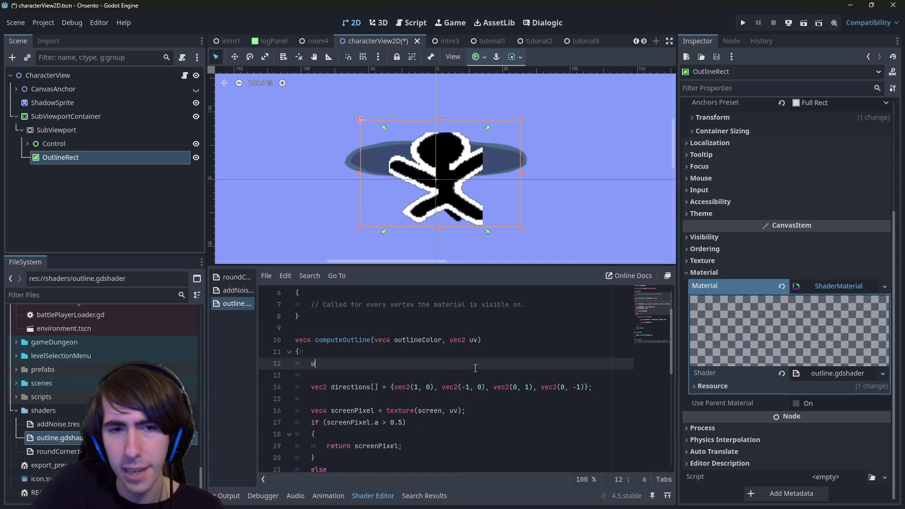